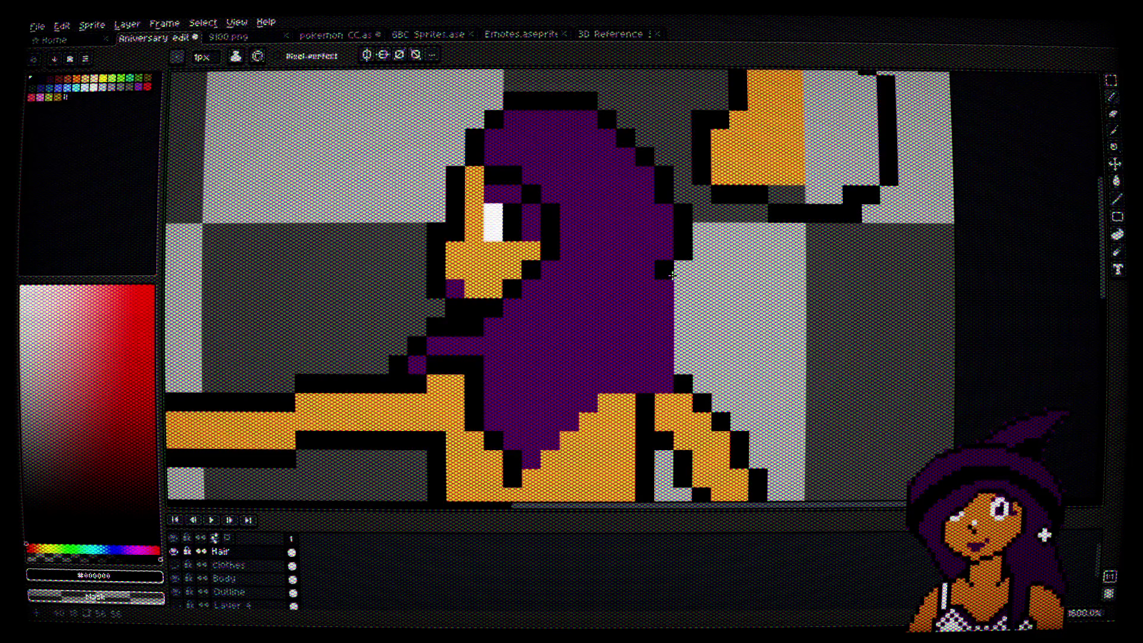
Step: Adjust the black outline pixels along the hair's right edge, undoing one misplaced pixel
left_click(684, 271)
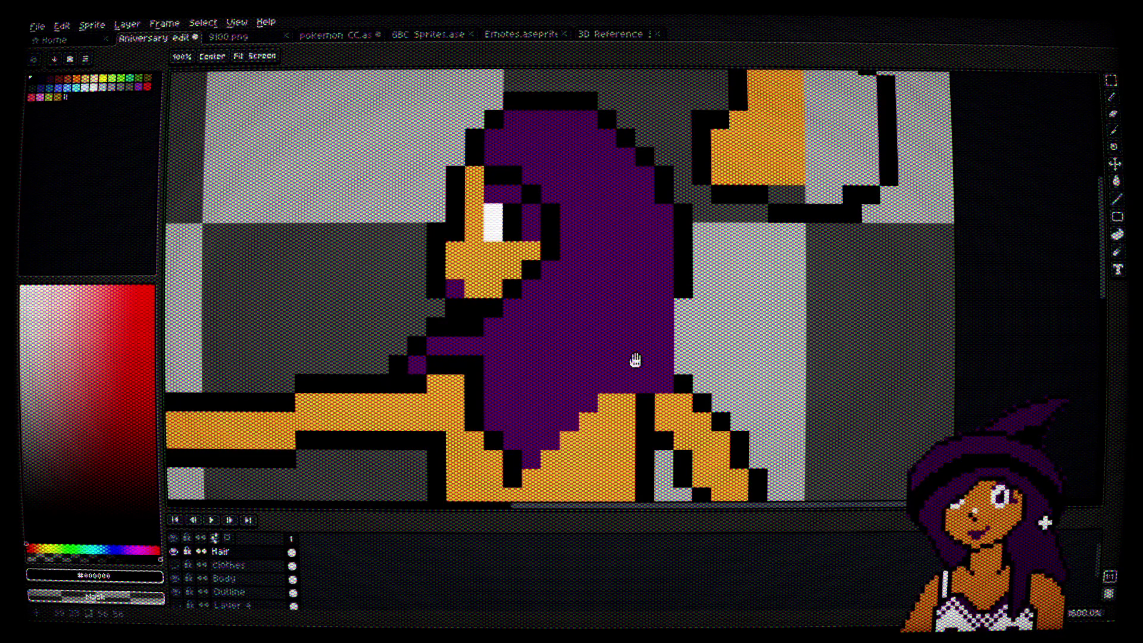
left_click_drag(633, 360, 648, 336)
left_click(694, 290)
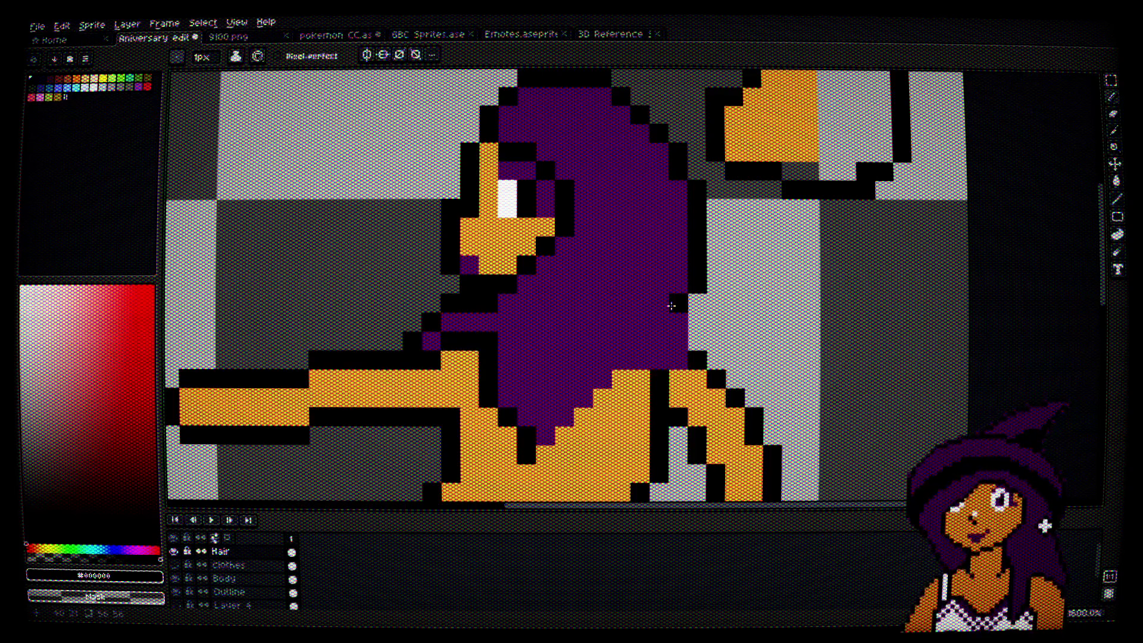
key("ctrl+z")
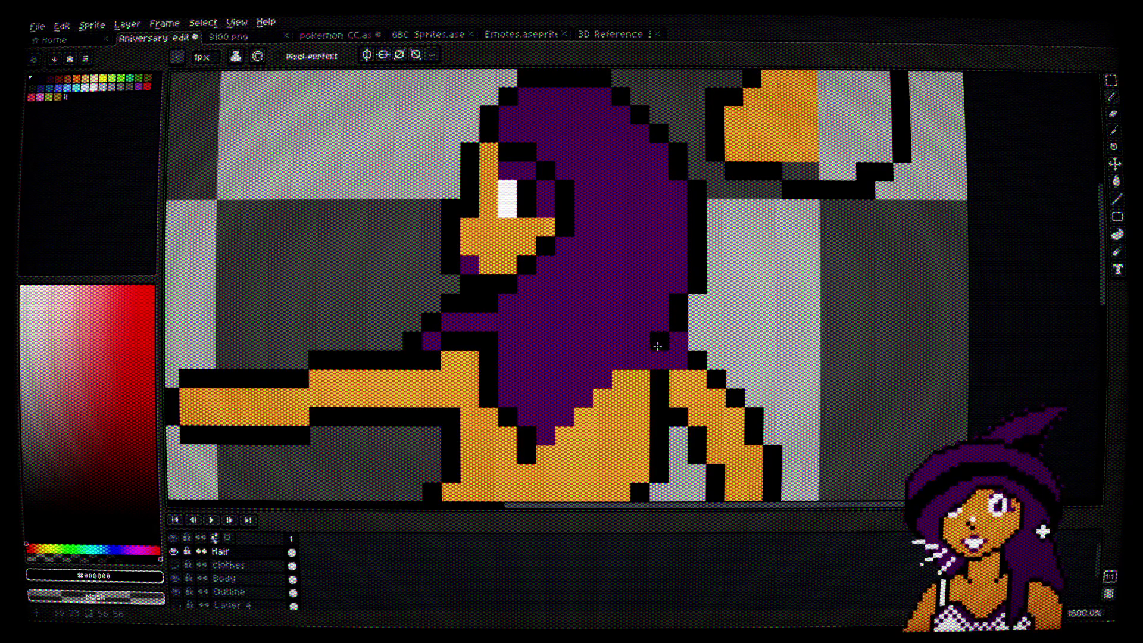
Step: Paint the hair's purple further down the girl's back
scroll(658, 347, "down", 2)
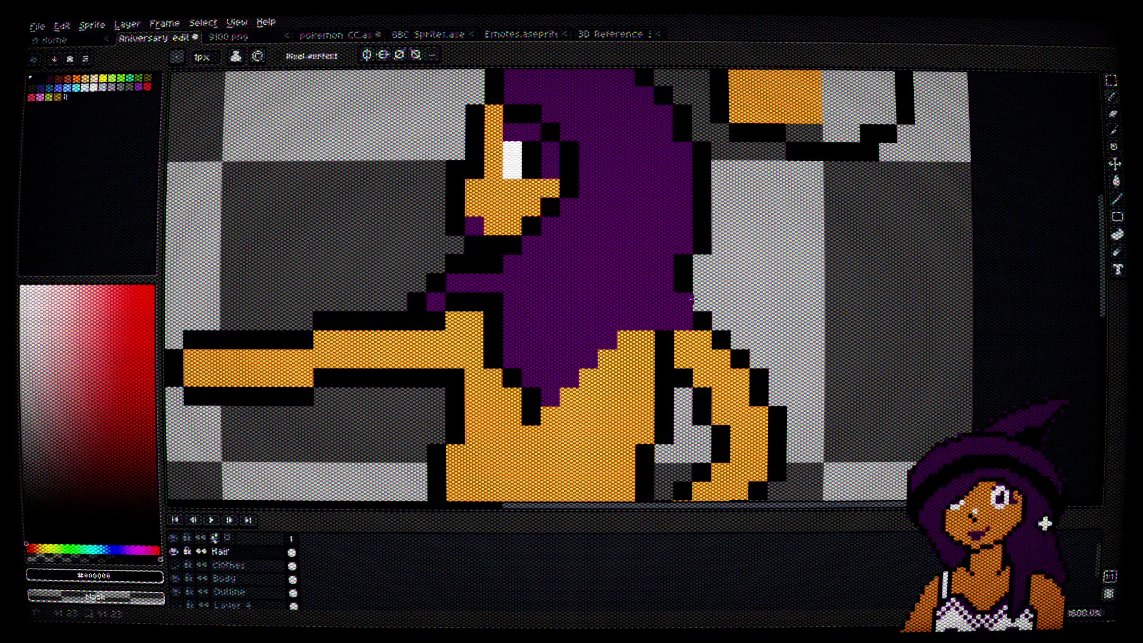
scroll(682, 328, "down", 2)
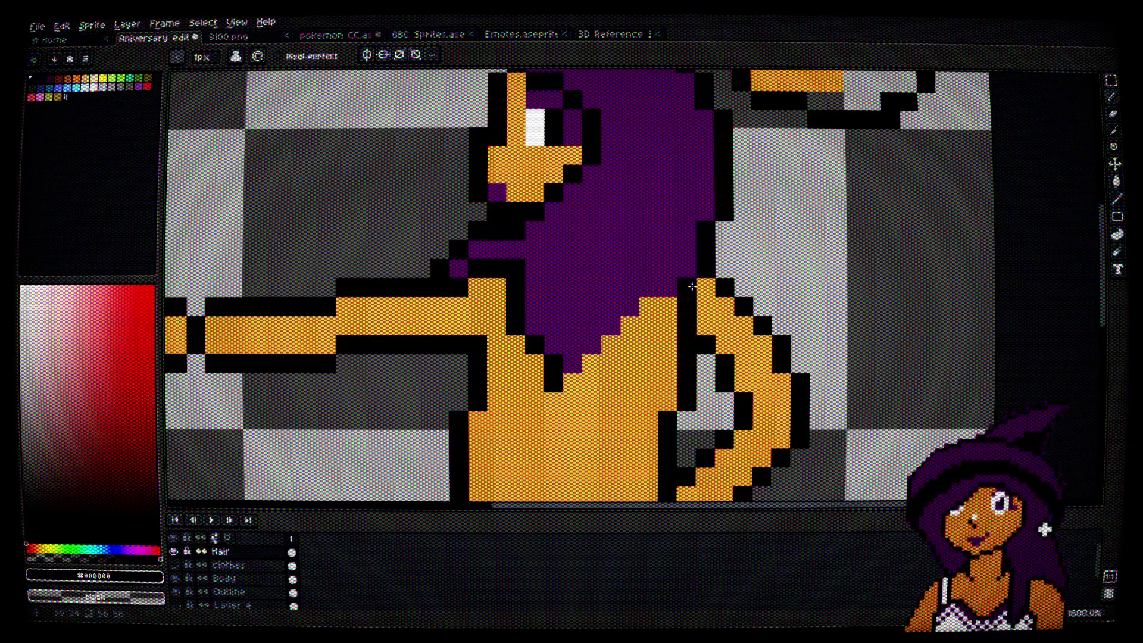
left_click(684, 266, "alt")
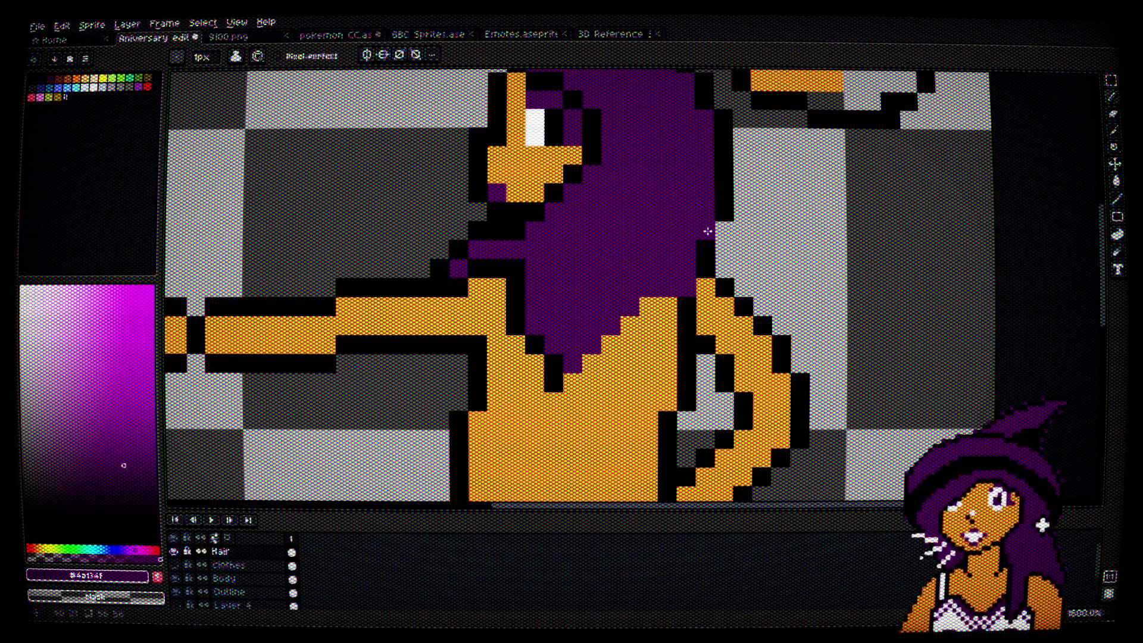
mouse_move(709, 272)
left_mouse_down()
mouse_move(678, 345)
mouse_move(616, 377)
mouse_move(627, 356)
left_mouse_up()
scroll(633, 335, "down", 3)
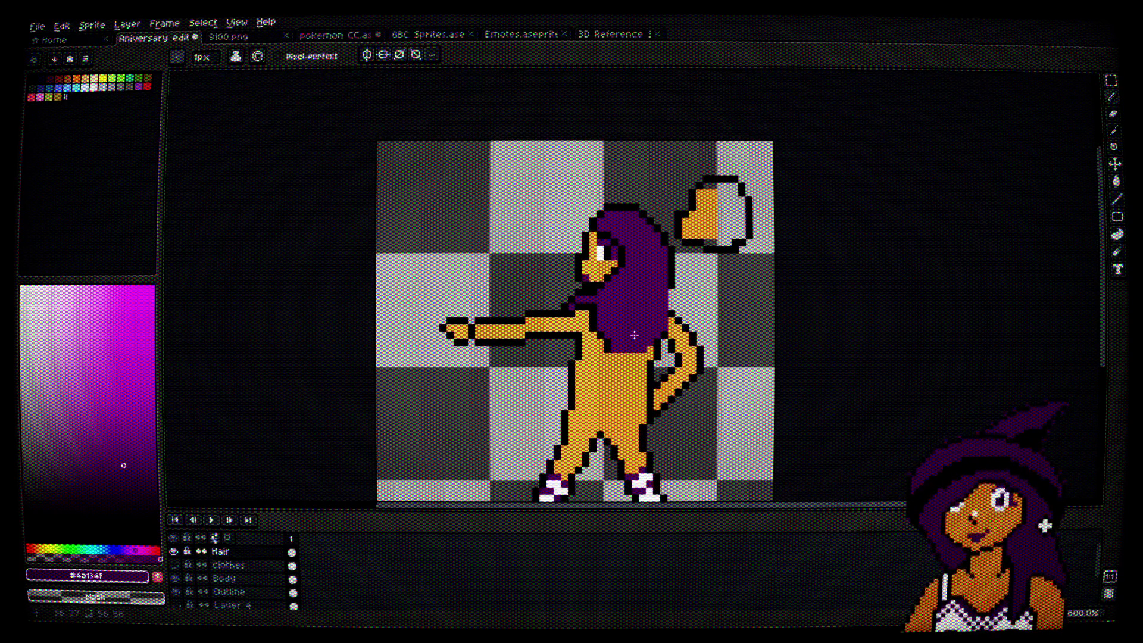
Step: Paint purple #4b134f down the hair's right edge and over the torso's left side
scroll(635, 327, "up", 3)
mouse_move(719, 208)
left_mouse_down()
mouse_move(723, 197)
mouse_move(723, 256)
mouse_move(685, 339)
mouse_move(603, 383)
mouse_move(576, 357)
mouse_move(607, 374)
mouse_move(704, 324)
mouse_move(711, 306)
left_mouse_up()
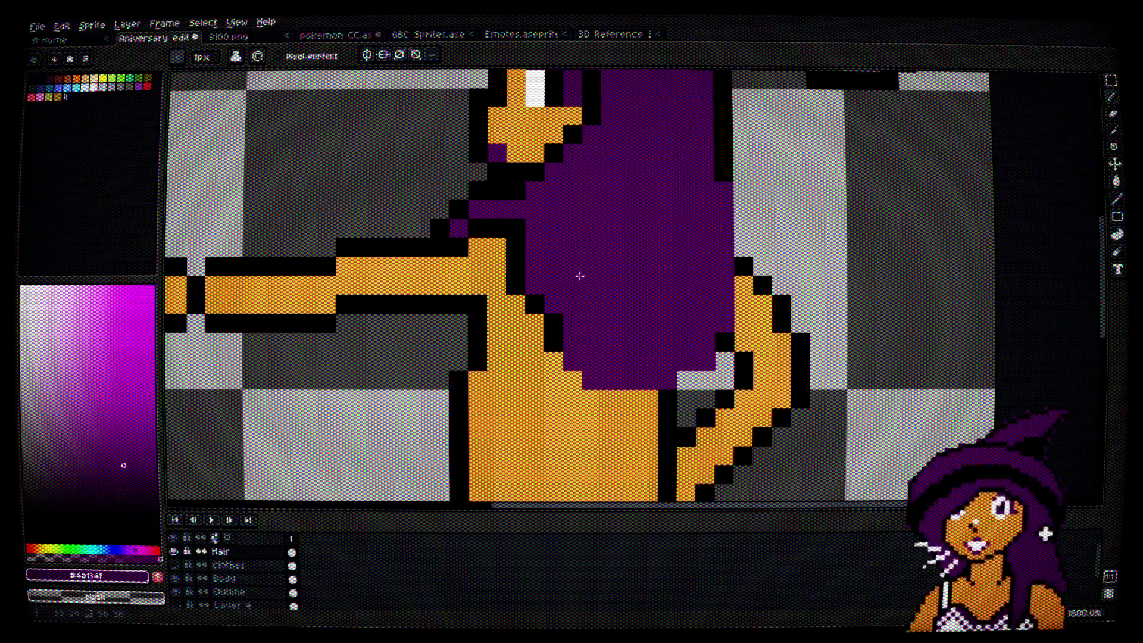
mouse_move(518, 246)
left_mouse_down()
mouse_move(498, 330)
mouse_move(517, 300)
left_mouse_up()
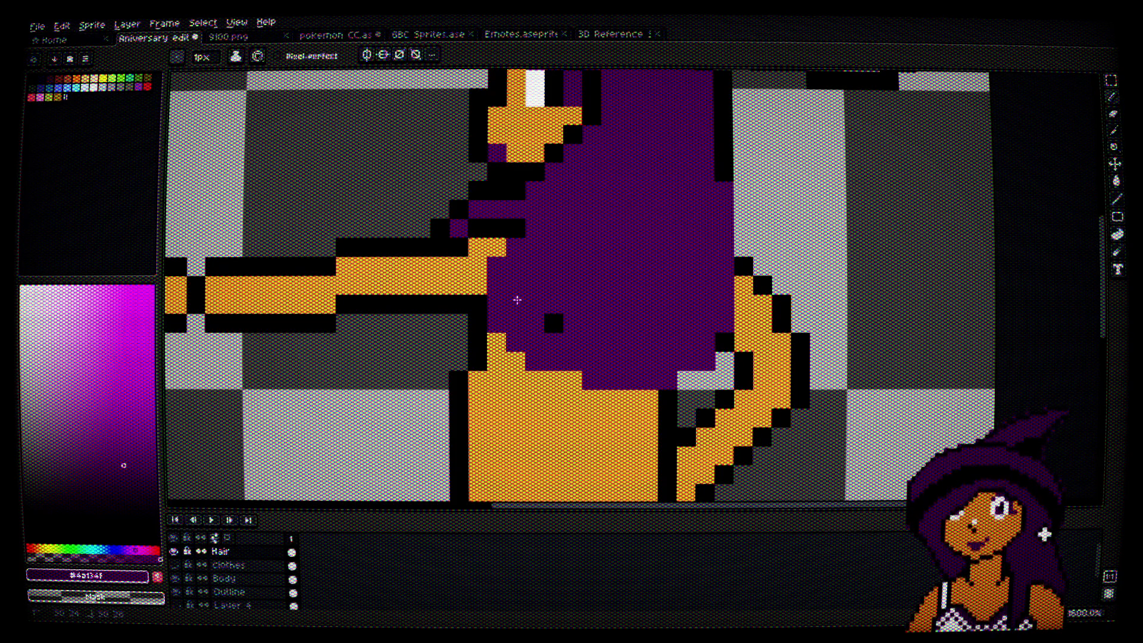
scroll(557, 370, "down", 3)
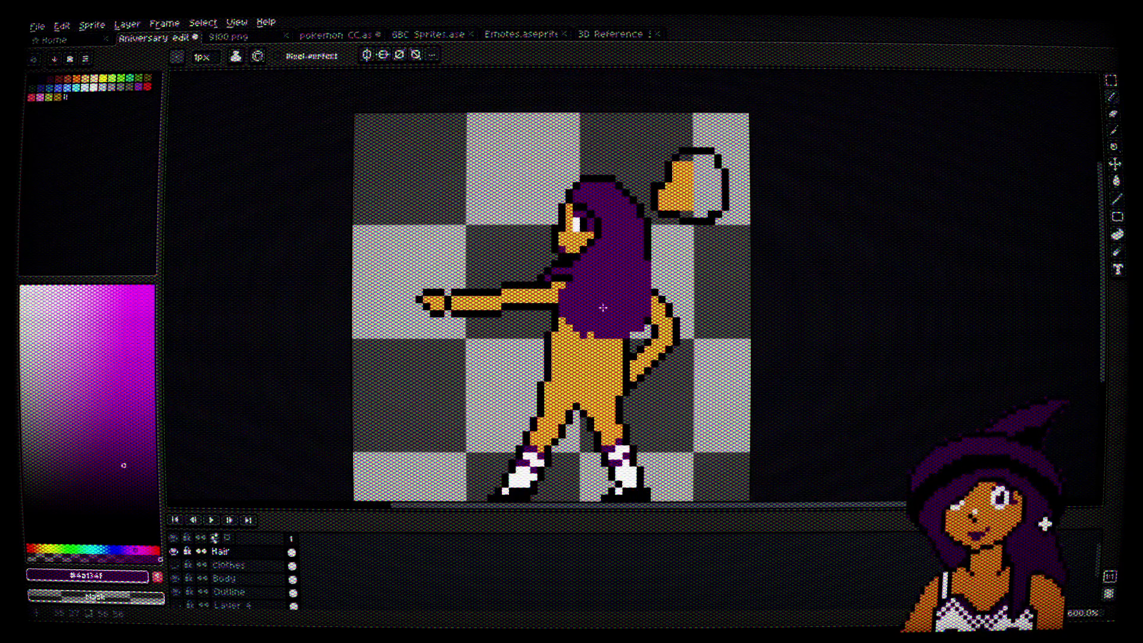
scroll(631, 322, "up", 4)
Step: Draw a black lower edge for the longer hair and fill the enclosed orange body and leg area with purple
left_click(684, 141, "alt")
mouse_move(683, 212)
left_mouse_down()
mouse_move(616, 339)
mouse_move(461, 453)
mouse_move(370, 438)
mouse_move(468, 218)
left_mouse_up()
left_click(511, 272, "alt")
left_click_drag(455, 313, 426, 341)
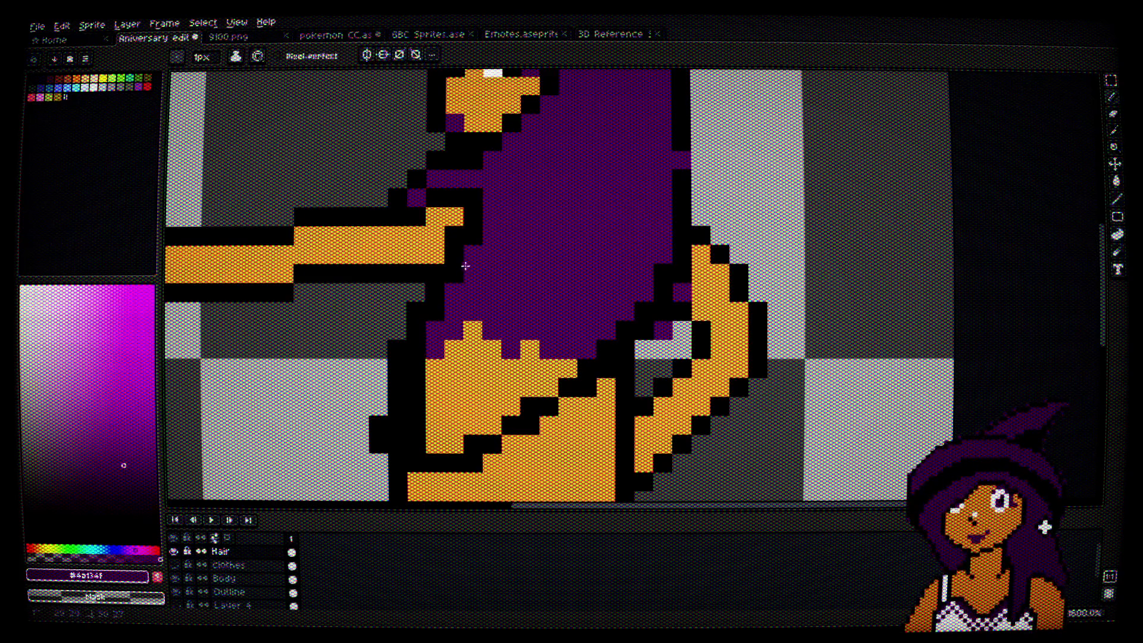
mouse_move(430, 338)
left_mouse_down()
mouse_move(403, 382)
mouse_move(417, 381)
mouse_move(397, 413)
mouse_move(405, 444)
left_mouse_up()
left_click(397, 363, "alt")
left_click(410, 396, "alt")
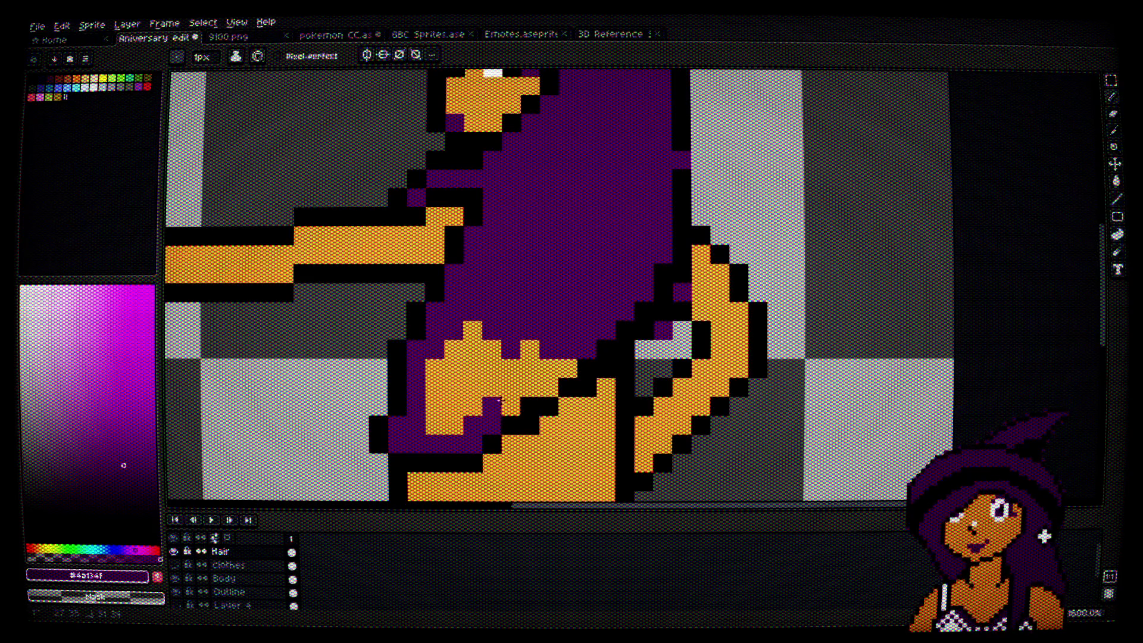
mouse_move(464, 406)
left_mouse_down()
mouse_move(471, 368)
mouse_move(430, 419)
left_mouse_up()
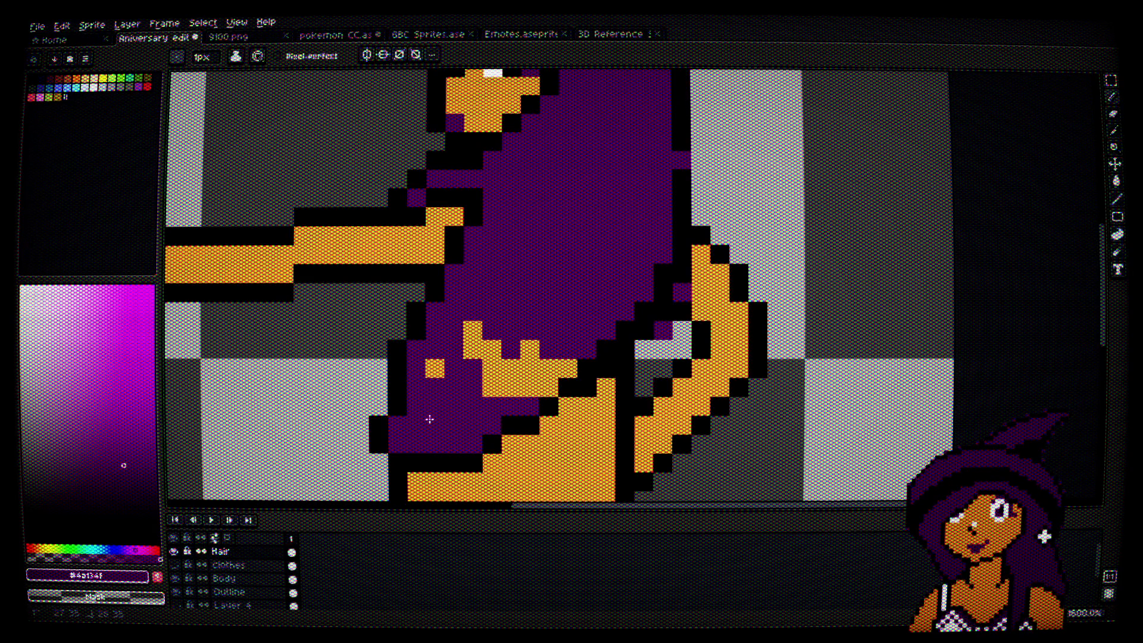
left_click_drag(459, 345, 544, 382)
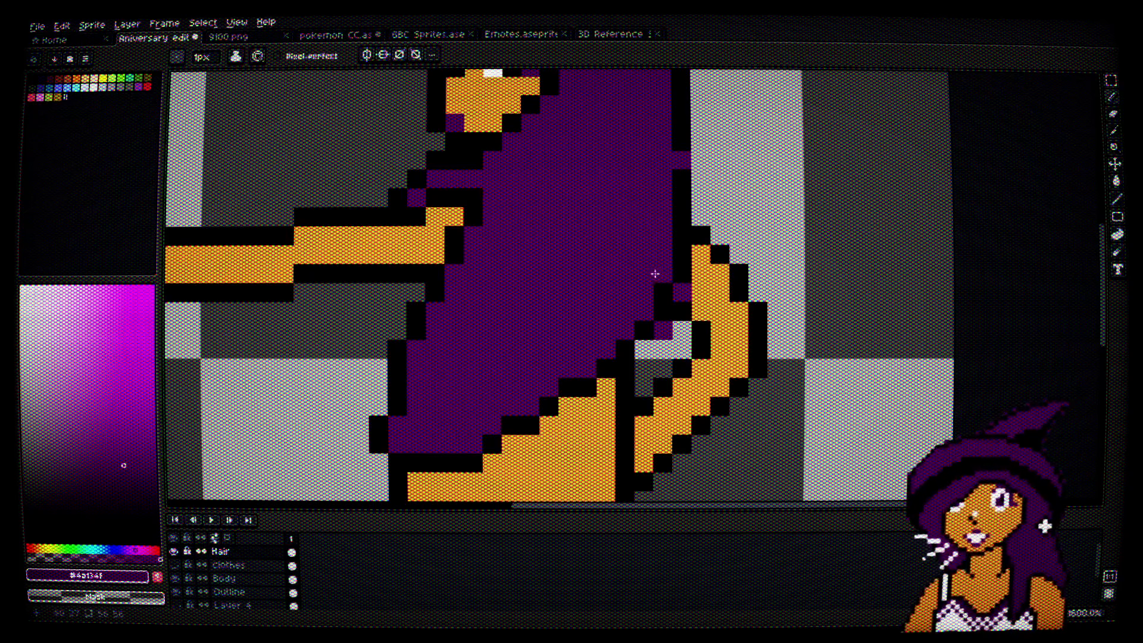
Step: Paint purple down the body's right edge, covering leftover outline pixels and a stray leg pixel
left_click_drag(650, 221, 625, 272)
left_click(678, 218)
left_click_drag(664, 226, 662, 309)
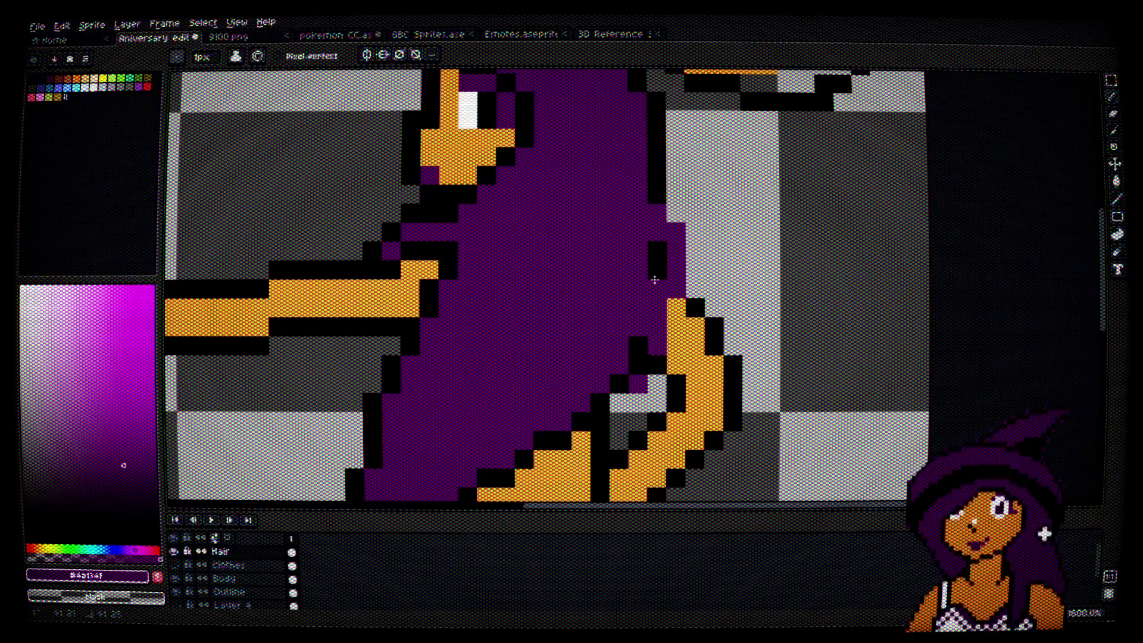
mouse_move(664, 245)
left_mouse_down()
mouse_move(659, 345)
mouse_move(619, 373)
left_mouse_up()
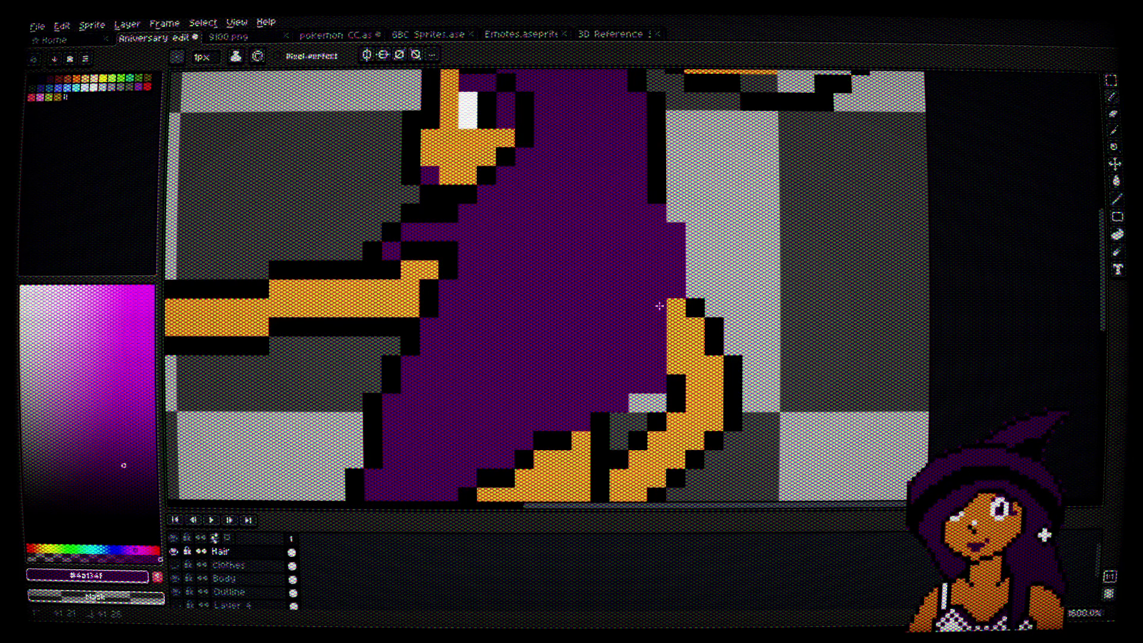
scroll(660, 306, "down", 2)
left_click(563, 430)
scroll(563, 433, "up", 1)
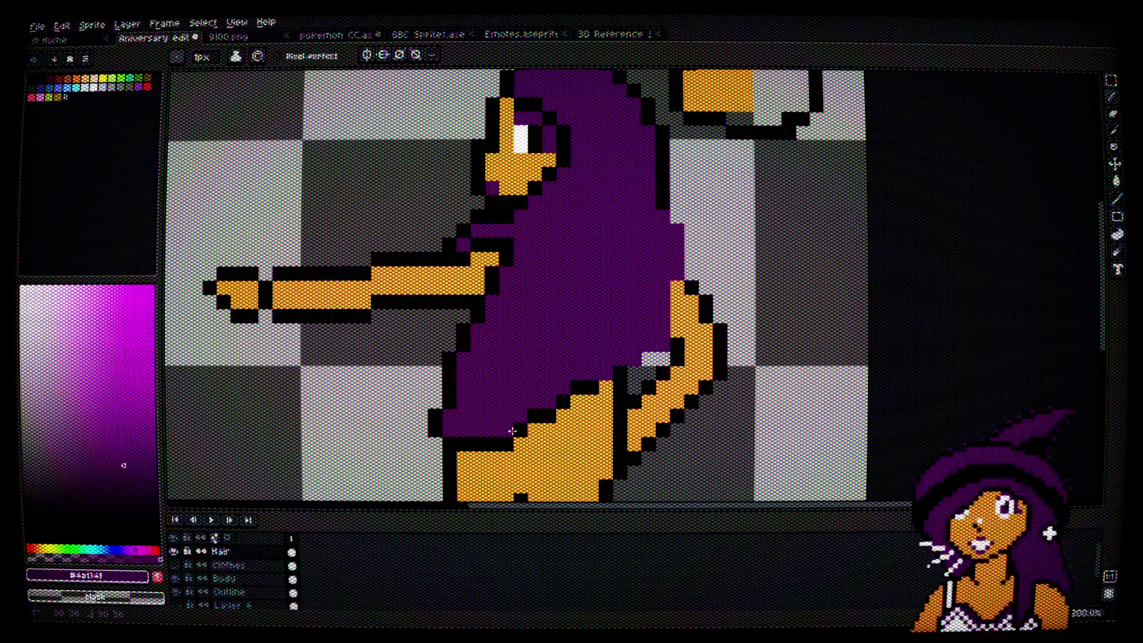
Step: Paint the lower leg pixels purple and add black outline pixels along the hair's lower diagonal
left_click_drag(512, 430, 597, 399)
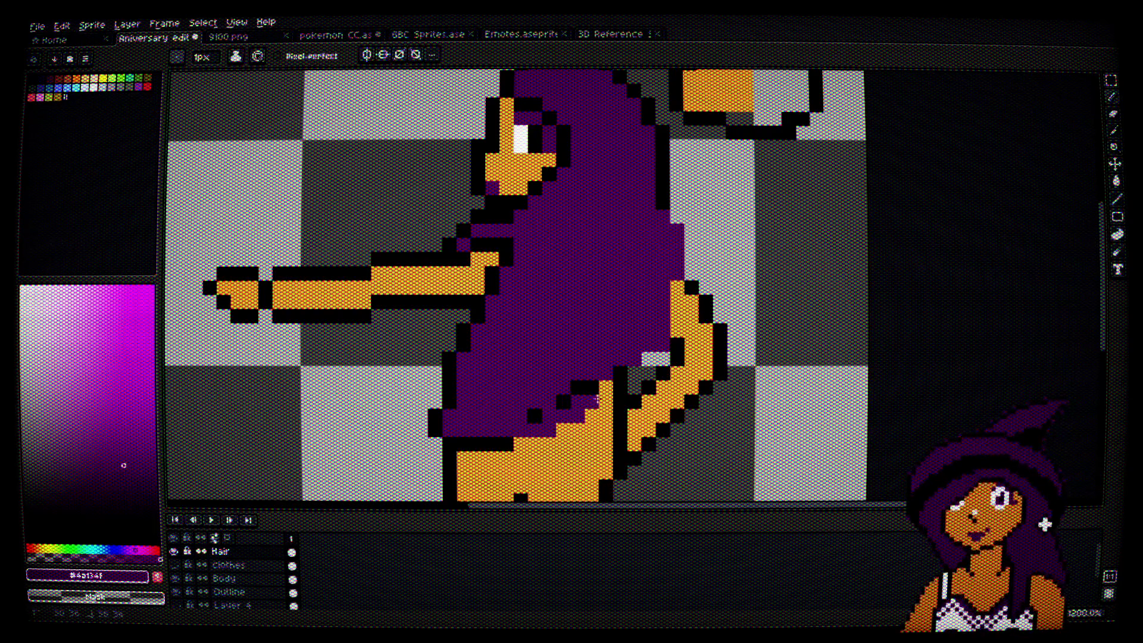
left_click(508, 444, "alt")
left_click(521, 444)
left_click(564, 430)
scroll(614, 399, "up", 4)
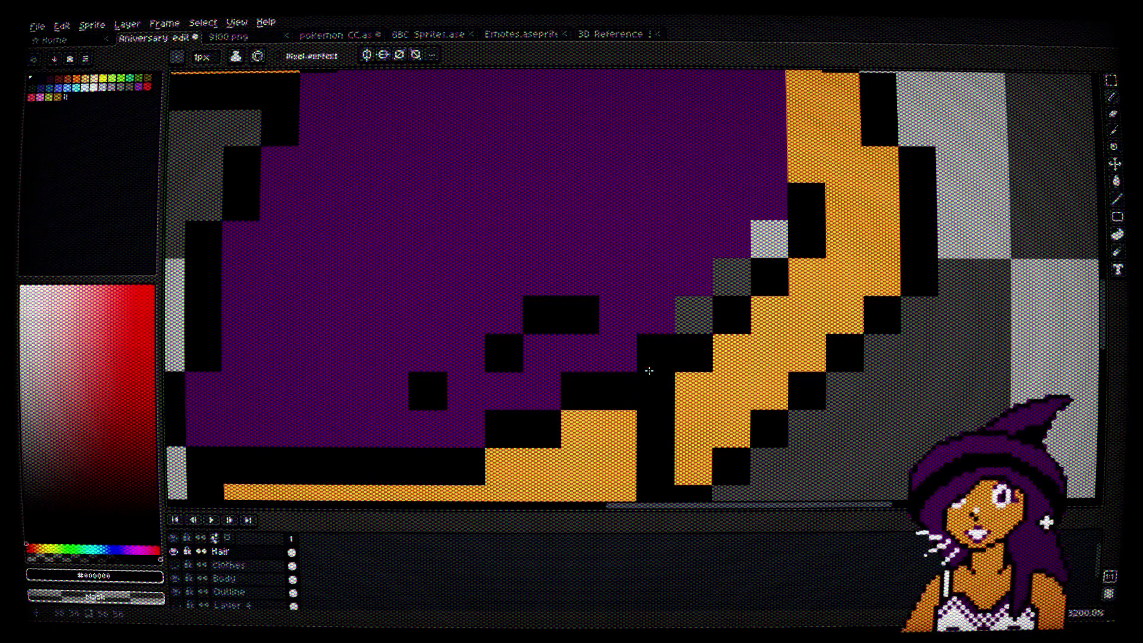
left_click(683, 322)
left_click(760, 250)
left_click(731, 273)
Step: Repaint stray black pixels purple and blacken the orange column to complete the lower outline
left_click(726, 235, "alt")
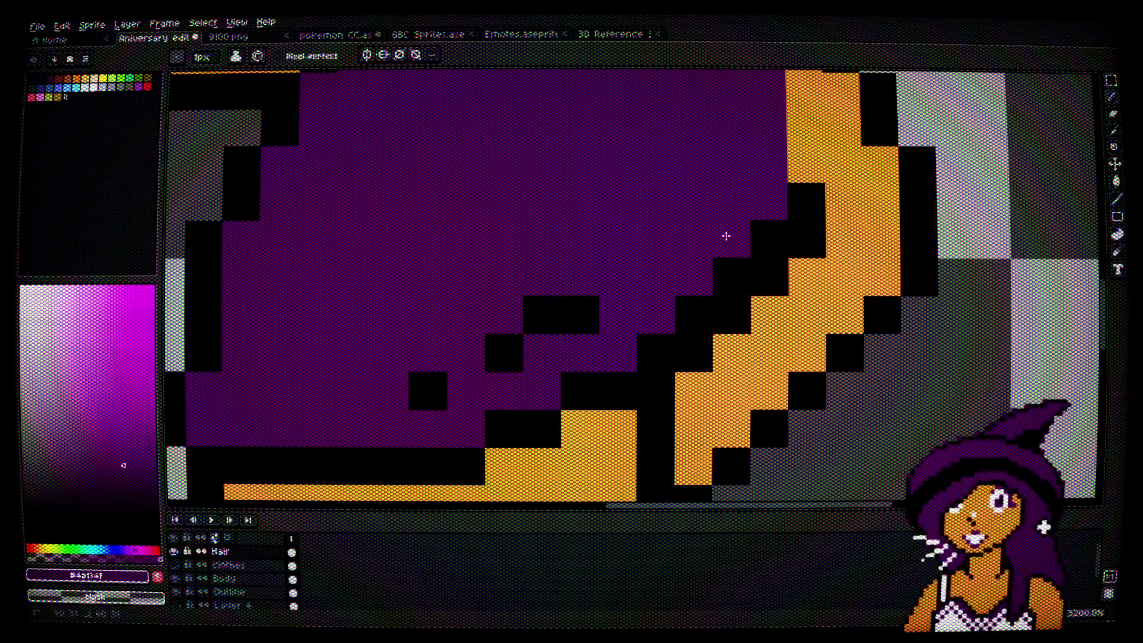
left_click_drag(580, 316, 480, 363)
left_click(428, 390)
left_click(758, 242, "alt")
left_click(830, 197)
mouse_move(830, 196)
left_mouse_down()
mouse_move(657, 381)
mouse_move(659, 244)
left_mouse_up()
mouse_move(646, 408)
left_mouse_down()
mouse_move(671, 229)
mouse_move(646, 177)
left_mouse_up()
left_click(667, 197)
scroll(722, 294, "down", 4)
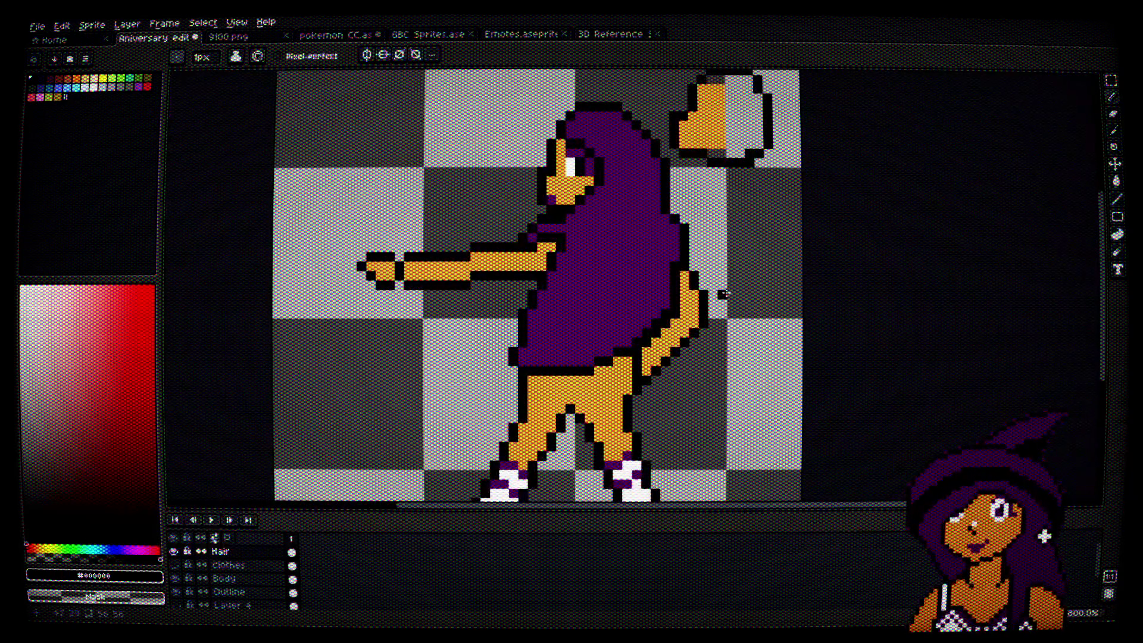
Step: Reshape outline pixels beside the hair's edge, then undo those edits
scroll(701, 307, "up", 3)
left_click_drag(664, 318, 665, 304)
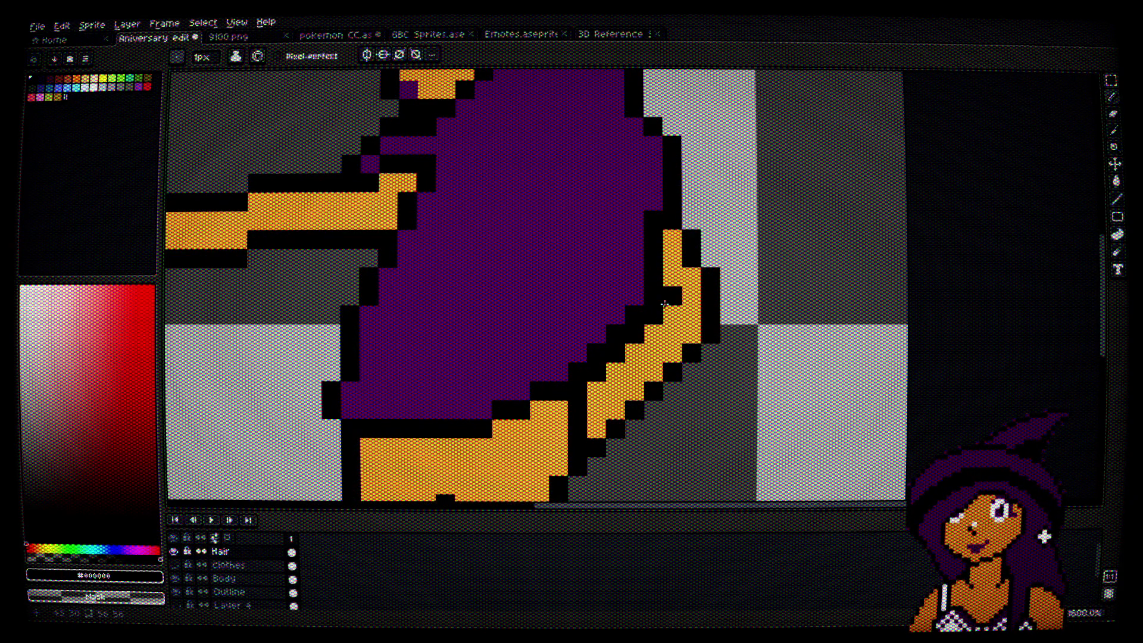
mouse_move(616, 335)
left_mouse_down()
mouse_move(598, 354)
mouse_move(579, 328)
left_mouse_up()
mouse_move(632, 277)
left_mouse_down()
mouse_move(664, 240)
mouse_move(655, 206)
mouse_move(602, 286)
left_mouse_up()
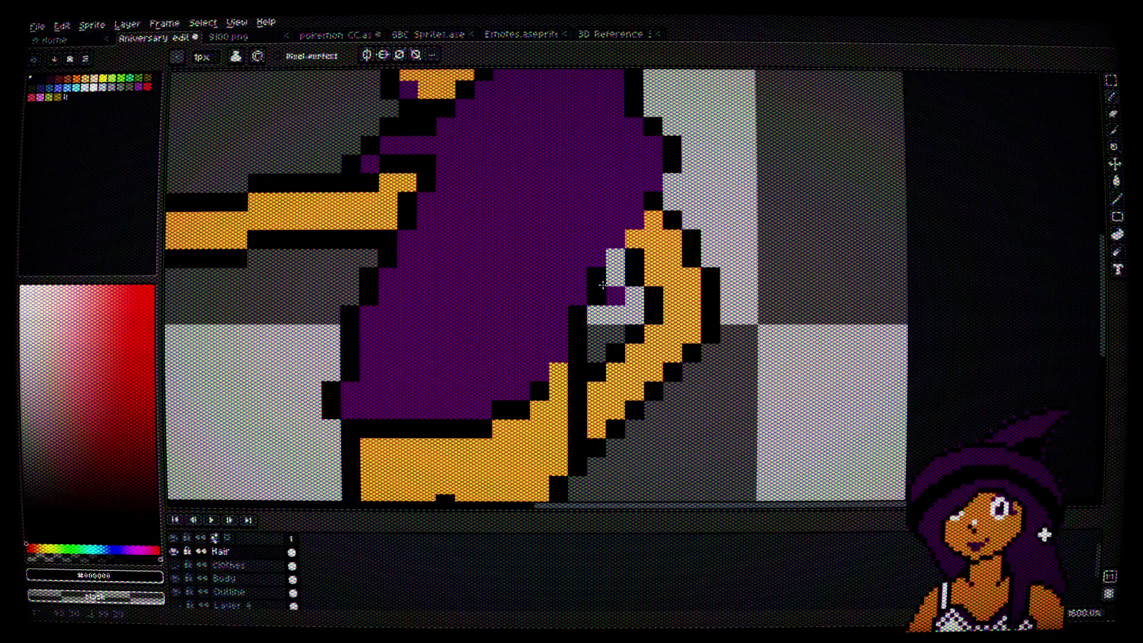
scroll(649, 284, "down", 4)
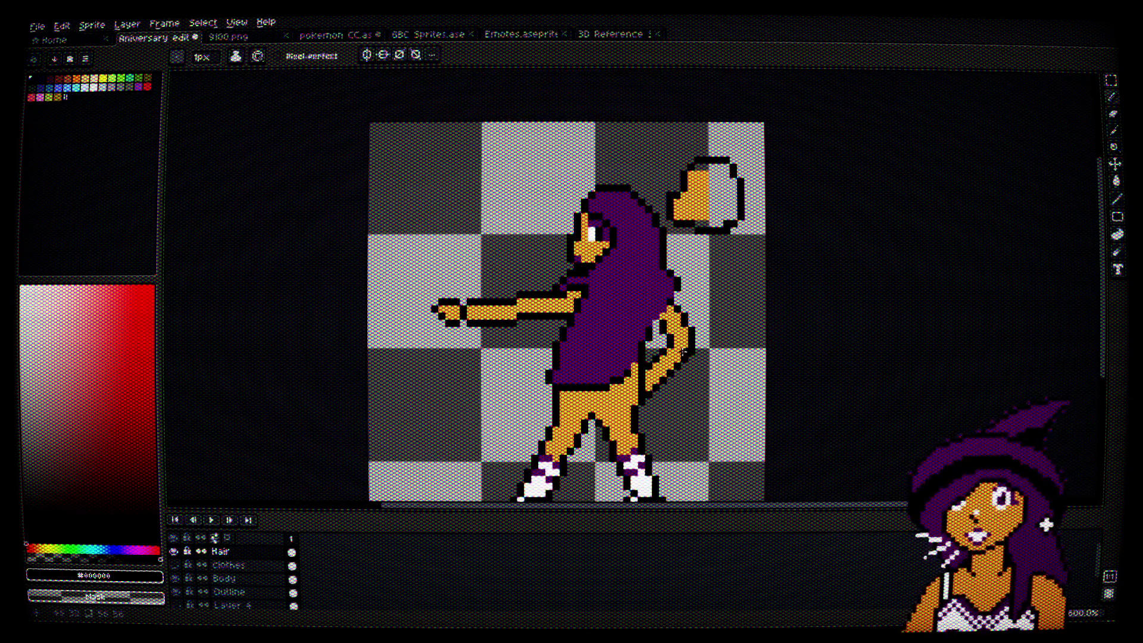
scroll(650, 355, "up", 3)
key("ctrl+z")
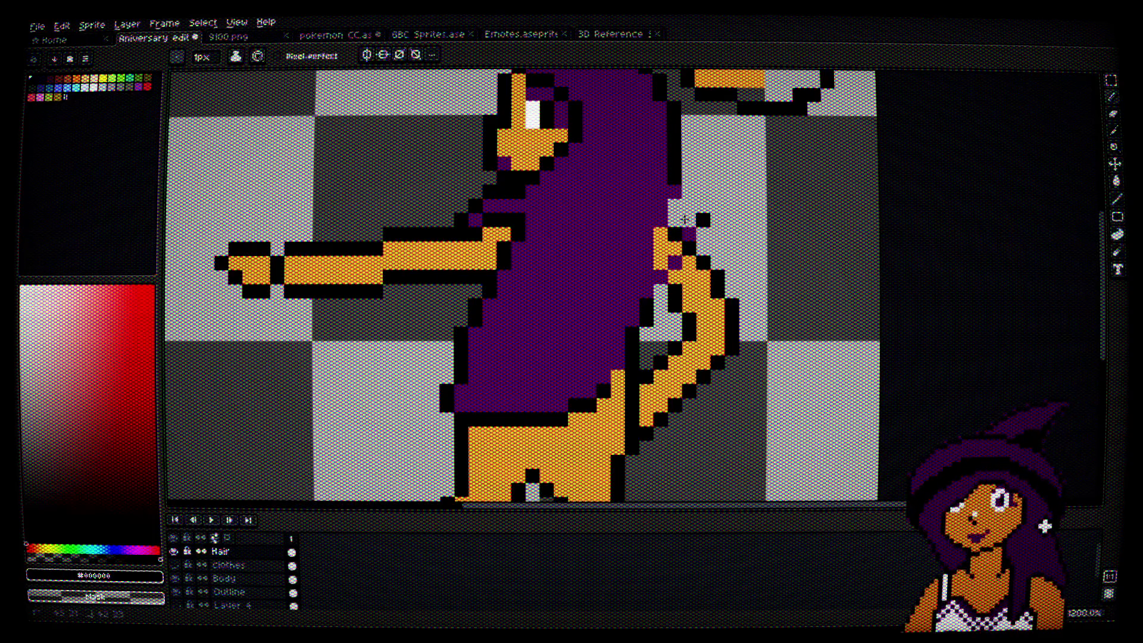
key("ctrl+z")
key("ctrl+z")
scroll(690, 218, "up", 3)
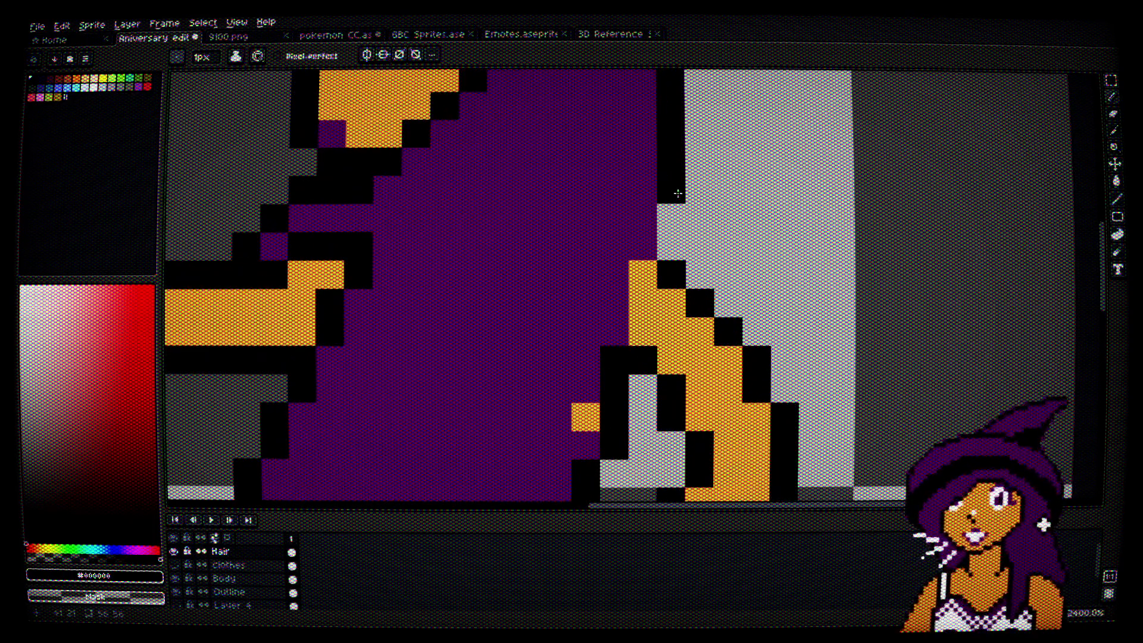
Step: Draw black outline pixels along the back arm's edge where it meets the shirt
key("space")
left_click_drag(617, 393, 671, 310)
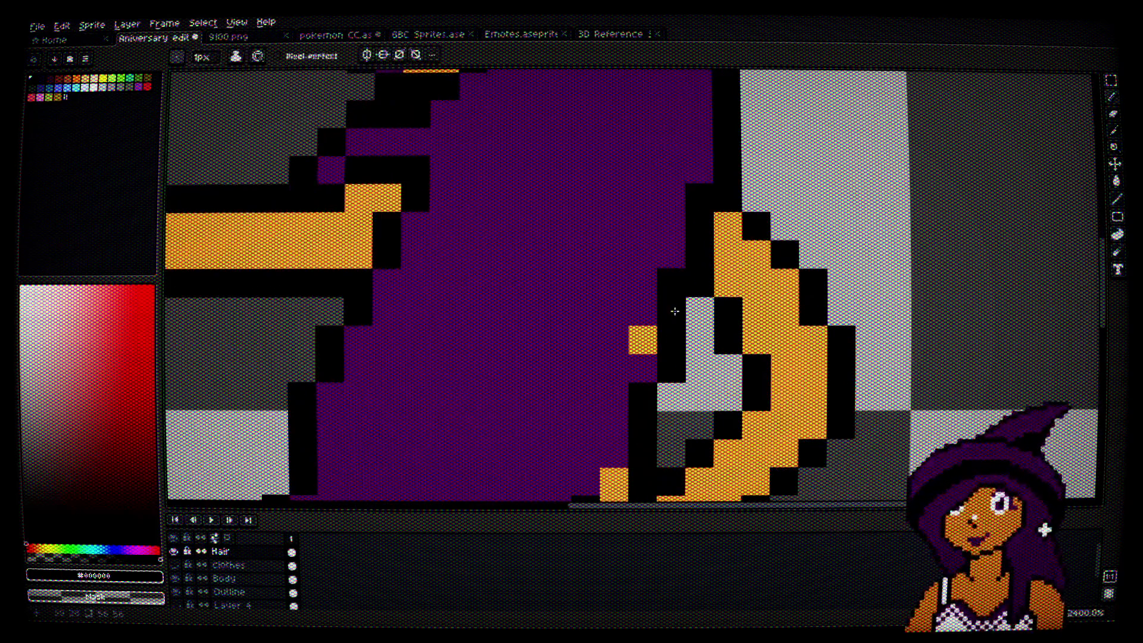
left_click(649, 289, "alt")
left_click_drag(616, 406, 687, 284)
left_click(684, 361)
left_click(653, 382, "alt")
left_click_drag(685, 360, 685, 331)
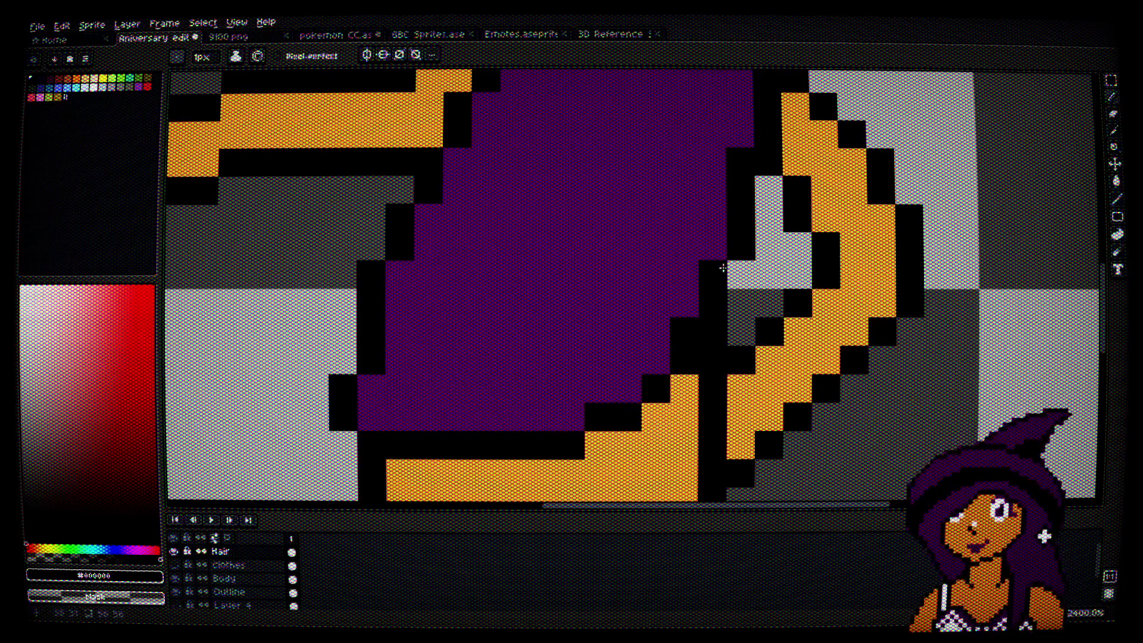
scroll(723, 268, "down", 4)
scroll(723, 269, "up", 4)
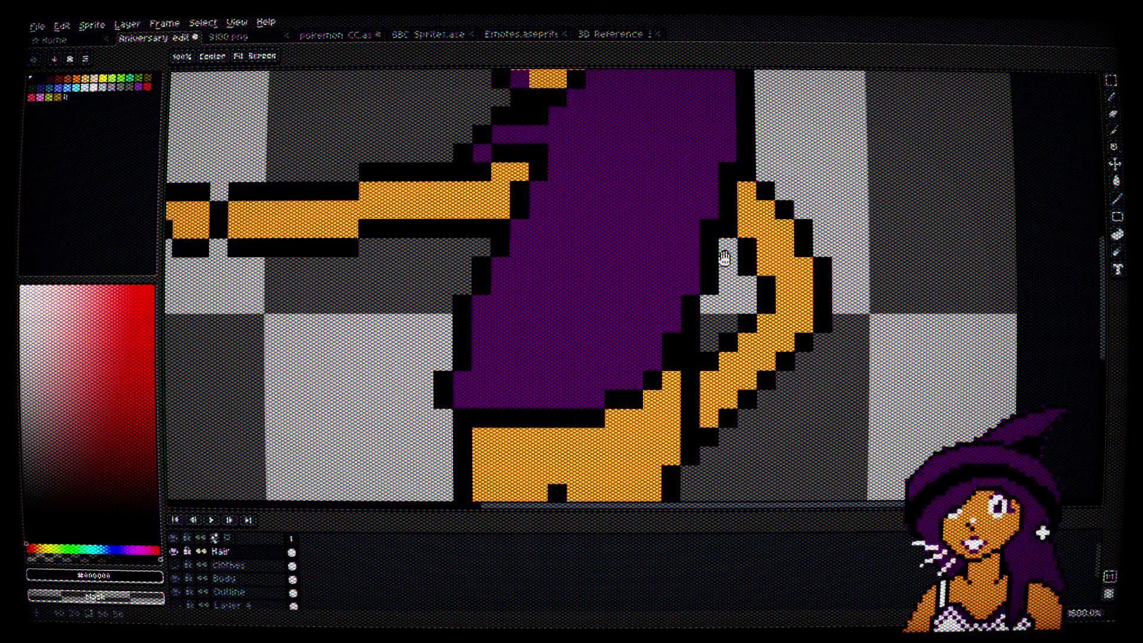
left_click_drag(724, 258, 724, 278)
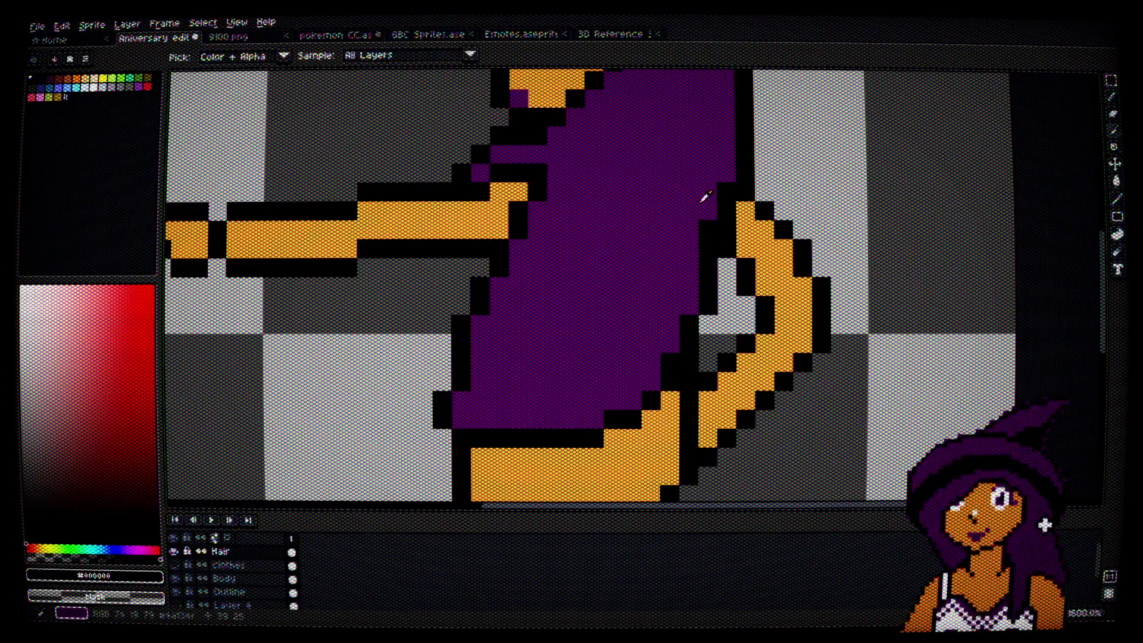
left_click(703, 242, "alt")
scroll(705, 276, "down", 4)
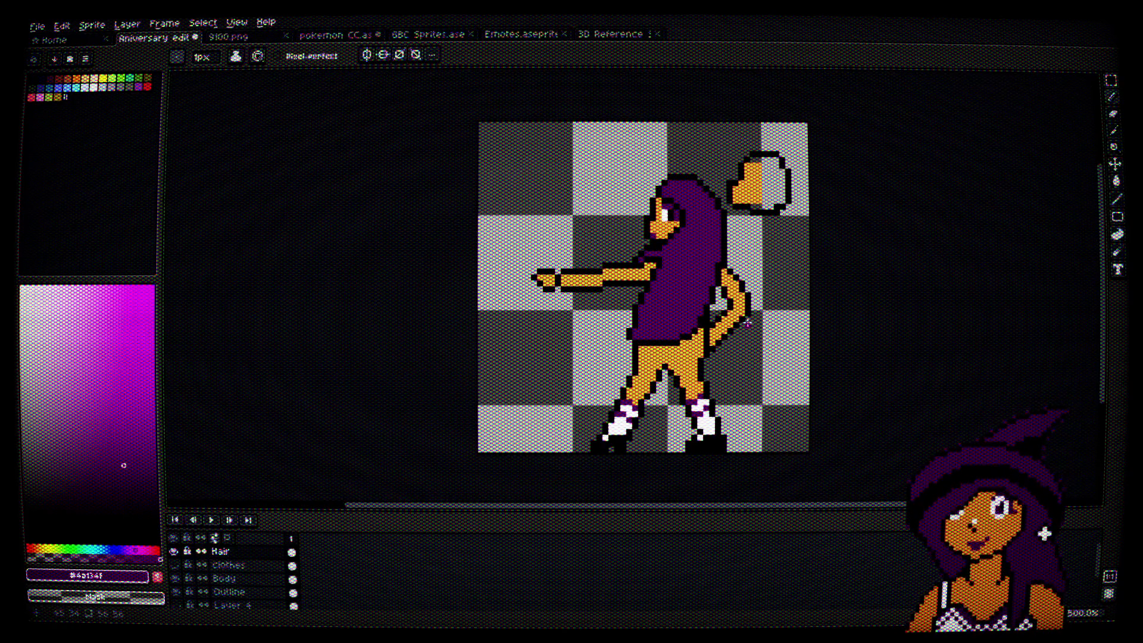
Step: Turn two black shirt-edge pixels purple and add black outline pixels below and left of them
scroll(653, 306, "up", 4)
left_click(629, 319)
left_click(648, 319)
left_click(655, 320, "alt")
left_click(647, 329)
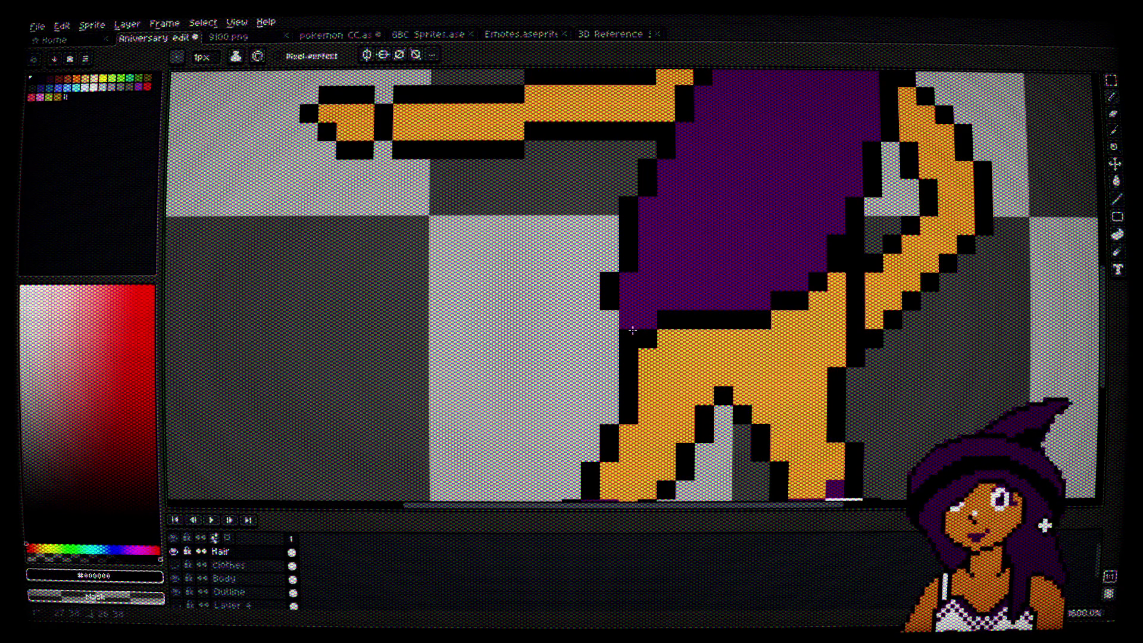
left_click(590, 320)
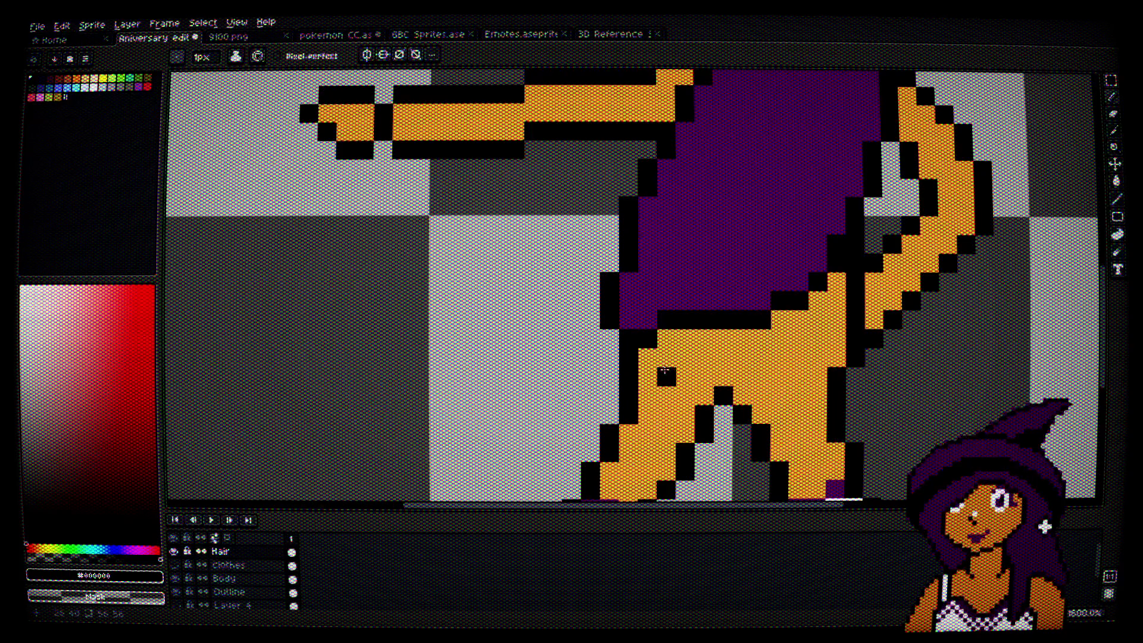
Step: Repeatedly sample the shirt purple and outline black along the shirt's lower-left edge
scroll(667, 376, "down", 4)
key("alt")
scroll(689, 408, "up", 6)
left_click(602, 327, "alt")
left_click(584, 352, "alt")
scroll(680, 389, "down", 5)
scroll(680, 388, "up", 3)
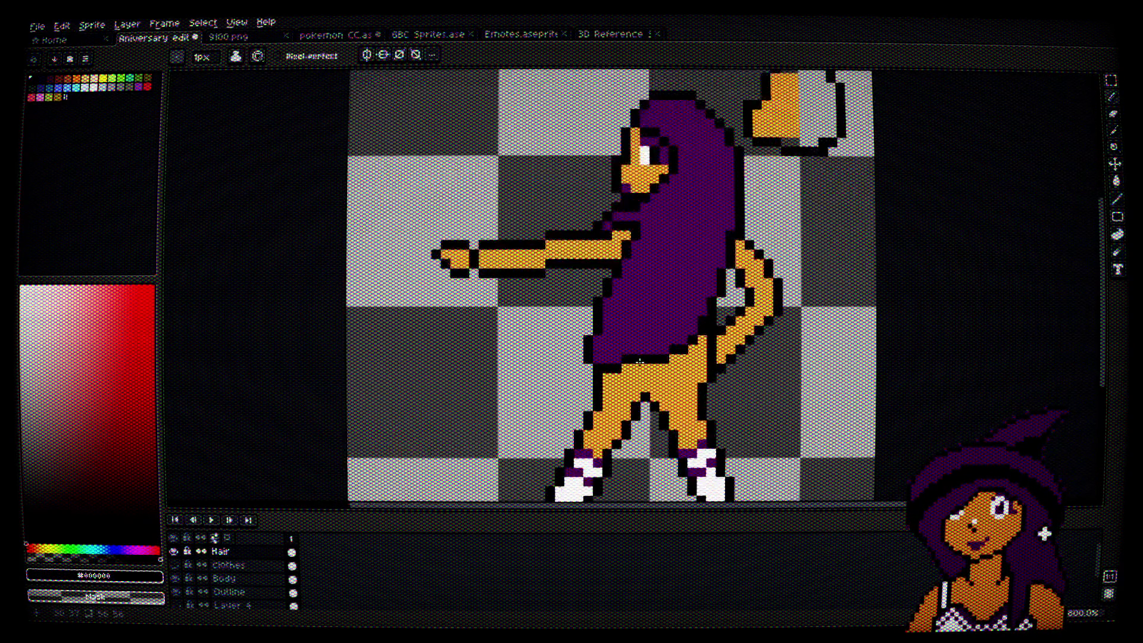
left_click(587, 340, "alt")
left_click(611, 367, "alt")
scroll(611, 368, "down", 5)
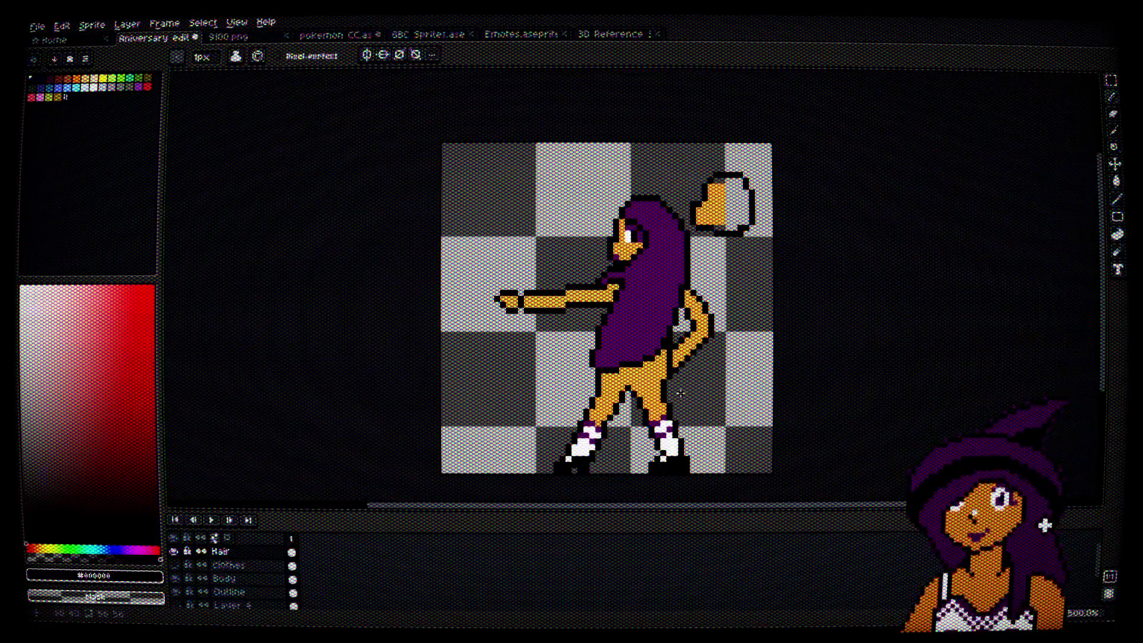
scroll(643, 386, "up", 3)
left_click(566, 324, "alt")
left_click(573, 330, "alt")
scroll(573, 329, "down", 5)
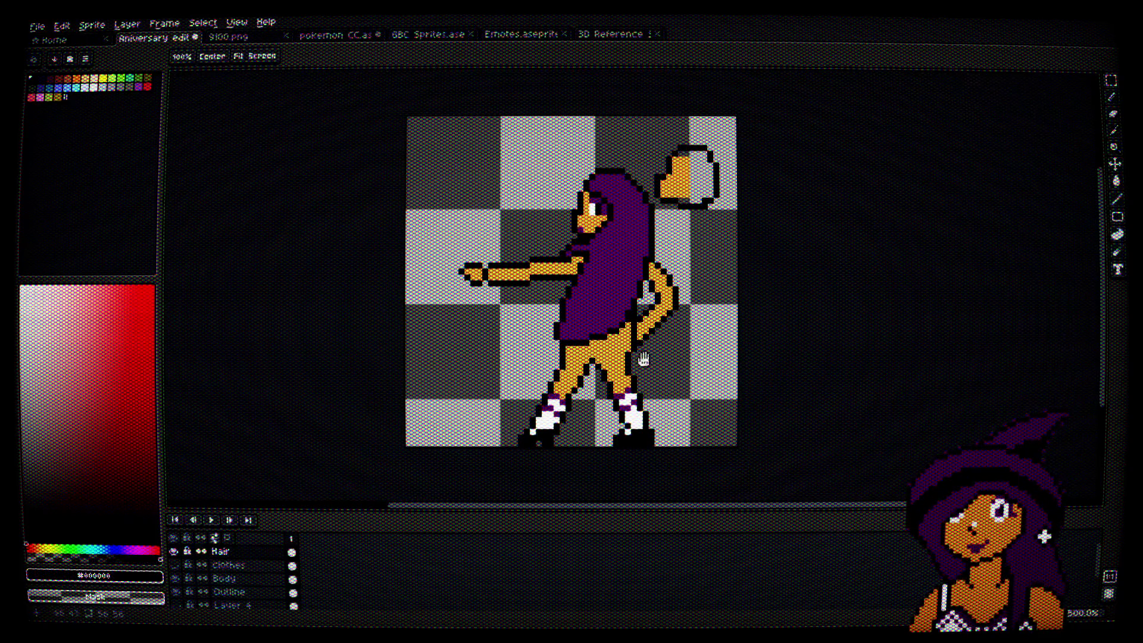
scroll(567, 322, "up", 3)
Step: Add one black and one purple pixel at the shirt edge, then show the Clothes layer
left_click(532, 322)
left_click(556, 322, "alt")
left_click(548, 318)
scroll(602, 340, "down", 4)
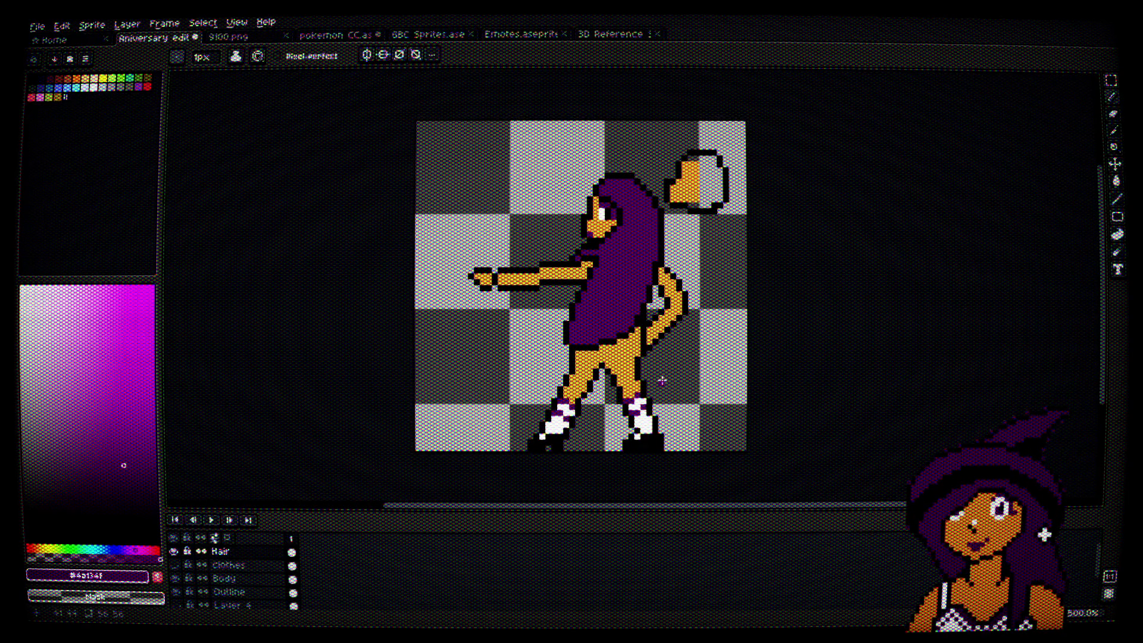
left_click(173, 566)
Step: Toggle the Clothes layer to compare, then lengthen the white strap beside the back hand by one pixel
left_click(174, 566)
left_click(174, 567)
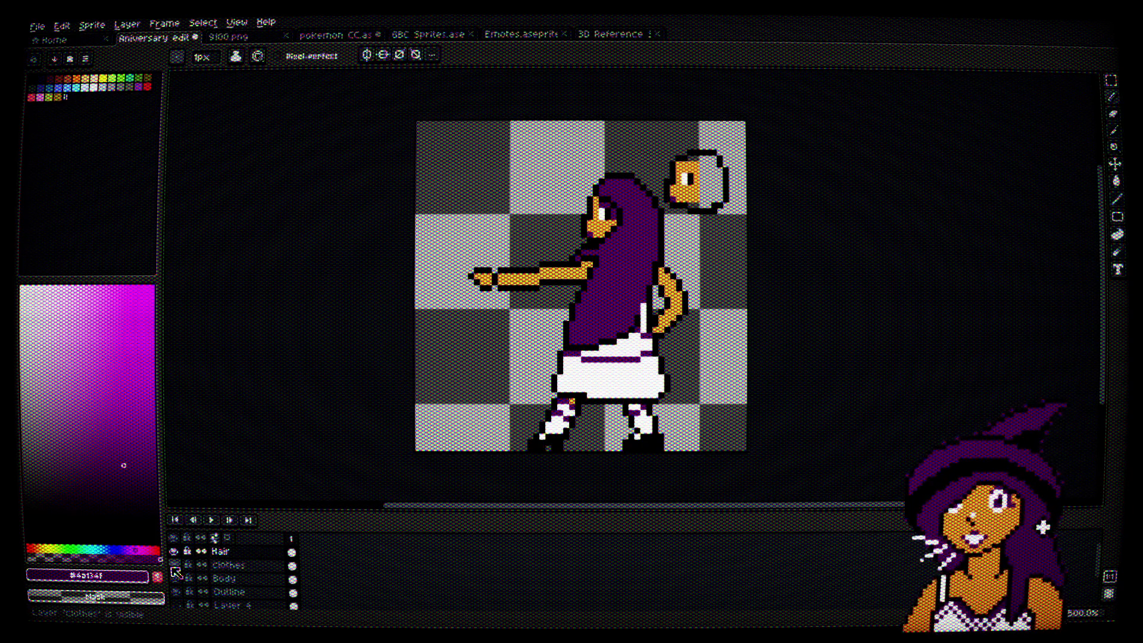
scroll(729, 280, "up", 5)
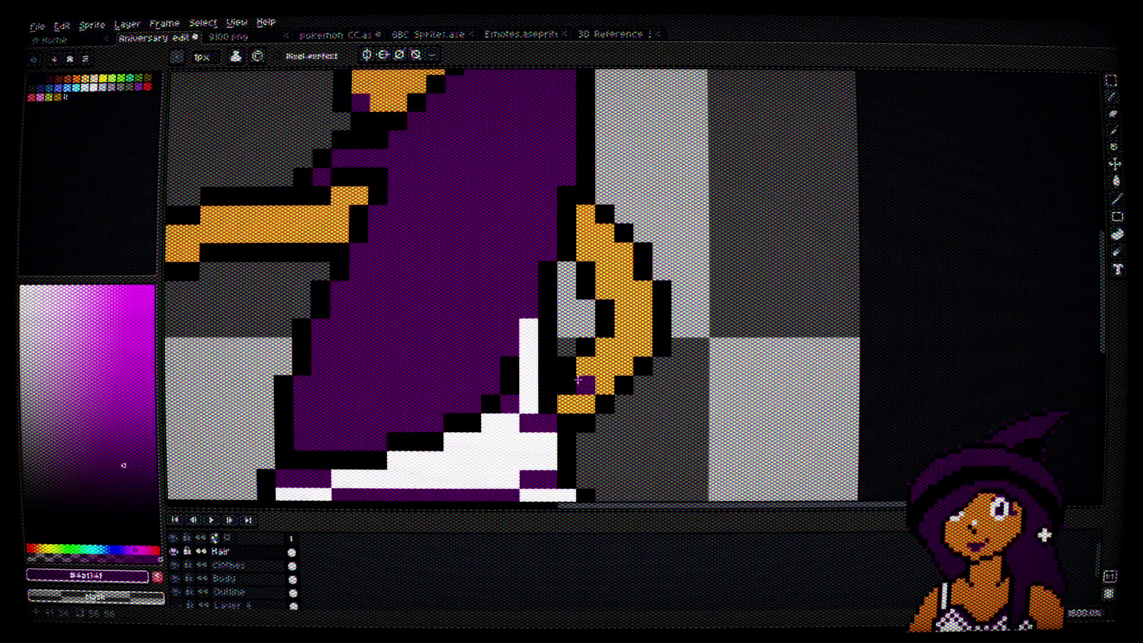
left_click(533, 397)
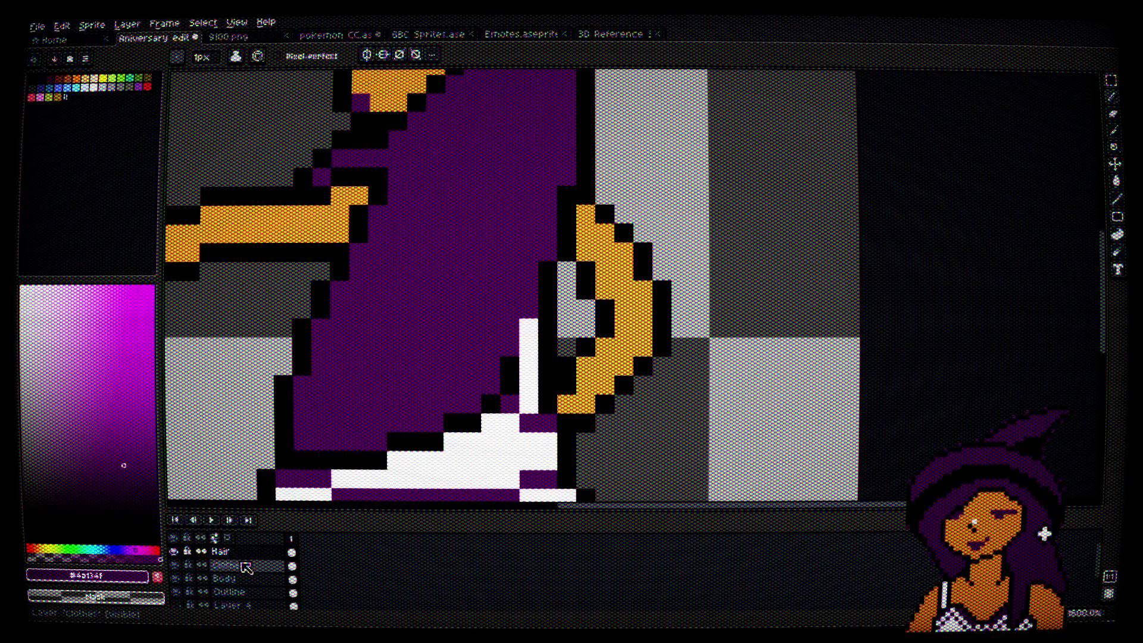
left_click(552, 333, "alt")
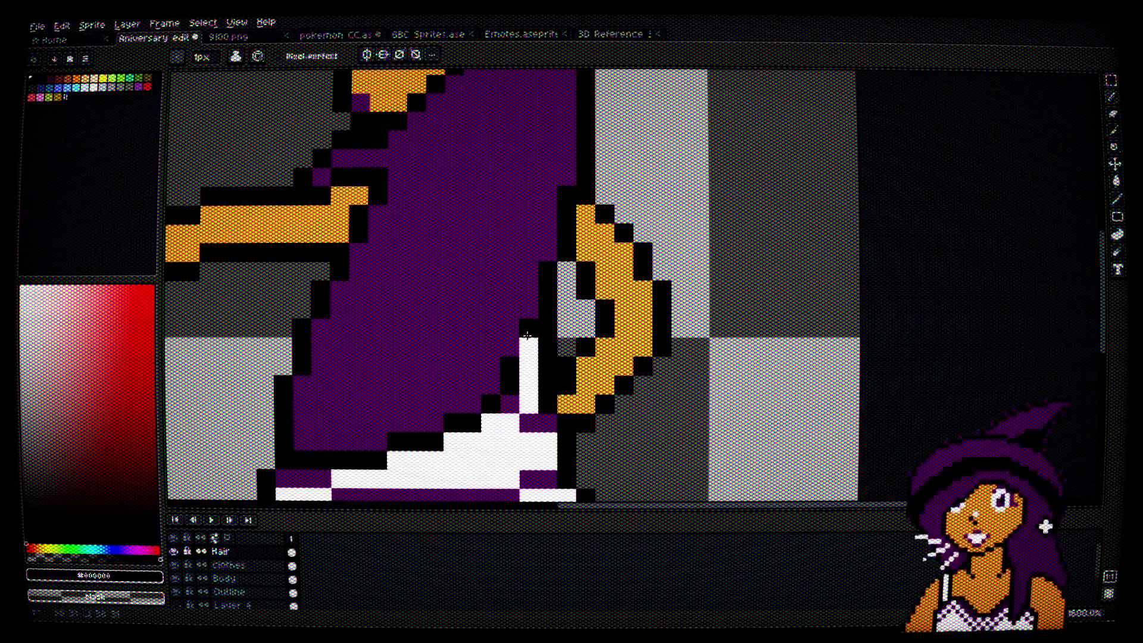
scroll(588, 384, "down", 5)
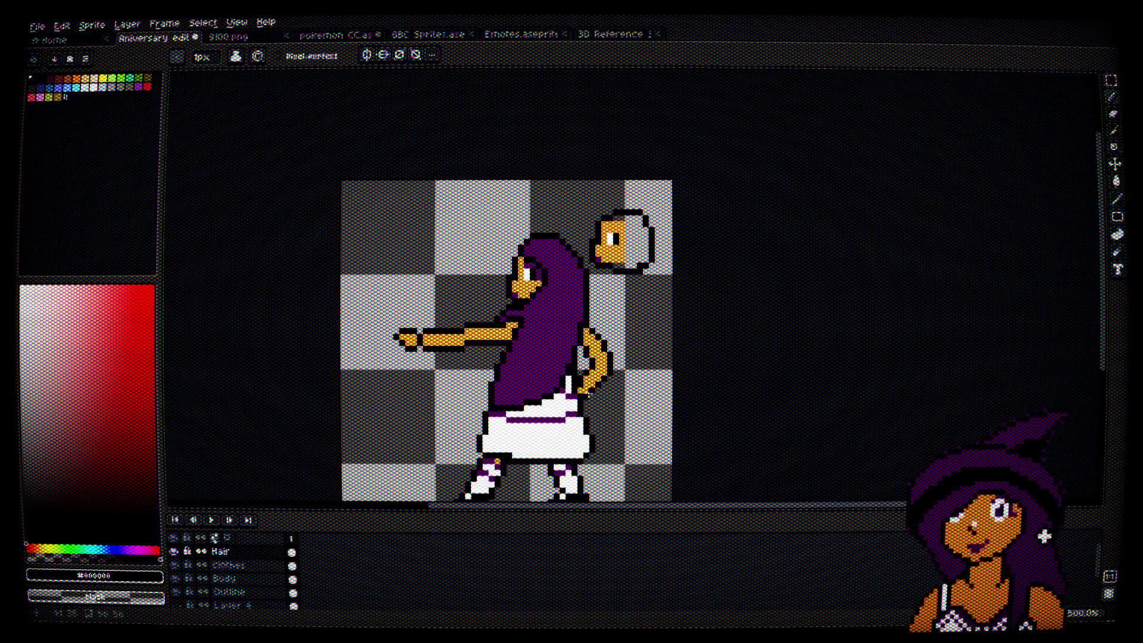
mouse_move(615, 392)
left_mouse_down()
mouse_move(625, 361)
mouse_move(643, 387)
mouse_move(670, 331)
left_mouse_up()
scroll(500, 387, "up", 5)
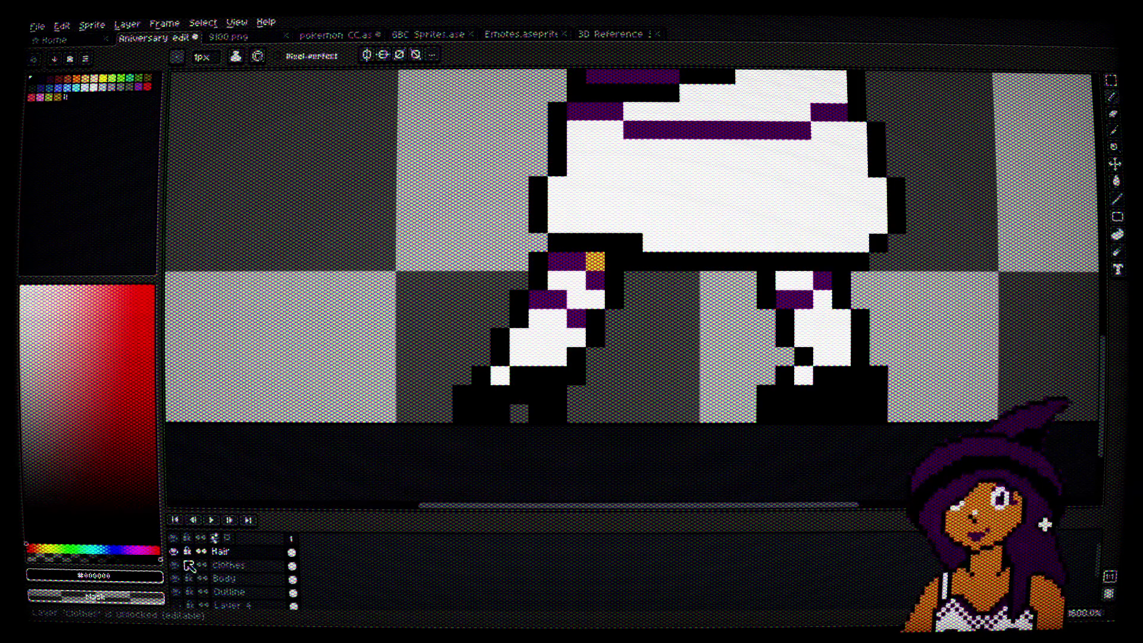
Step: Hide the Hair layer and paint both socks' top pixels skin-orange on the Body layer
left_click(173, 552)
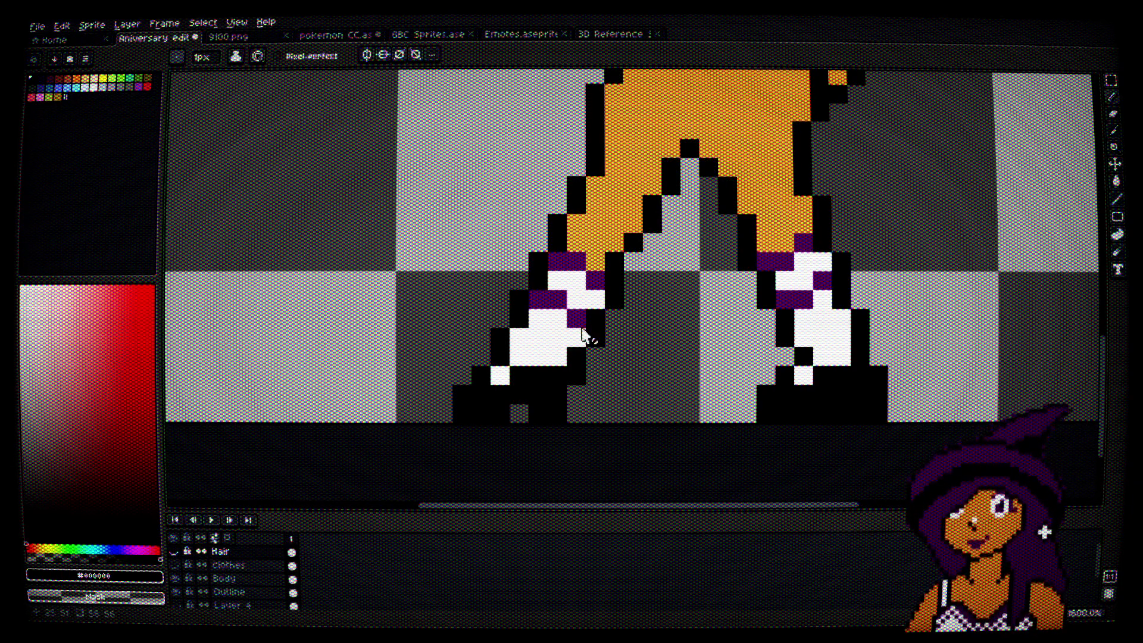
scroll(570, 344, "up", 3)
left_click(617, 173, "alt")
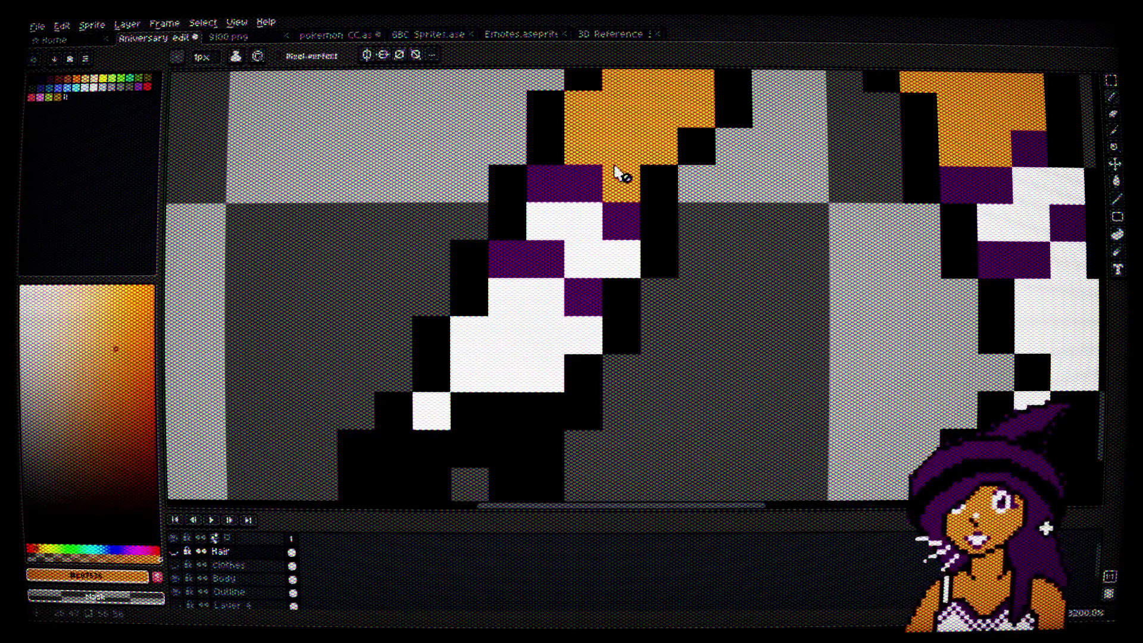
left_click(227, 578)
left_click(558, 213)
mouse_move(558, 213)
left_mouse_down()
mouse_move(547, 185)
mouse_move(593, 212)
mouse_move(619, 256)
mouse_move(389, 287)
left_mouse_up()
mouse_move(723, 283)
left_mouse_down()
mouse_move(716, 247)
mouse_move(701, 245)
mouse_move(722, 268)
mouse_move(762, 217)
mouse_move(796, 250)
left_mouse_up()
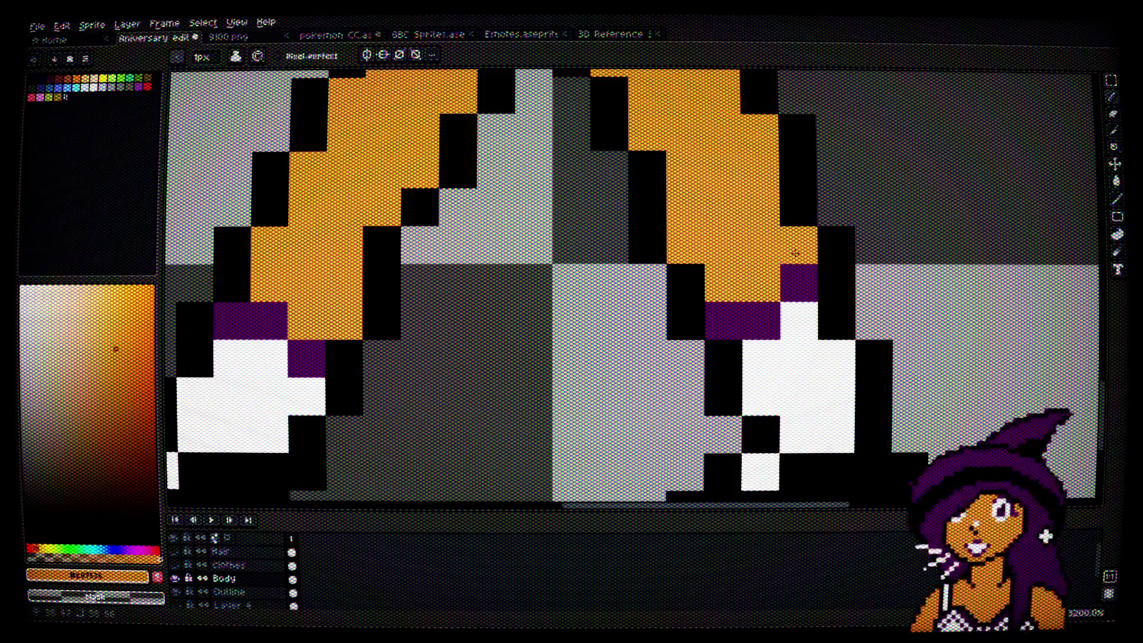
left_click(797, 283, "alt")
Step: Add purple stripe pixels to the right and left socks
left_click(767, 387)
left_click(788, 387)
left_click(827, 364)
left_click_drag(521, 384, 749, 339)
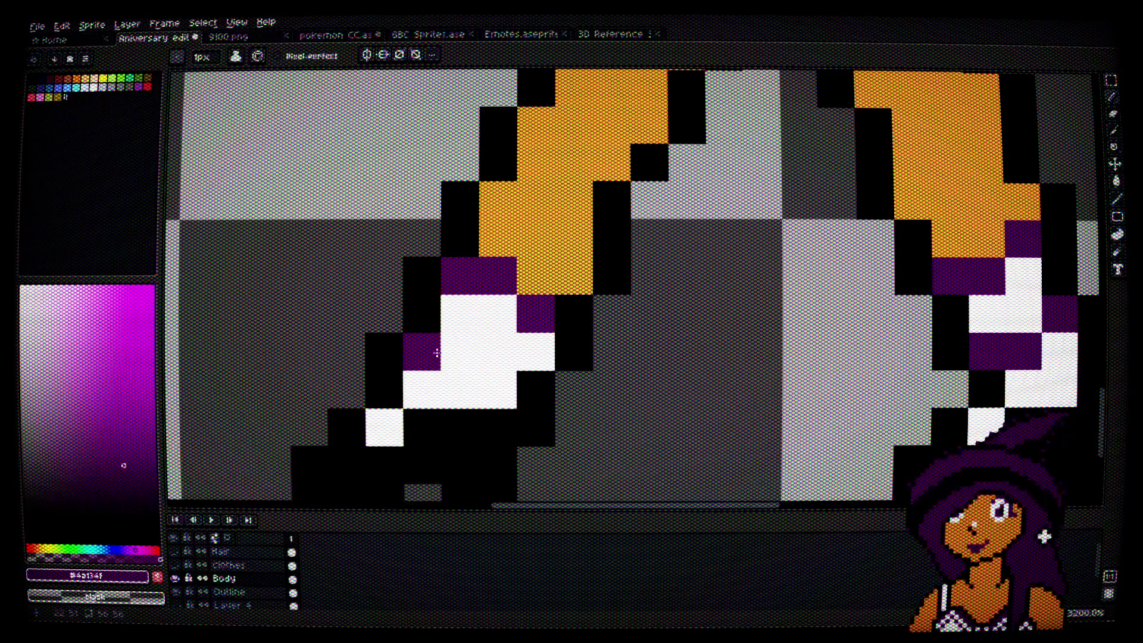
left_click(460, 352)
left_click(497, 389)
scroll(497, 390, "down", 4)
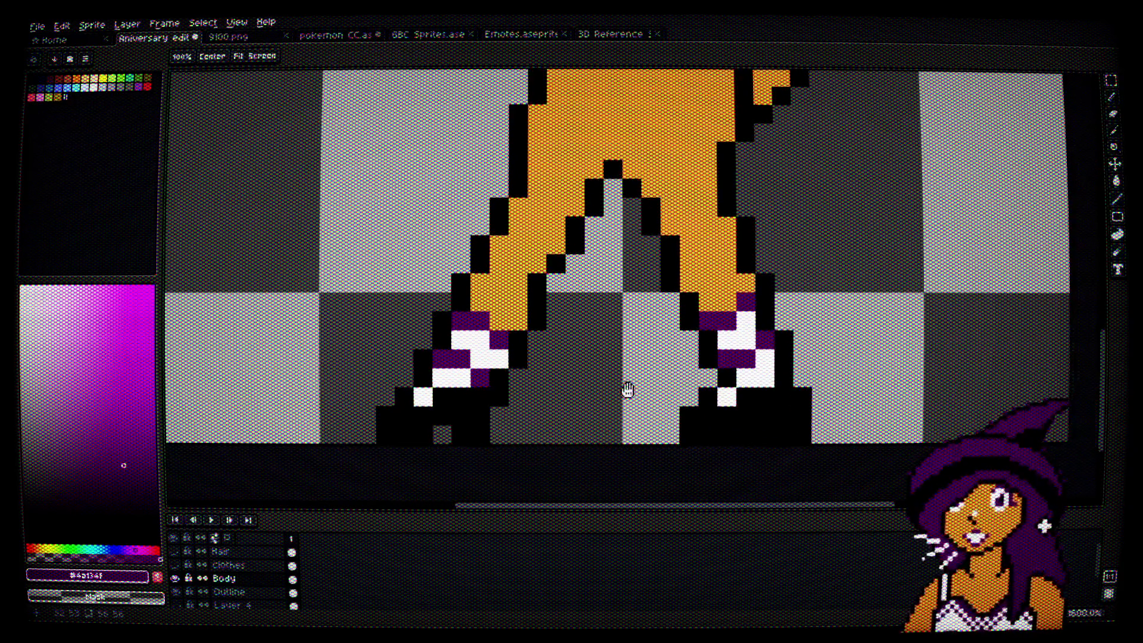
scroll(765, 390, "down", 4)
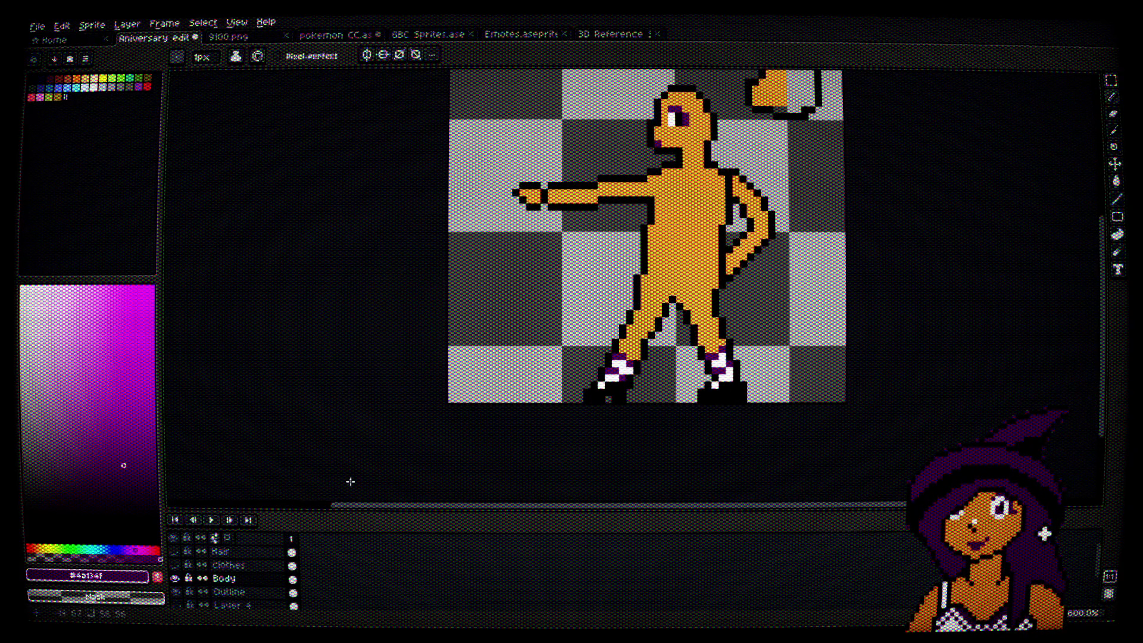
Step: Show the Clothes and Hair layers over the legs and select the black swatch
left_click(175, 565)
left_click(175, 551)
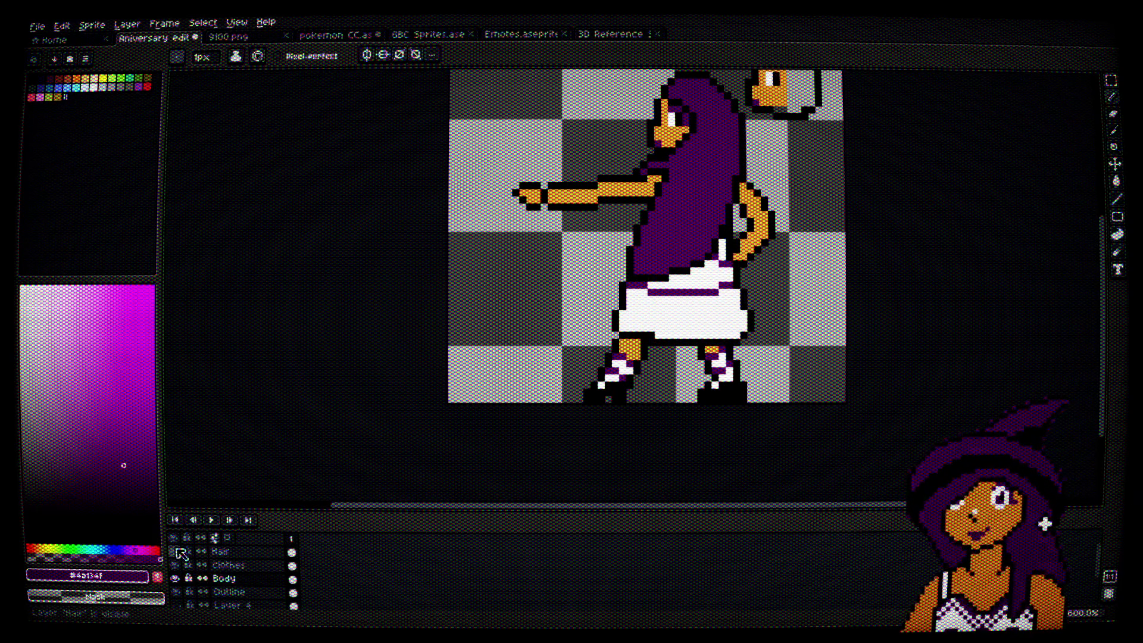
scroll(693, 384, "up", 4)
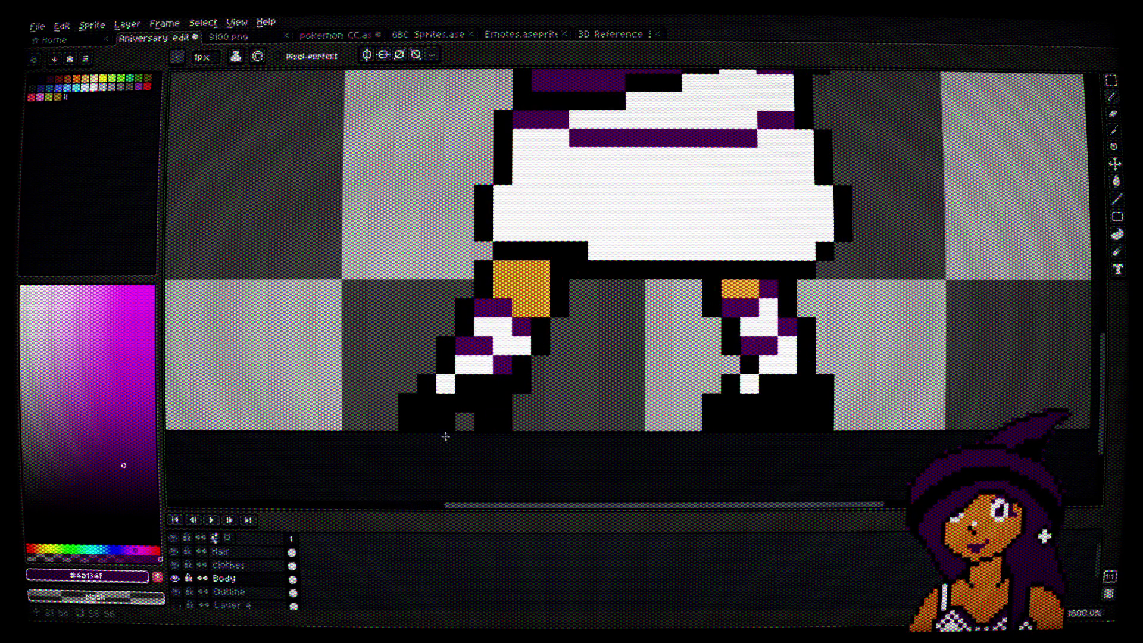
left_click(32, 78)
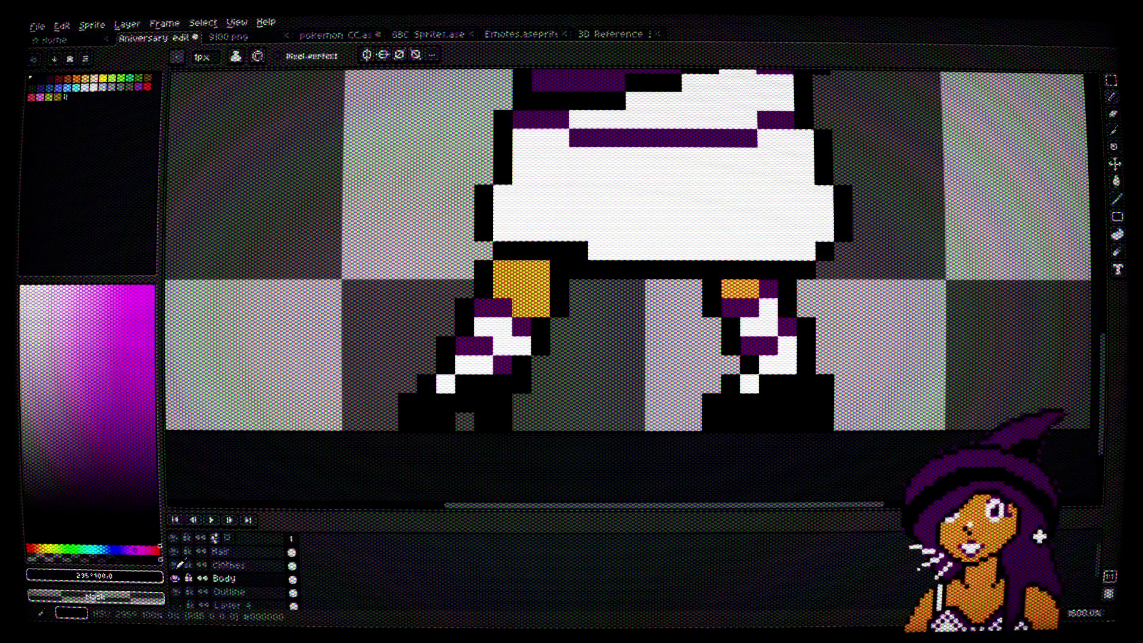
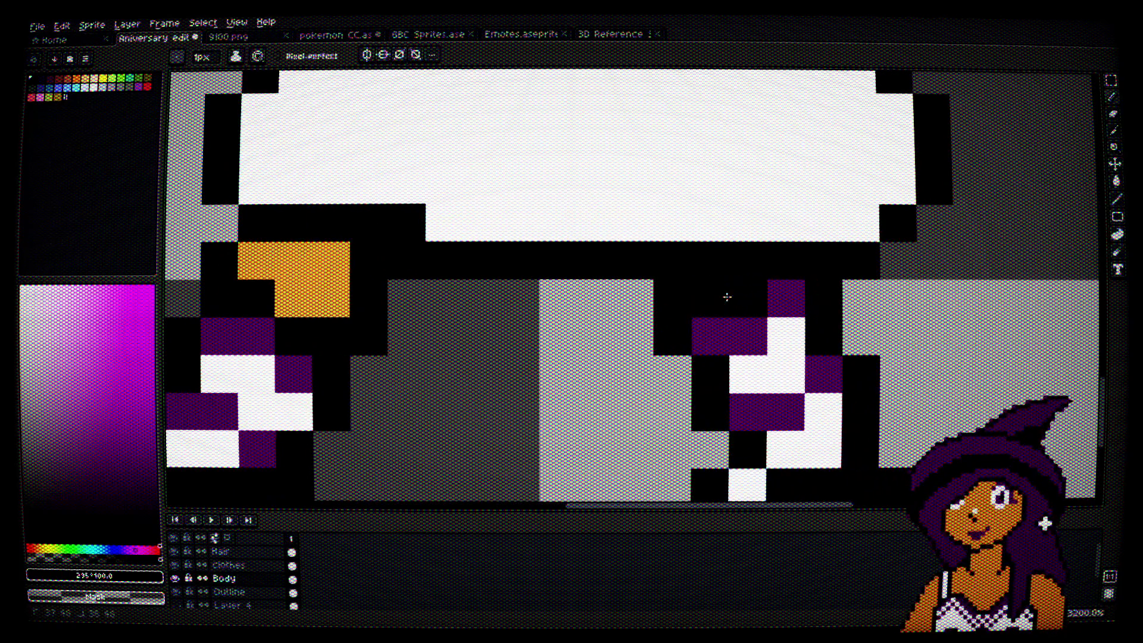
Step: Unlock the Clothes layer and briefly hide it to check the legs underneath
left_click(189, 565)
left_click(175, 565)
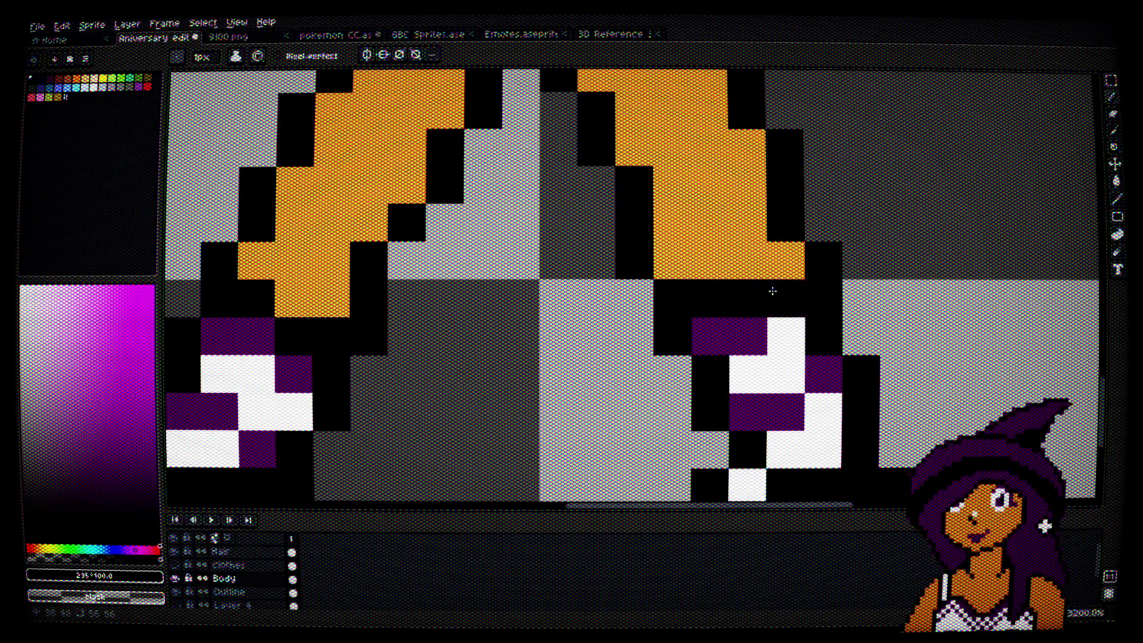
scroll(798, 280, "down", 5)
left_click_drag(888, 299, 813, 343)
scroll(735, 395, "up", 2)
left_click(175, 565)
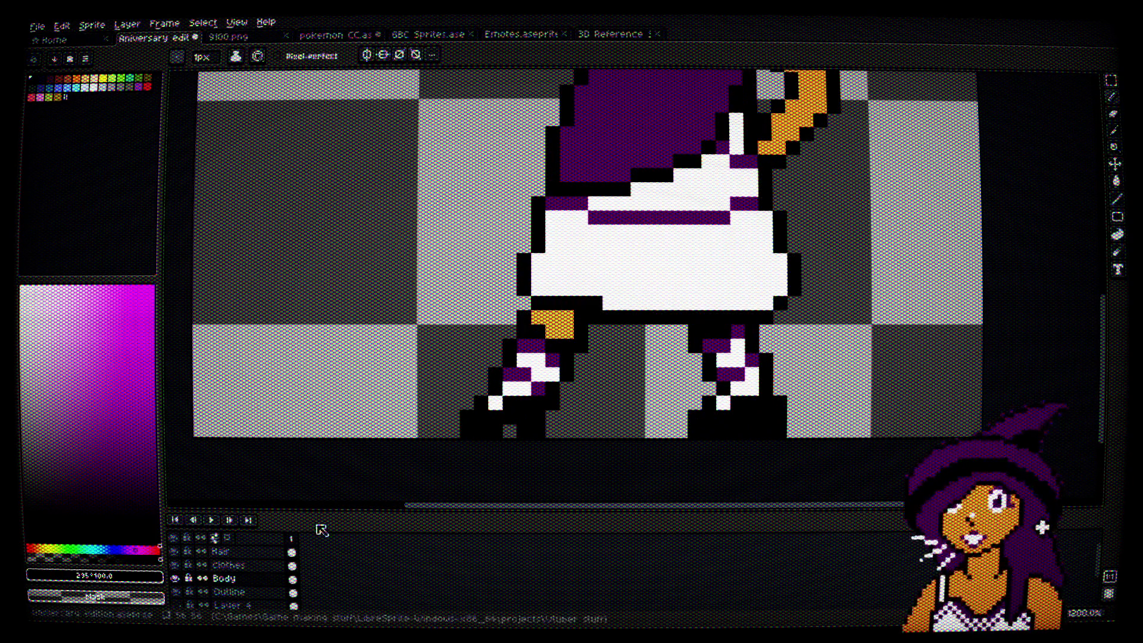
scroll(880, 339, "down", 4)
left_click_drag(870, 316, 842, 346)
scroll(806, 393, "up", 4)
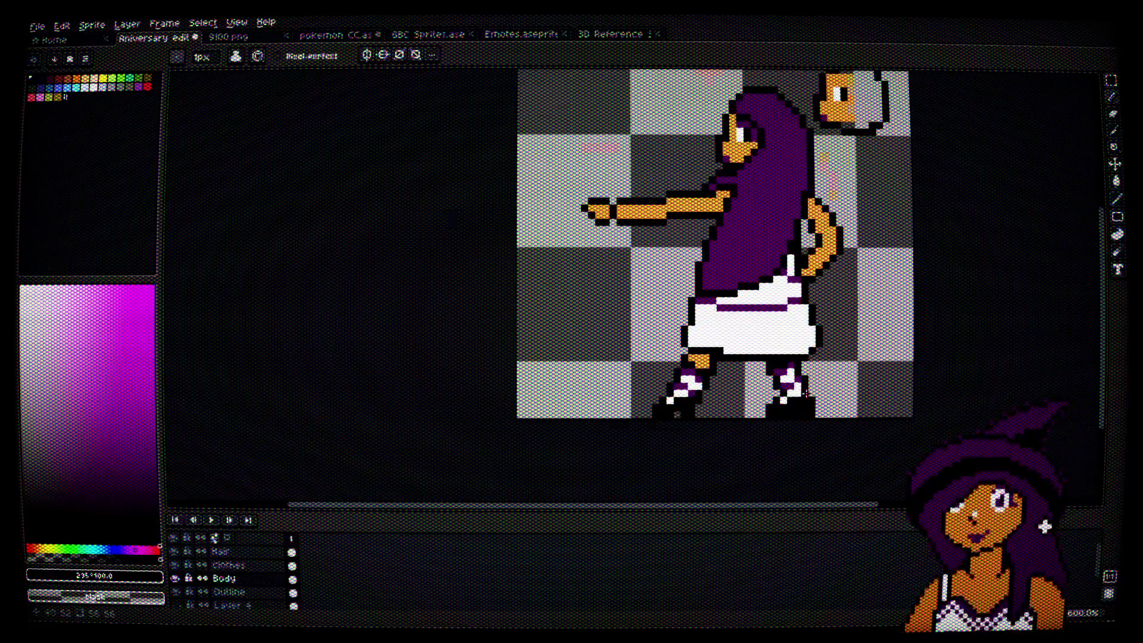
Step: Sample white from the sprite and paint two left-foot pixels and one right-foot pixel white
key("v")
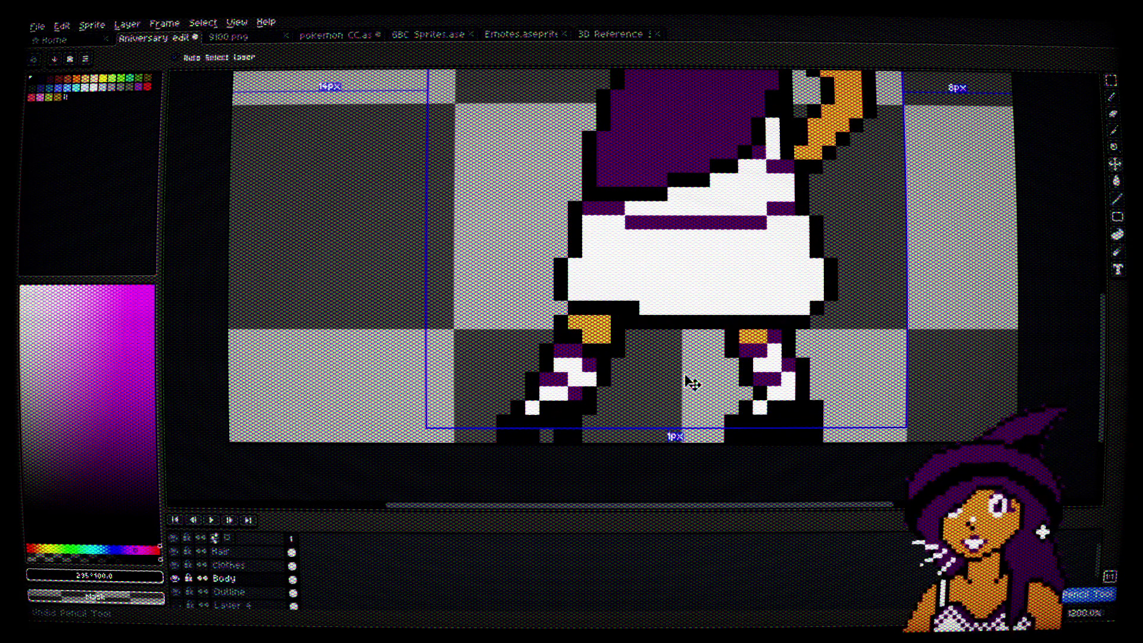
key("b")
scroll(779, 365, "down", 3)
scroll(774, 391, "up", 4)
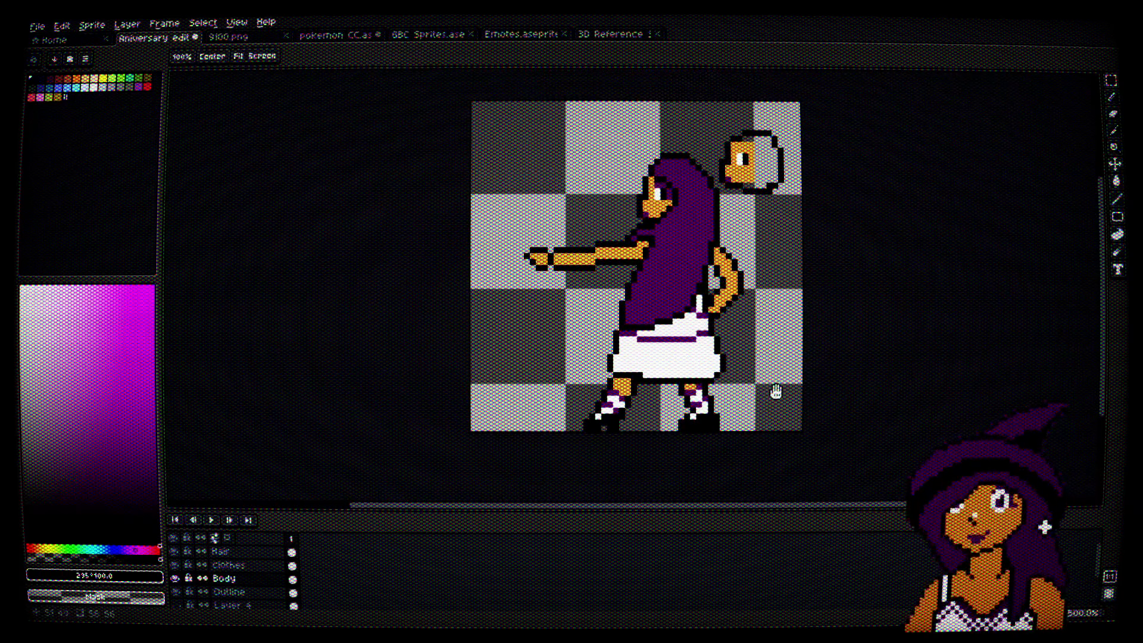
scroll(663, 424, "down", 3)
left_click(423, 355, "alt")
scroll(415, 366, "up", 3)
left_click_drag(396, 338, 452, 337)
left_click(479, 372)
Step: Repaint the remaining stray purple sock pixels white and review both feet under the skirt
scroll(667, 376, "down", 2)
scroll(703, 345, "up", 2)
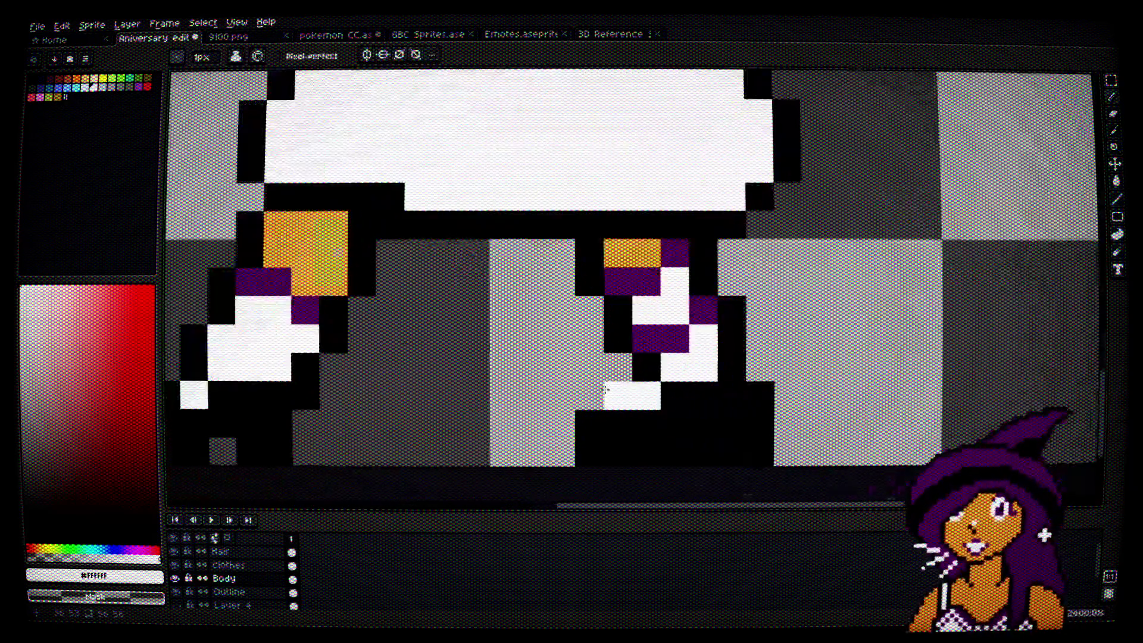
left_click(660, 320)
left_click(696, 321)
left_click(736, 283)
scroll(768, 280, "down", 5)
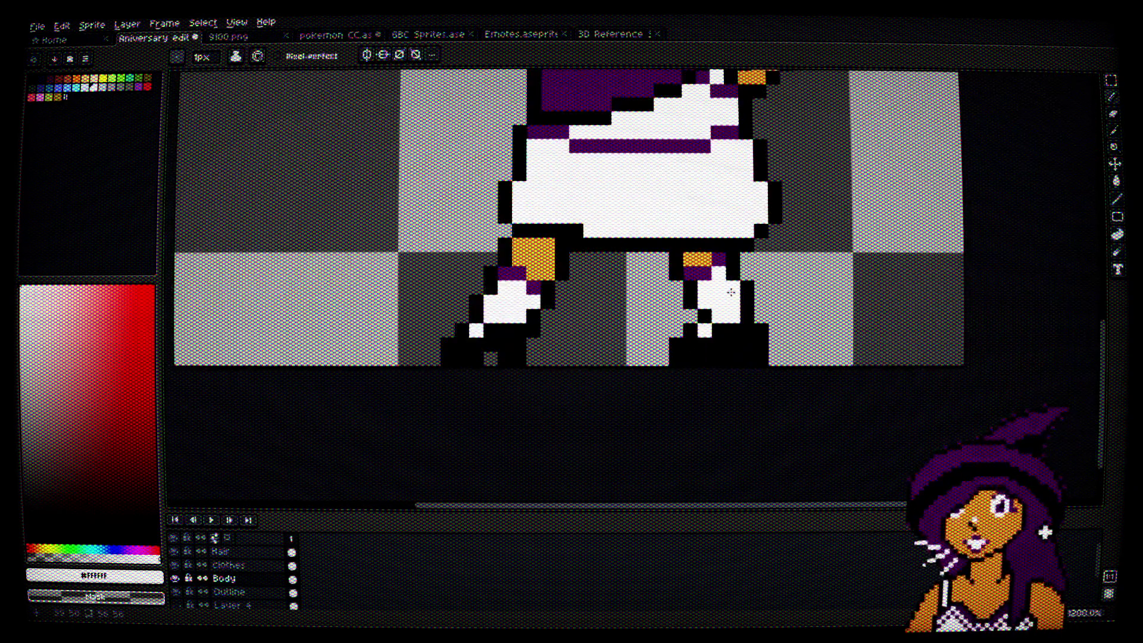
key("space")
left_click_drag(781, 275, 794, 298)
scroll(744, 322, "up", 3)
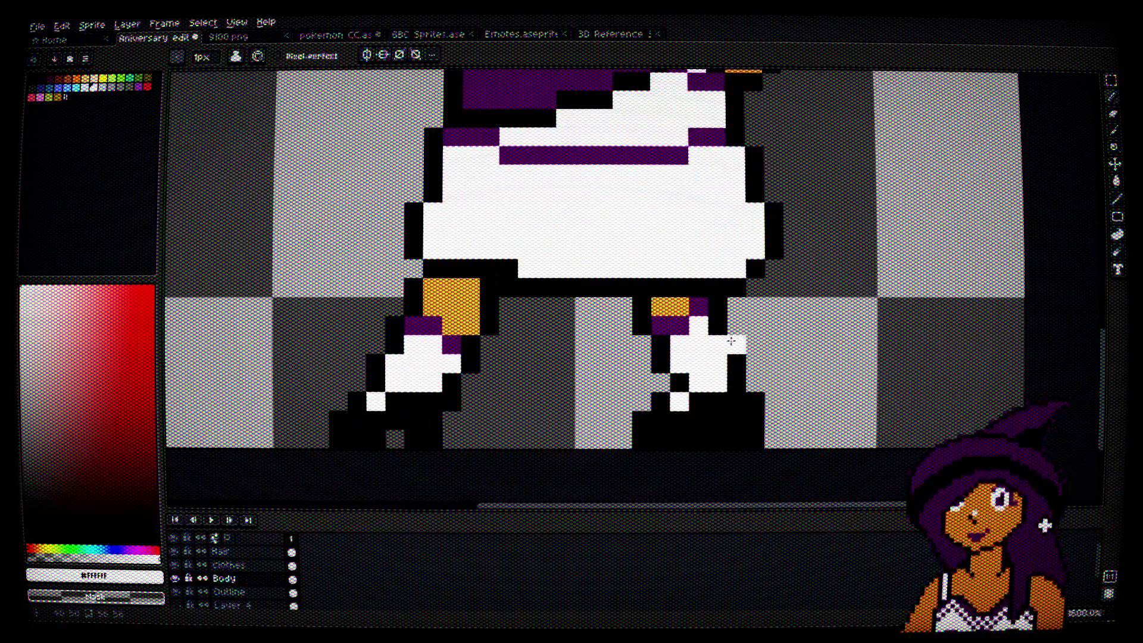
scroll(701, 341, "up", 3)
scroll(705, 297, "down", 3)
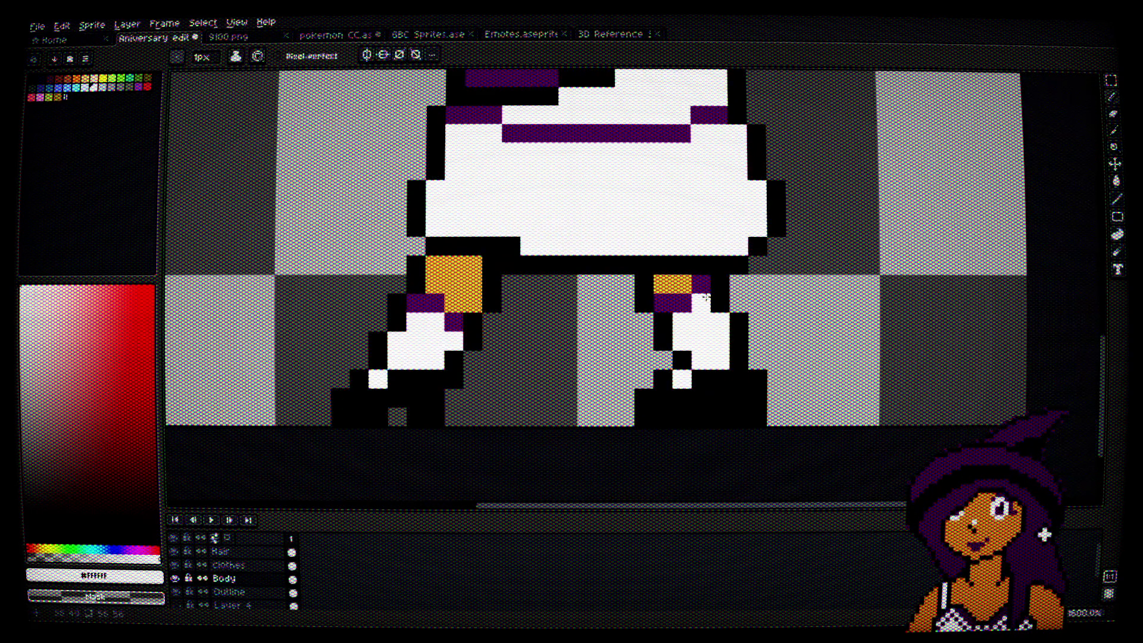
scroll(720, 303, "down", 4)
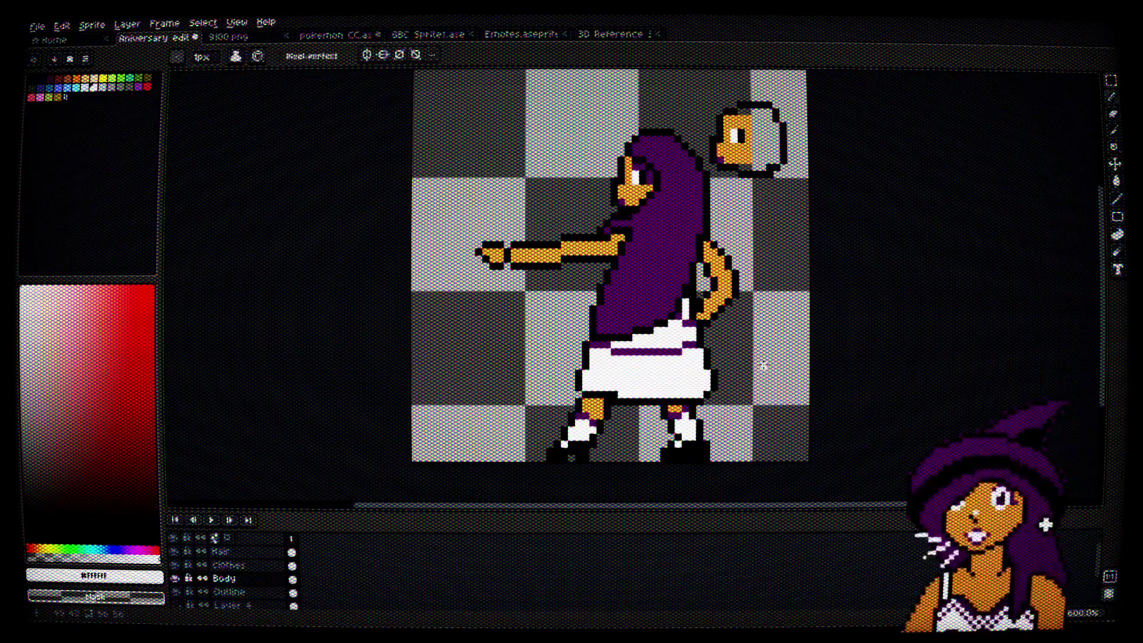
scroll(549, 252, "up", 1)
scroll(549, 253, "up", 2)
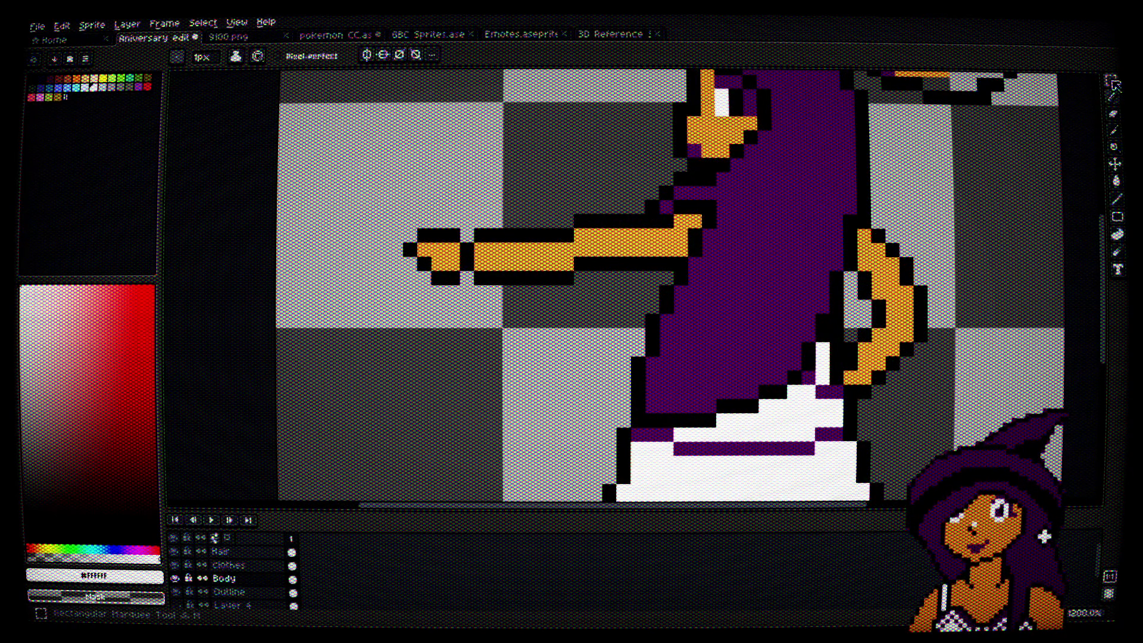
Step: Sample the skin, eye and hair colours, then draw a purple pixel beside the eye
left_click_drag(951, 149, 878, 228)
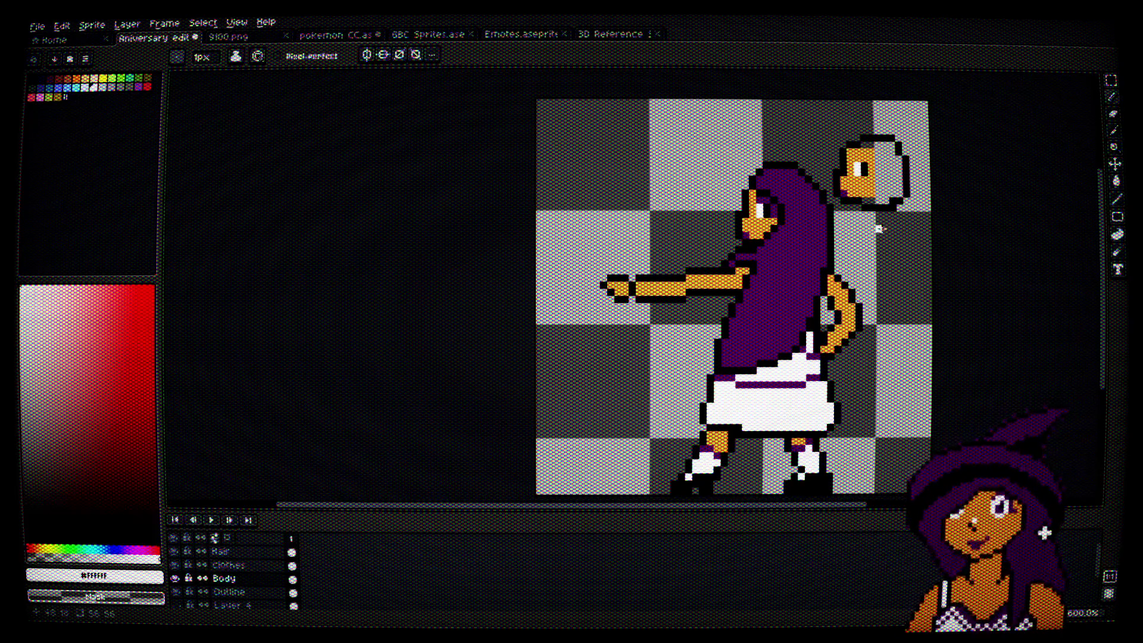
scroll(879, 228, "up", 4)
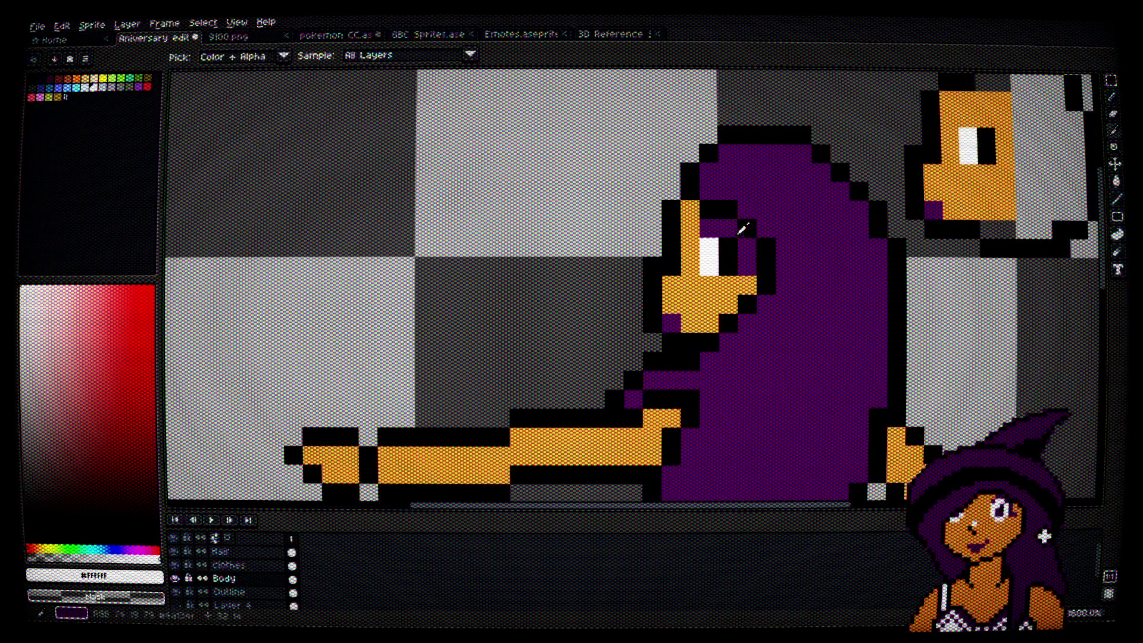
left_click(699, 225, "alt")
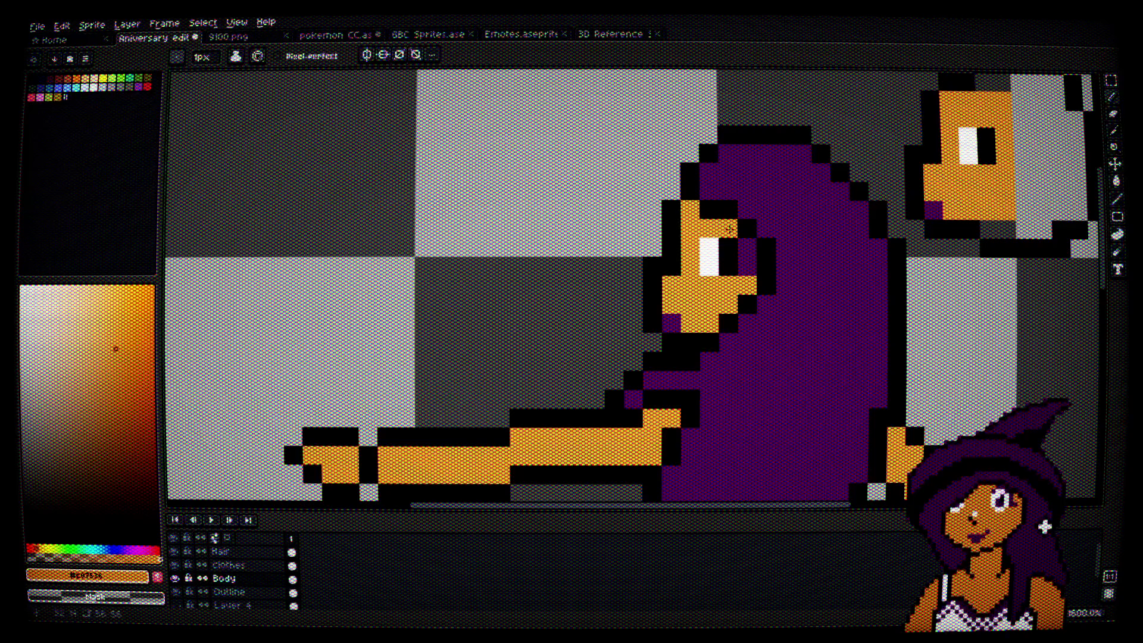
left_click(721, 242, "alt")
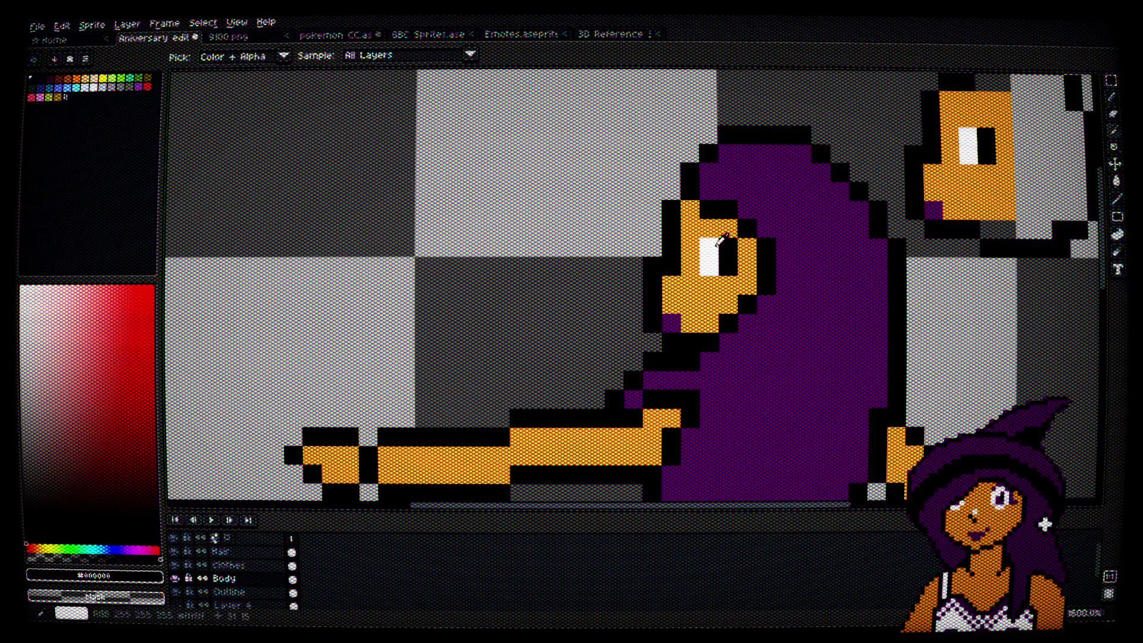
left_click(795, 250, "alt")
left_click(727, 230)
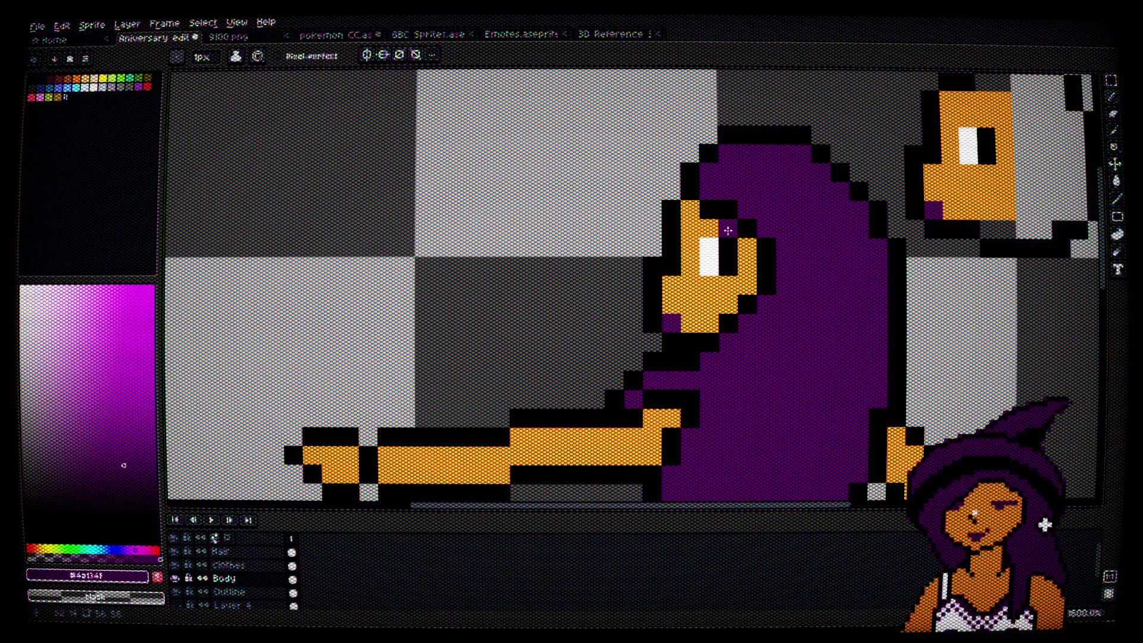
Step: Restore that pixel to orange skin, pick black, and bring up the pokemon CC sprite
left_click(729, 285, "alt")
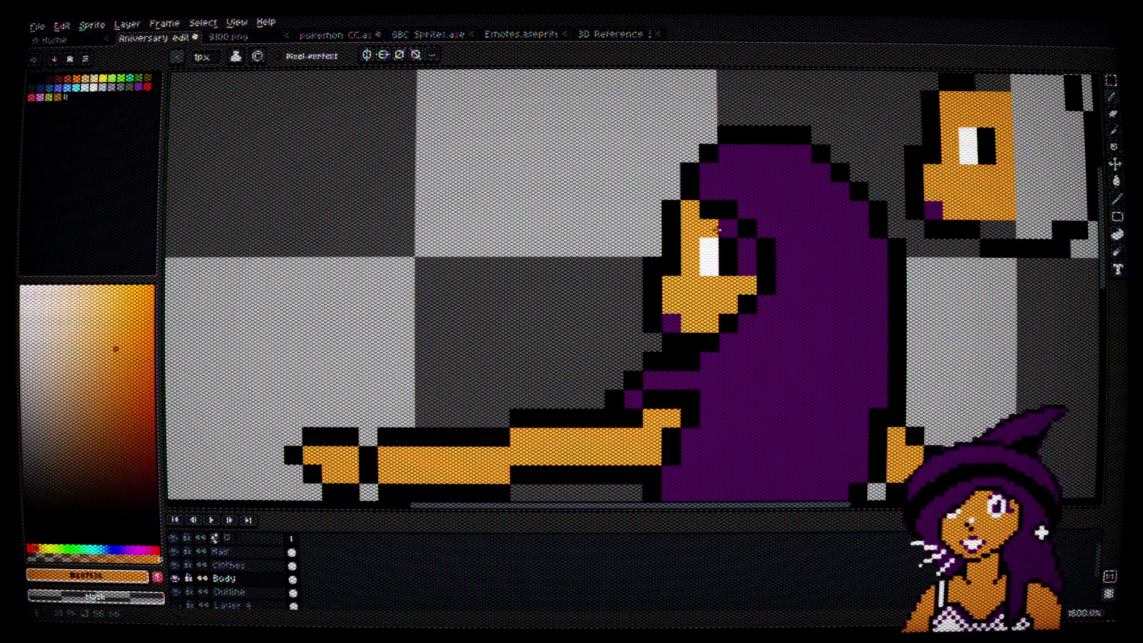
left_click(728, 229)
left_click(724, 239, "alt")
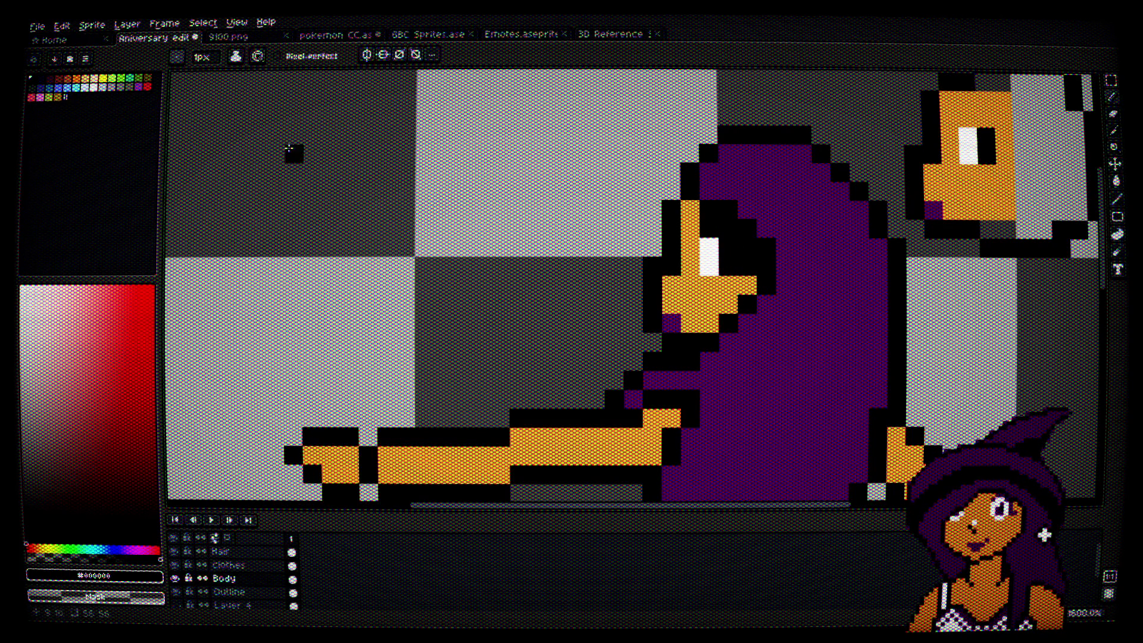
left_click(353, 39)
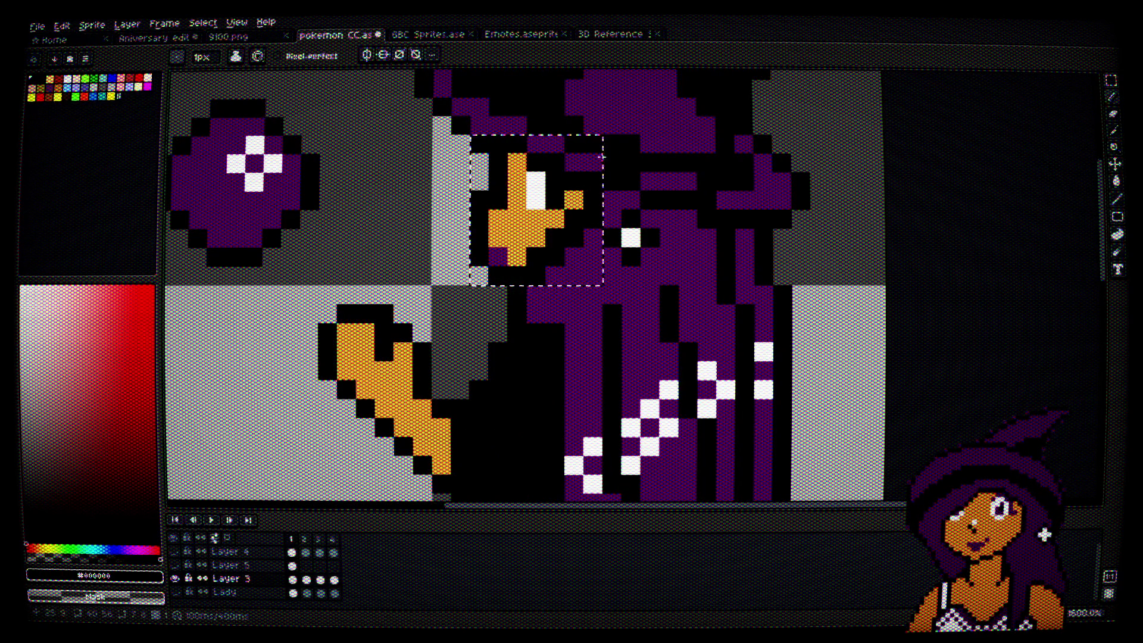
Step: Sample the dark purple from the pokemon CC reference sprite
scroll(602, 152, "up", 2)
left_click(561, 225, "alt")
scroll(598, 349, "down", 2)
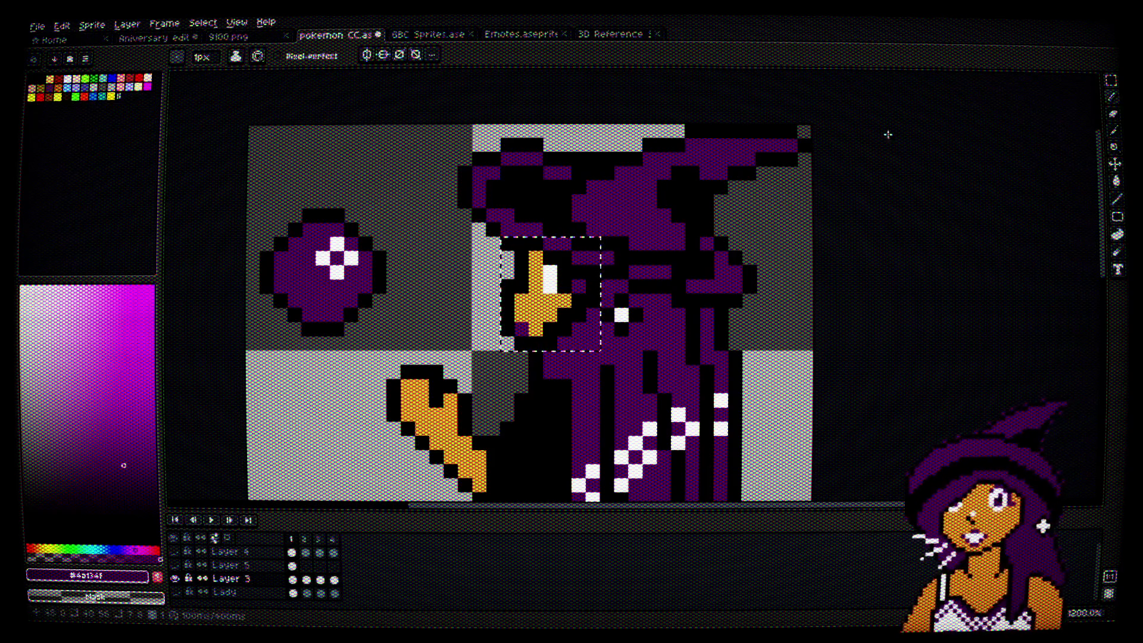
Step: Clear the face selection and go back to the Anniversary edit sprite, zoomed in
left_click(1111, 80)
left_click(437, 144)
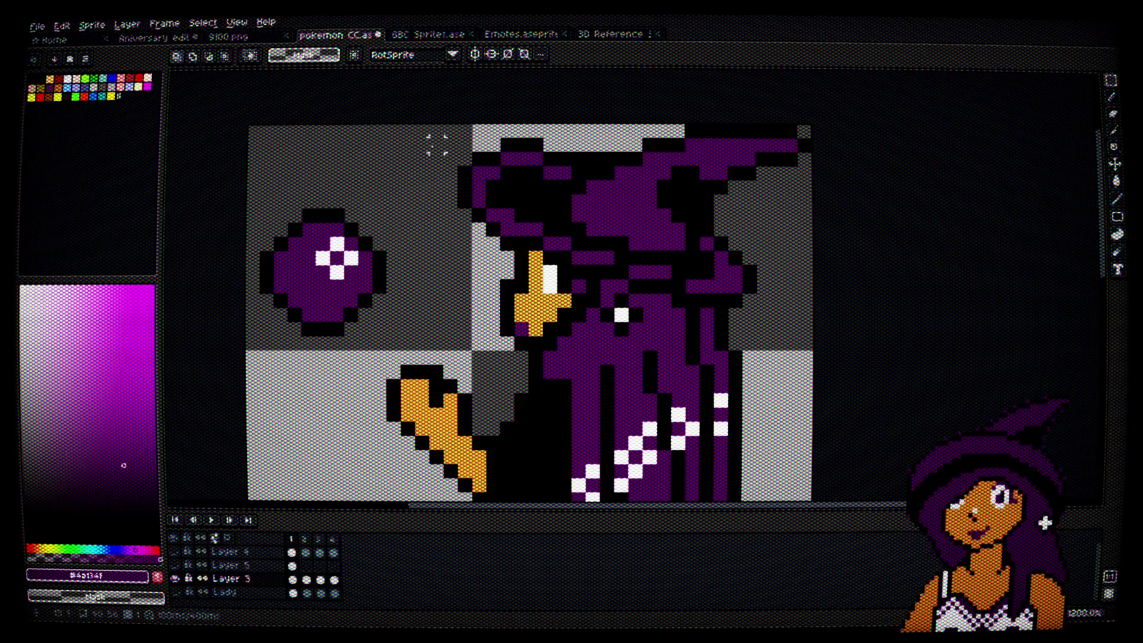
left_click(228, 37)
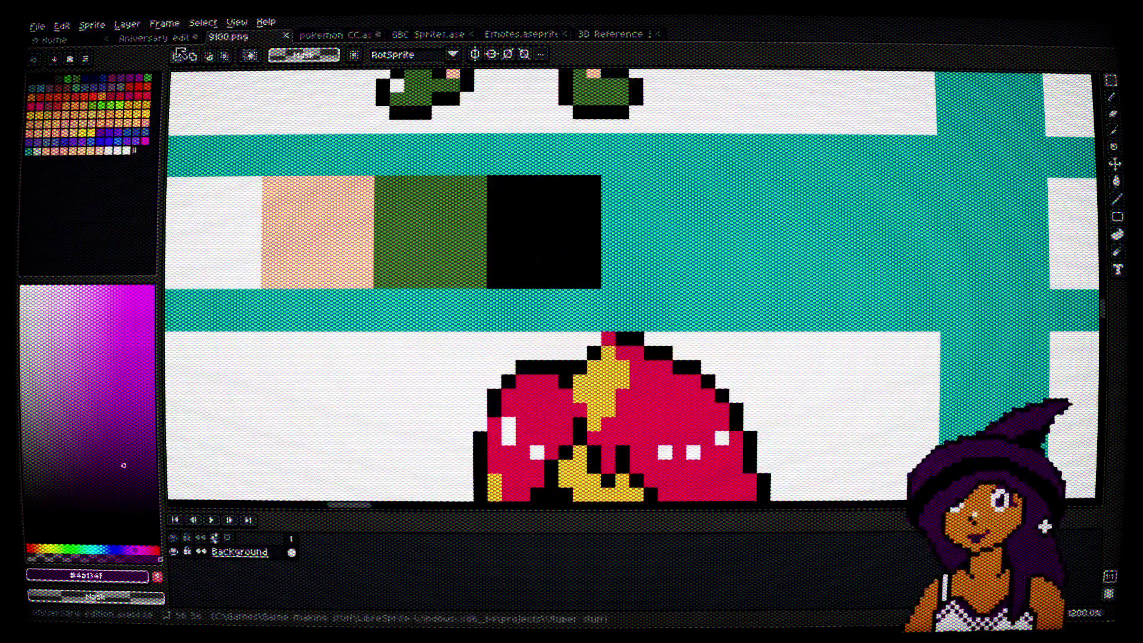
left_click(143, 38)
scroll(791, 268, "up", 3)
Step: Repaint the black pixels beside and above the eye with the hair purple
key("i")
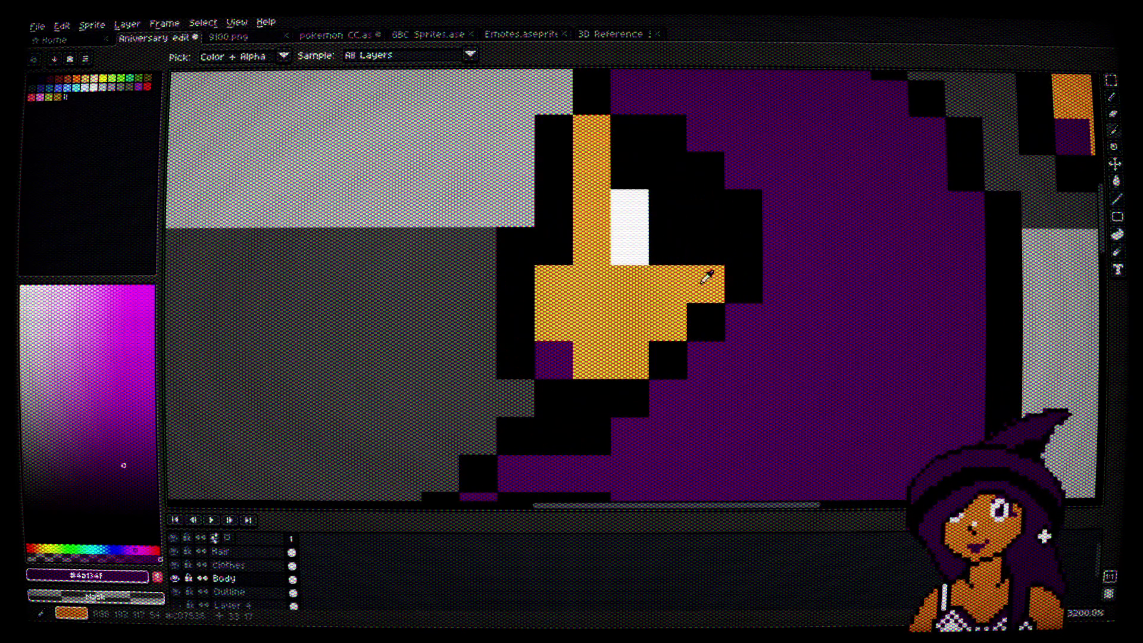
left_click(717, 266)
left_click(552, 343)
key("b")
left_click(709, 246)
left_click(707, 209)
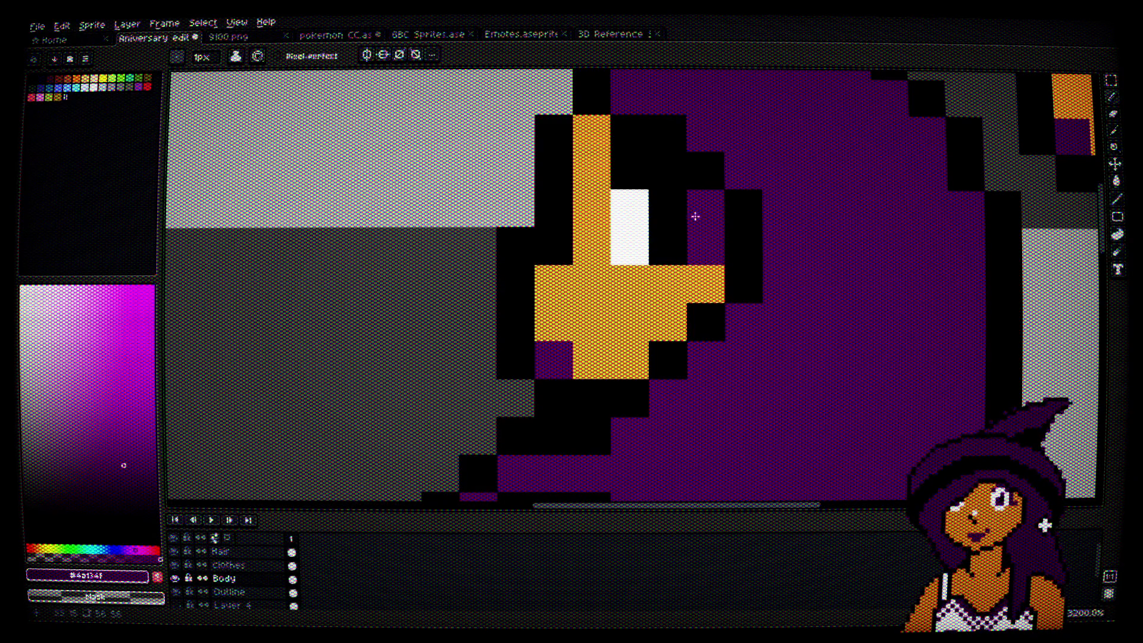
left_click(658, 184)
left_click(631, 178)
scroll(738, 274, "down", 5)
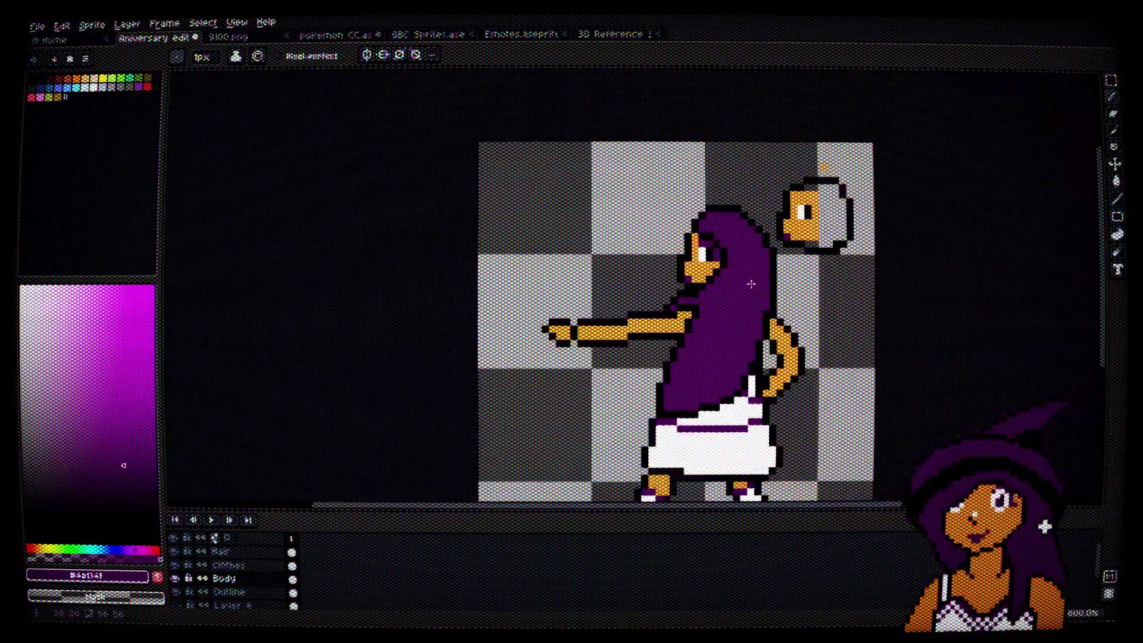
scroll(737, 259, "up", 3)
scroll(662, 206, "up", 3)
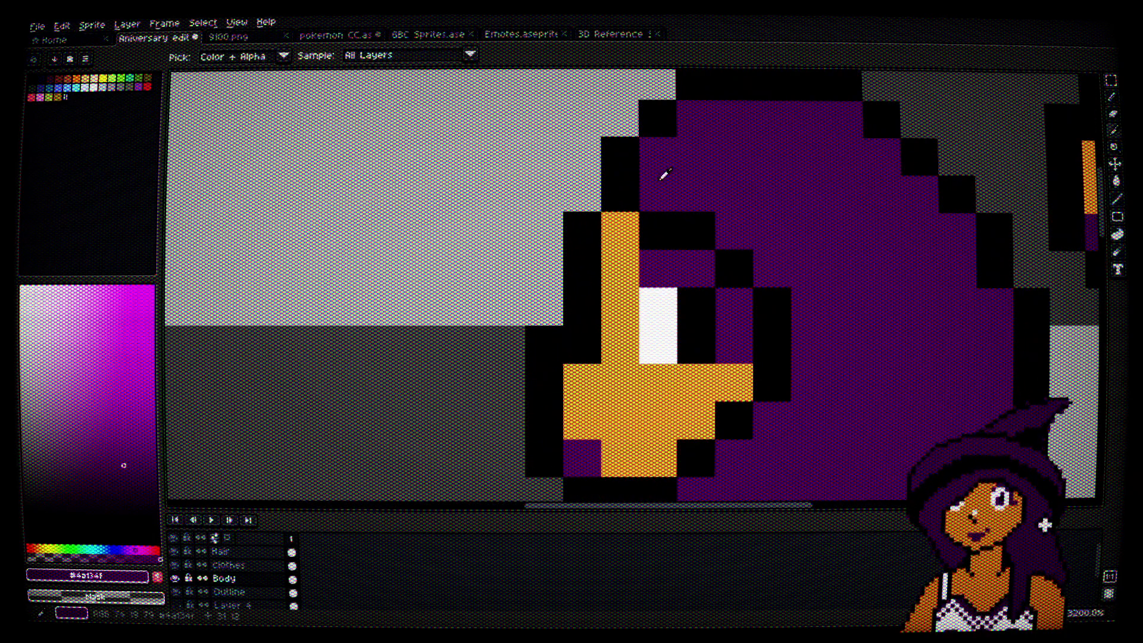
Step: On the Hair layer, move the black outline outward along the hair's left edge
left_click(220, 551)
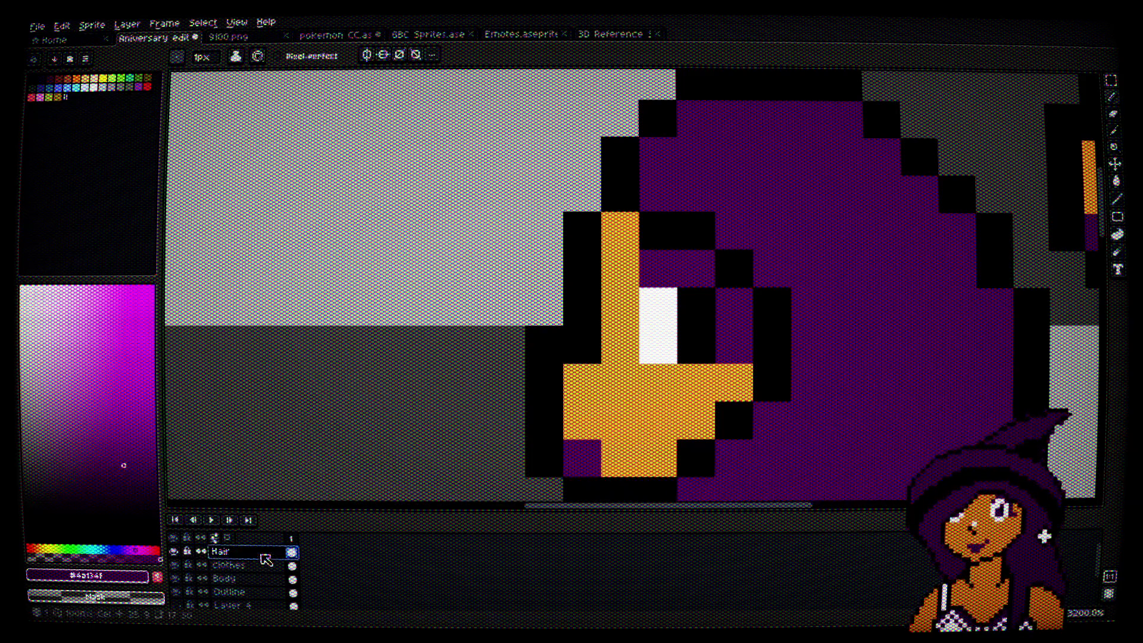
left_click(619, 156)
left_click(619, 194)
key("alt")
left_click(657, 128, "alt")
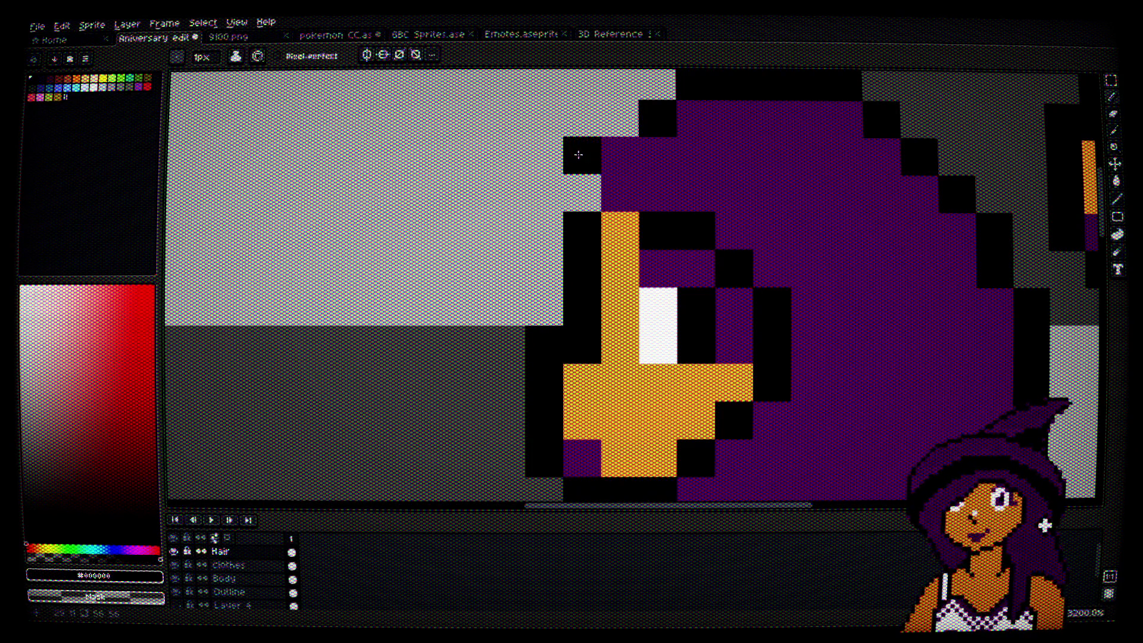
left_click_drag(581, 153, 581, 192)
left_click(650, 166, "alt")
left_click(658, 120)
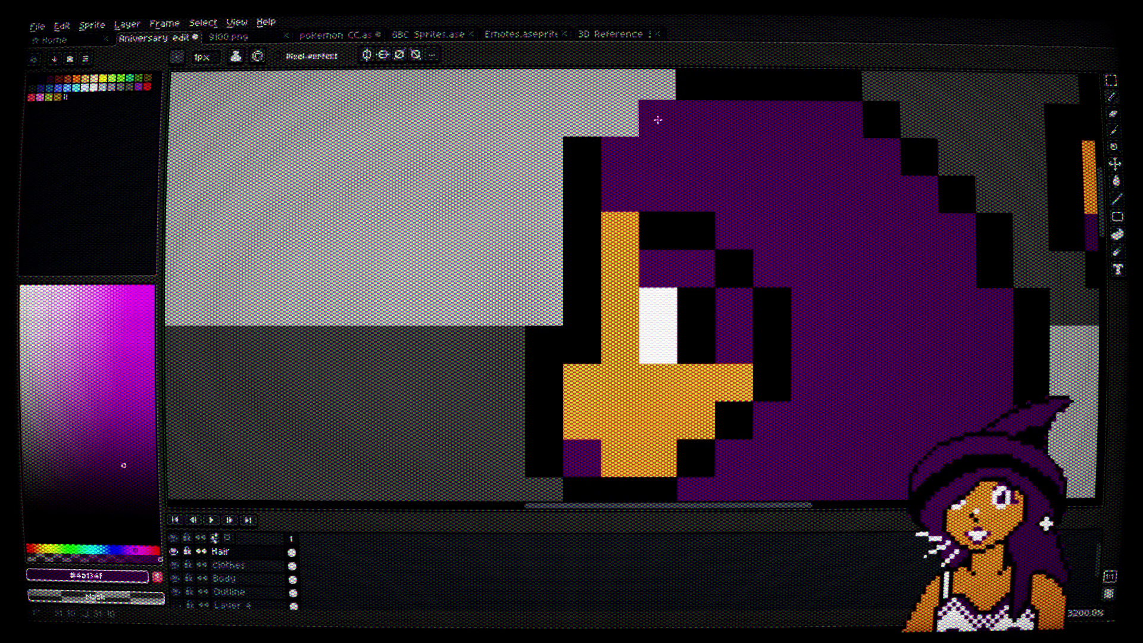
left_click(577, 153, "alt")
mouse_move(620, 119)
left_mouse_down()
mouse_move(627, 90)
mouse_move(658, 86)
left_mouse_up()
scroll(667, 105, "down", 3)
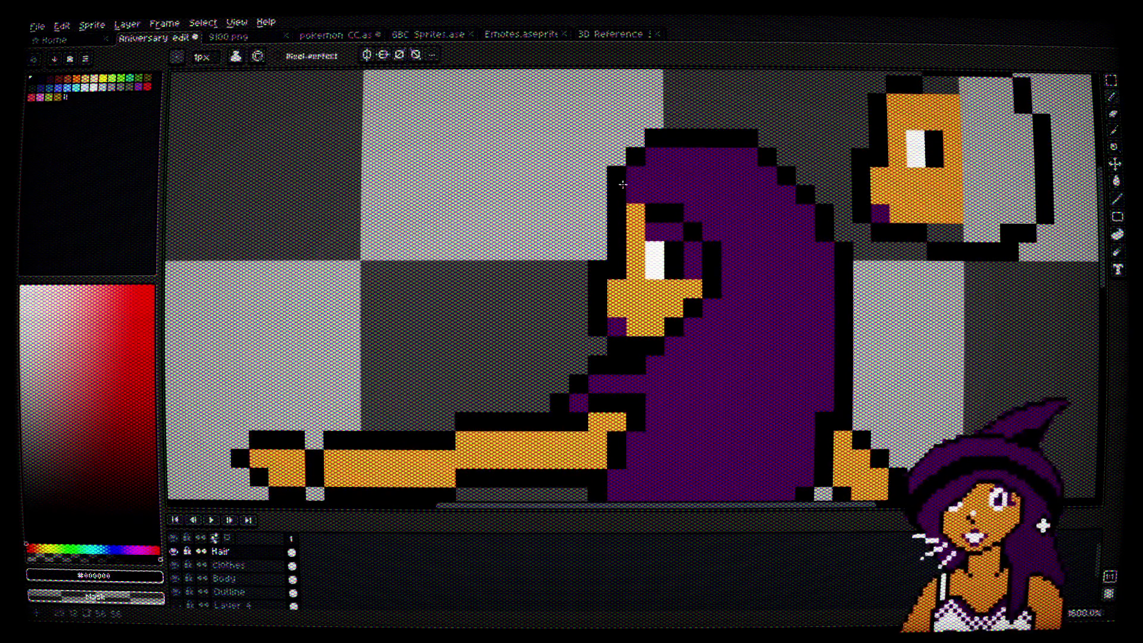
scroll(641, 97, "up", 3)
Step: Alternate purple and black pixels to reshape the outline where the hair meets the forehead
left_click(651, 186, "alt")
left_click(609, 202)
left_click(607, 153, "alt")
left_click(572, 202)
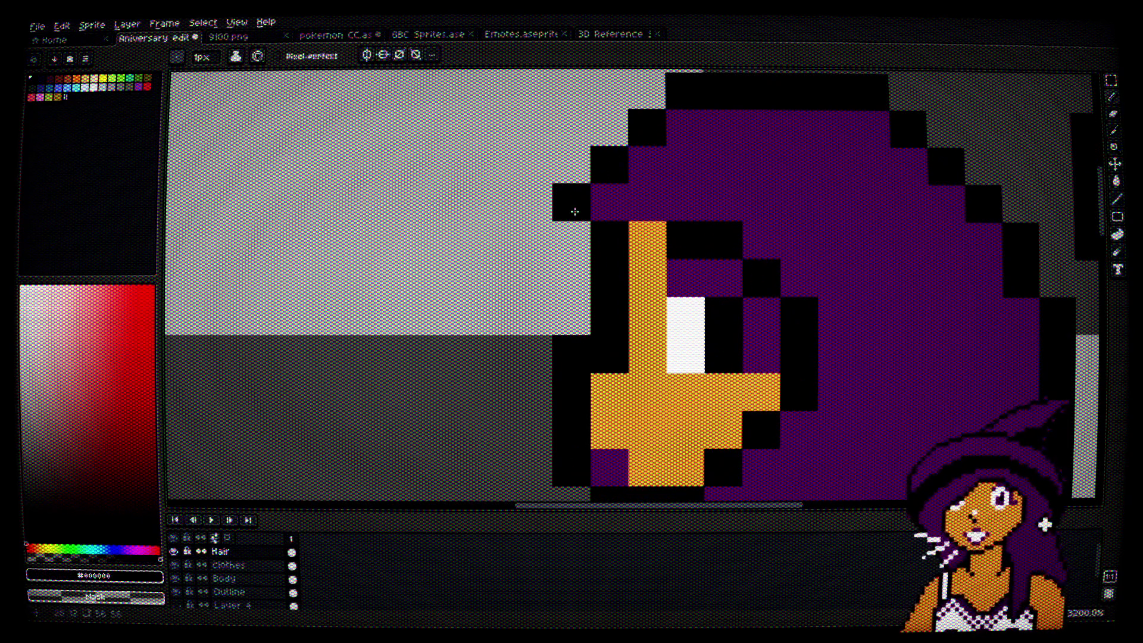
left_click(620, 199, "alt")
left_click(608, 238)
left_click(582, 199, "alt")
left_click(576, 250)
left_click(622, 239, "alt")
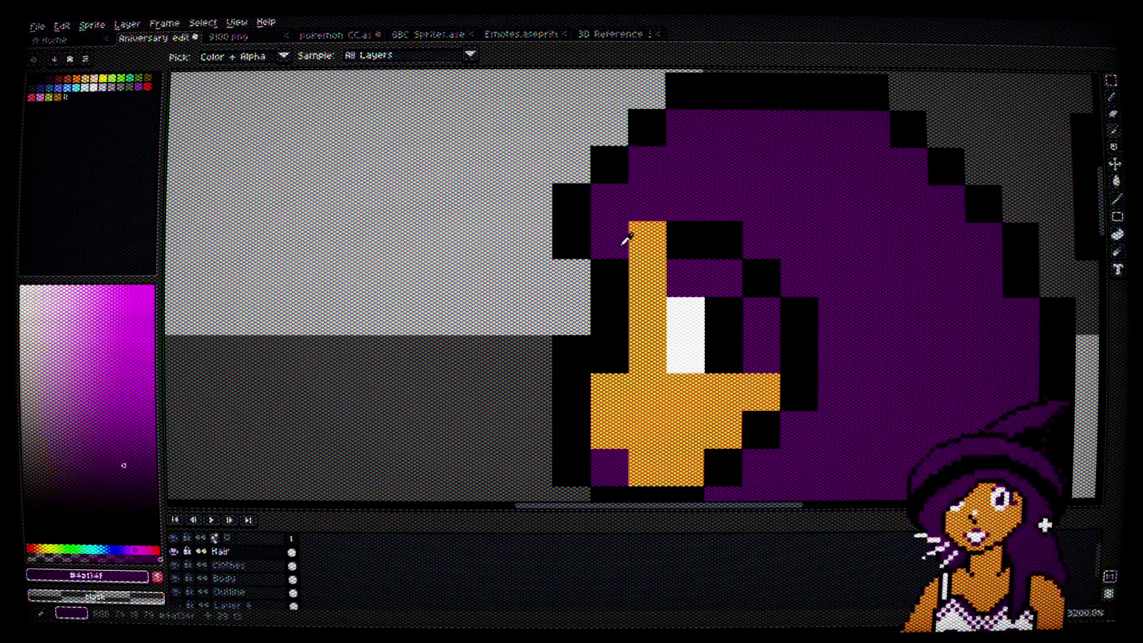
left_click(643, 243)
left_click(580, 227, "alt")
left_click(650, 268)
scroll(650, 268, "down", 8)
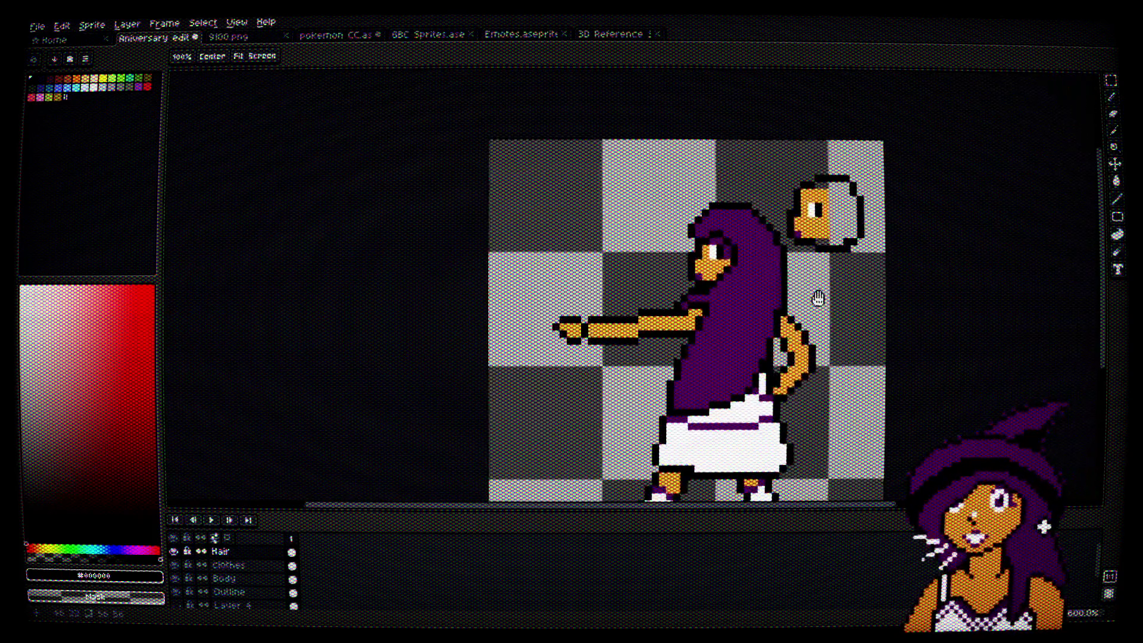
Step: Sample the hair purple and paint a purple band across the pointing arm's wrist
left_click_drag(817, 301, 793, 248)
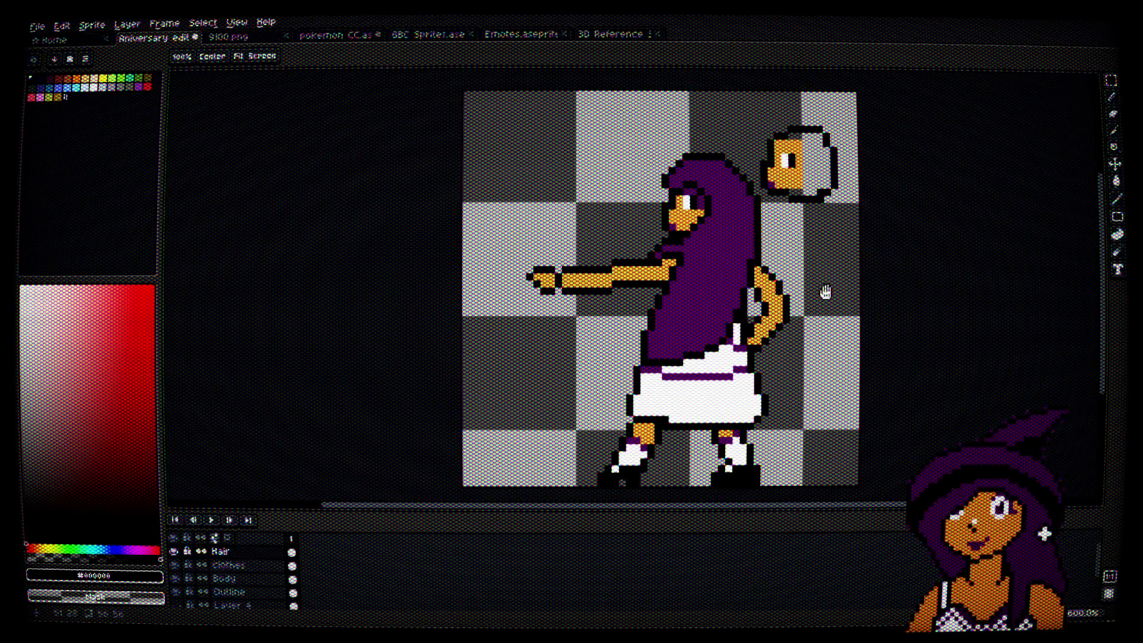
left_click_drag(824, 291, 794, 280)
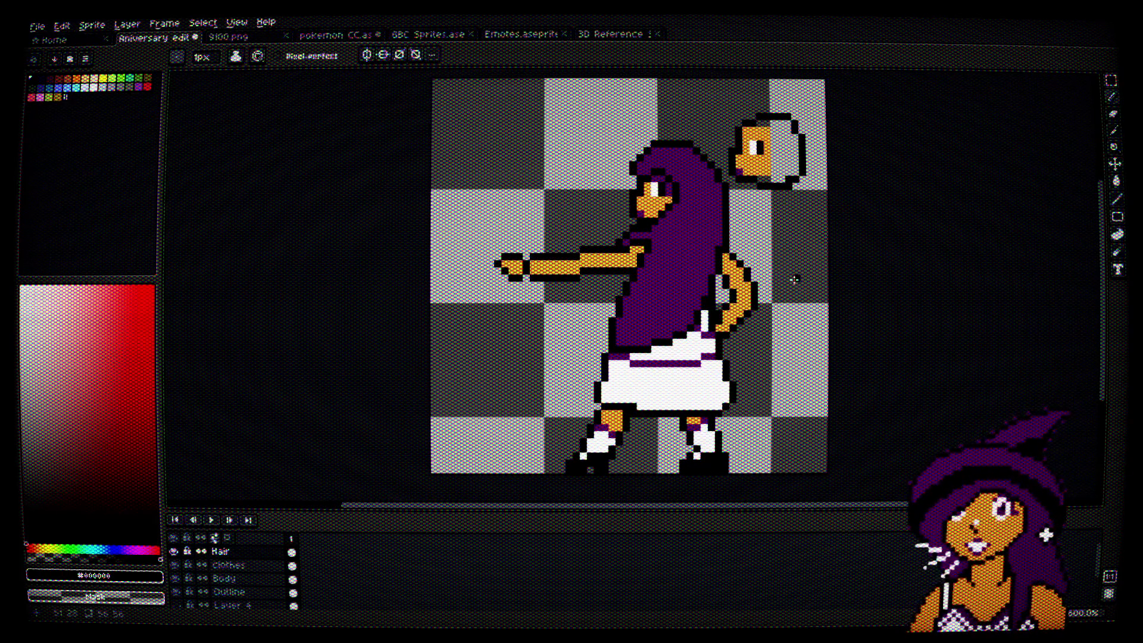
scroll(685, 226, "up", 7)
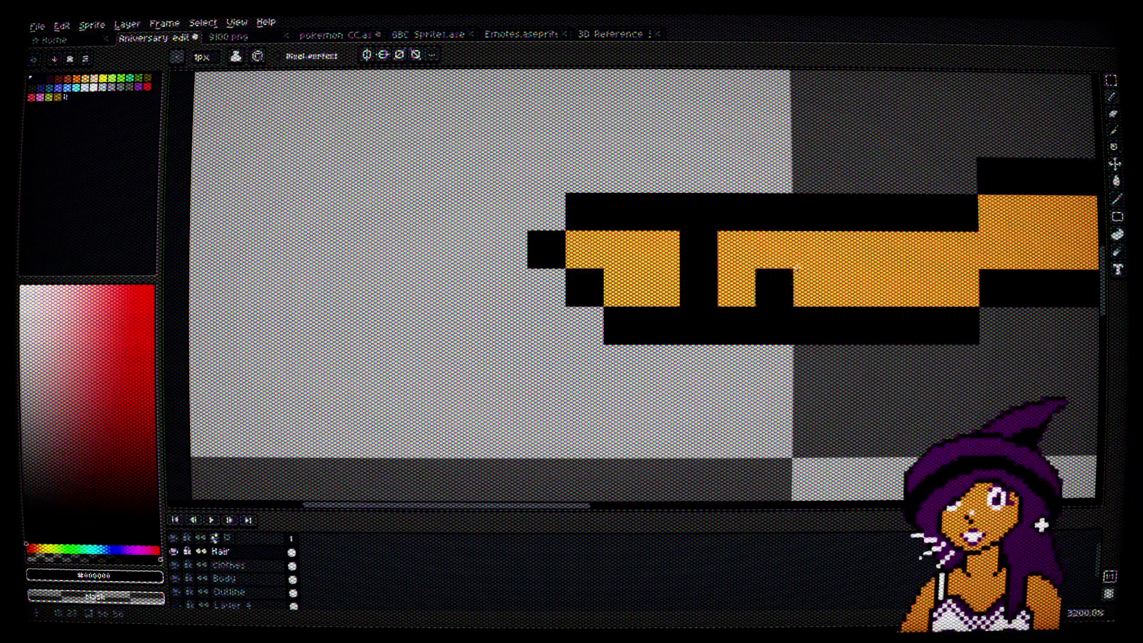
left_click_drag(774, 286, 633, 268)
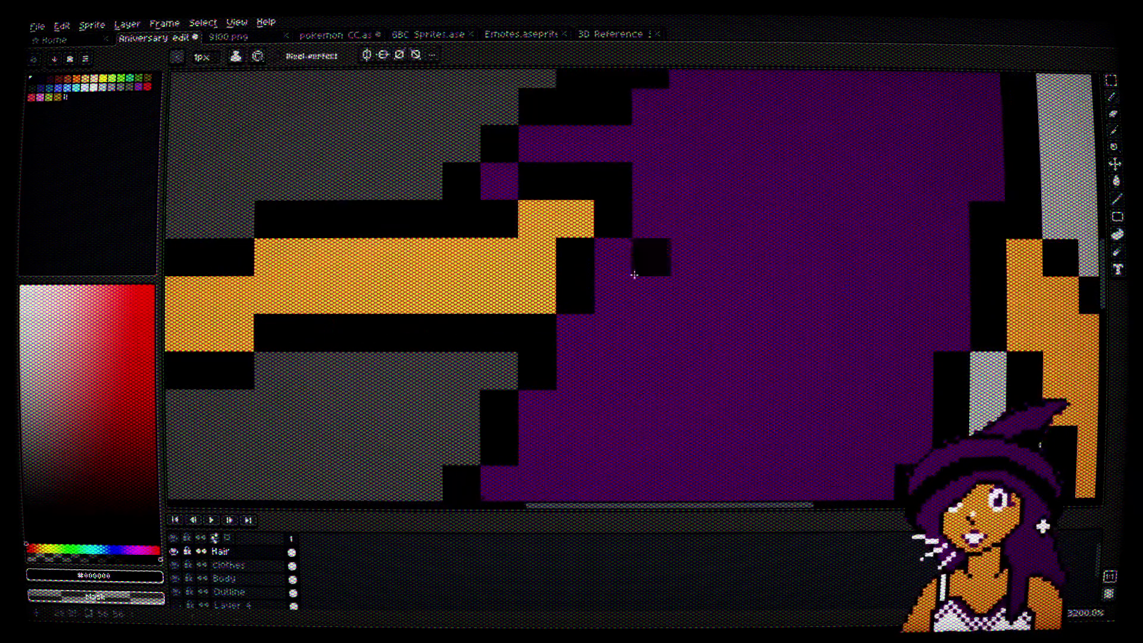
left_click(633, 268, "alt")
left_click(348, 255)
mouse_move(363, 269)
left_mouse_down()
mouse_move(441, 305)
mouse_move(387, 325)
left_mouse_up()
Step: On the Outline layer, erase the stray purple pixel beside the shoe
scroll(505, 334, "down", 6)
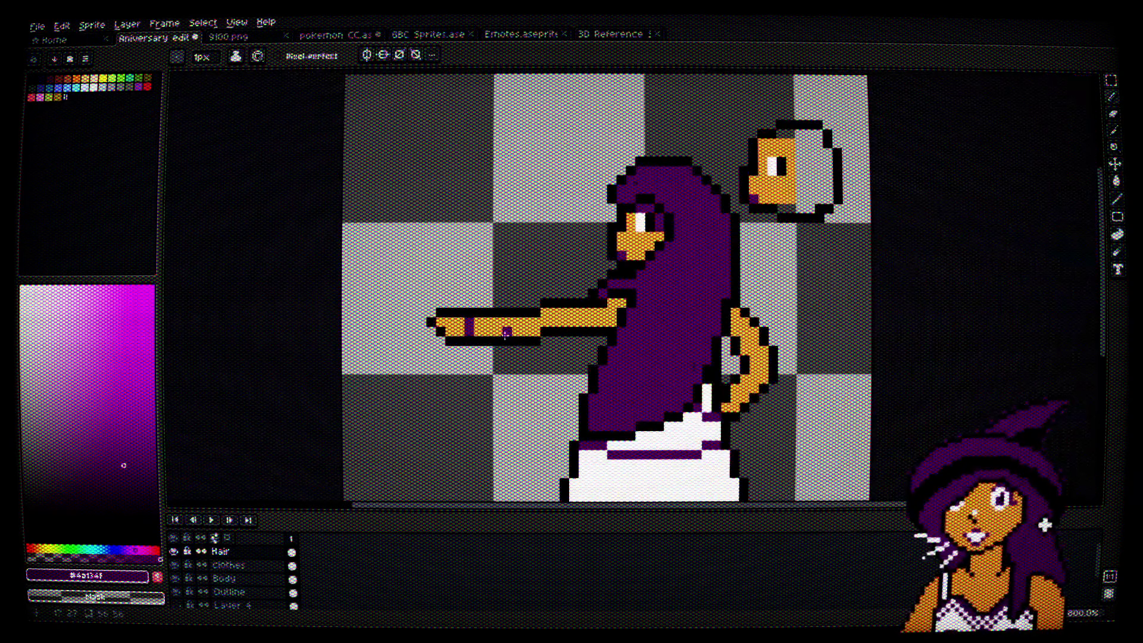
scroll(498, 352, "up", 3)
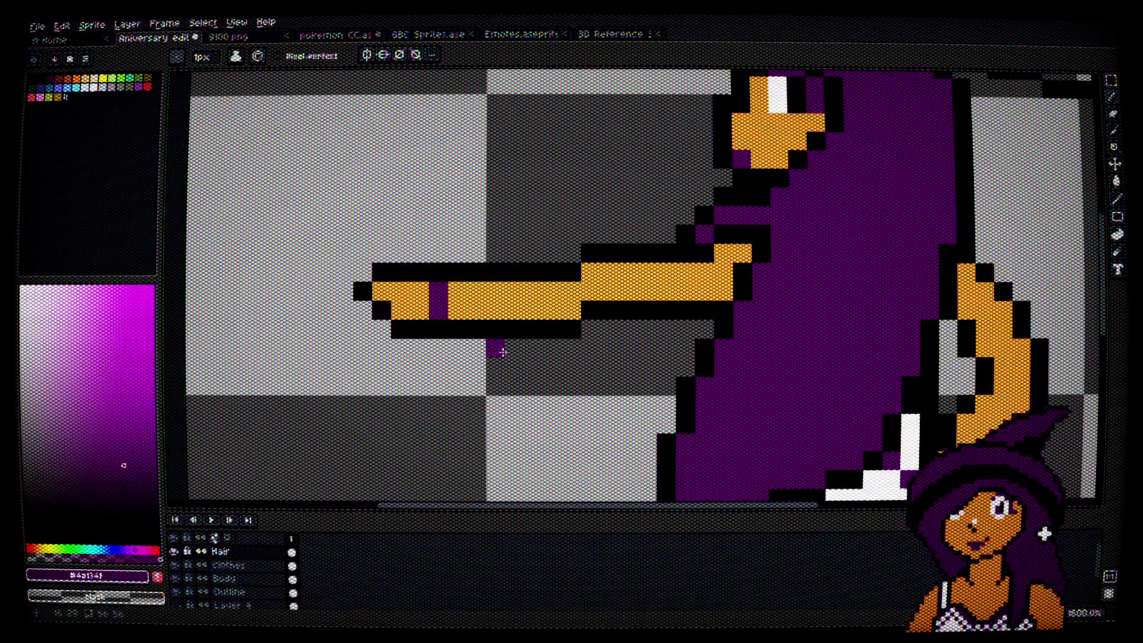
scroll(565, 348, "down", 3)
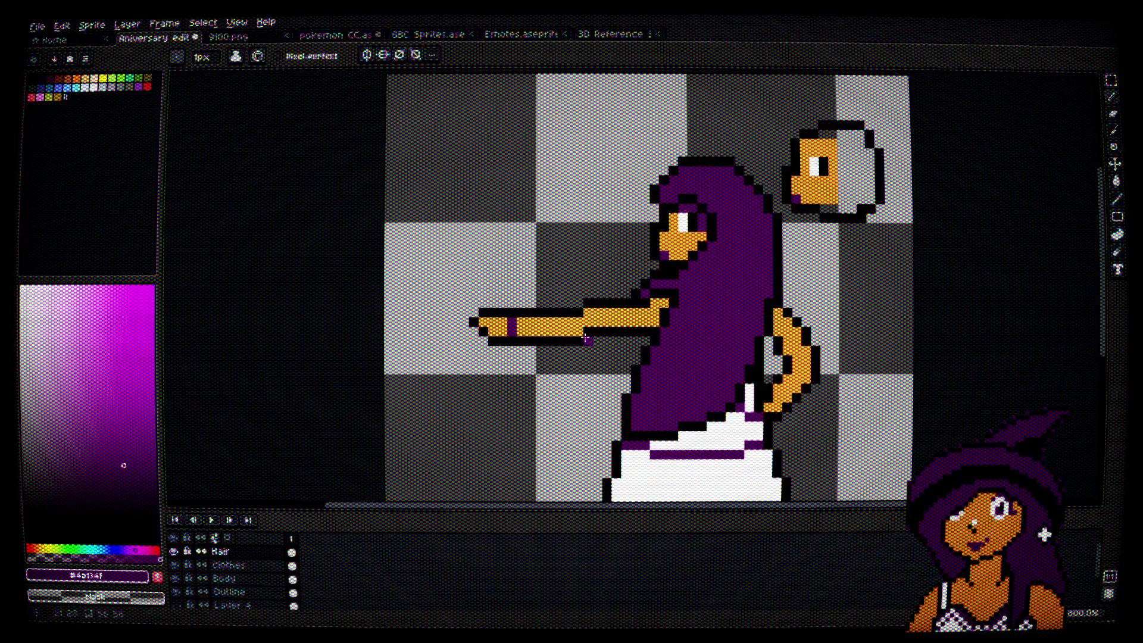
scroll(489, 339, "up", 6)
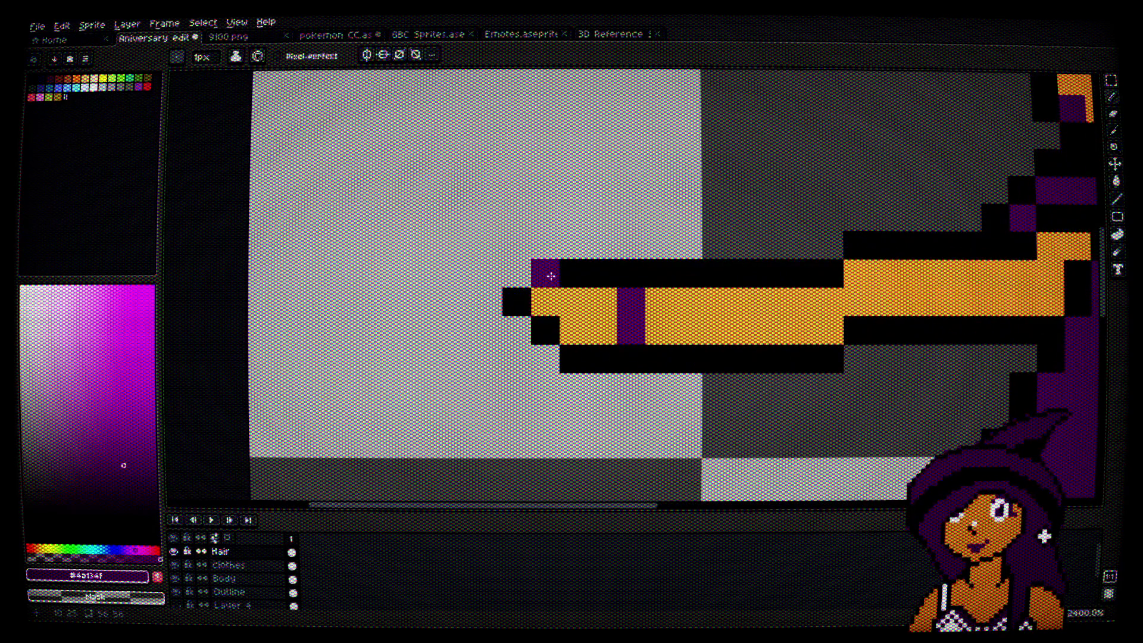
scroll(483, 384, "down", 6)
scroll(577, 344, "down", 3)
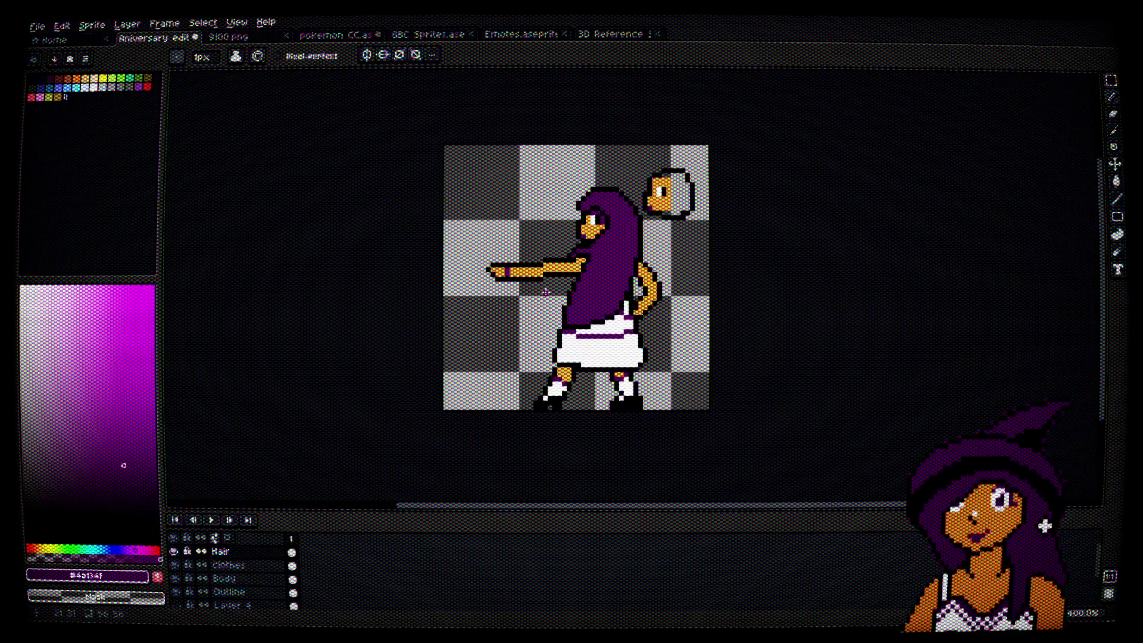
scroll(673, 415, "up", 2)
key("alt+Down")
key("alt+Down")
key("alt+Down")
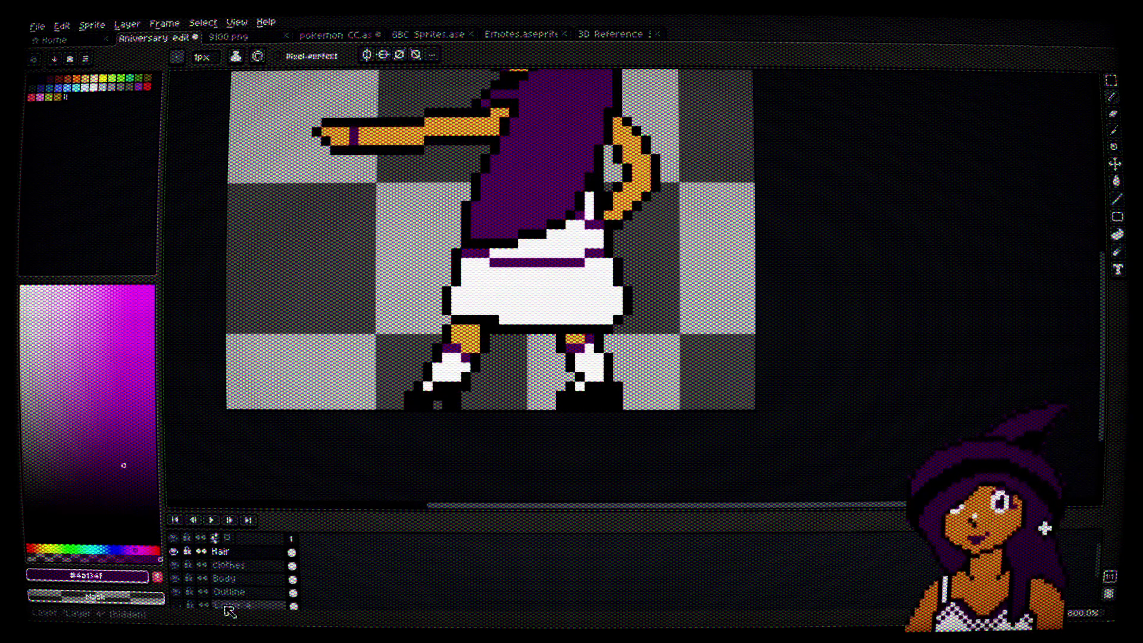
scroll(589, 411, "up", 2)
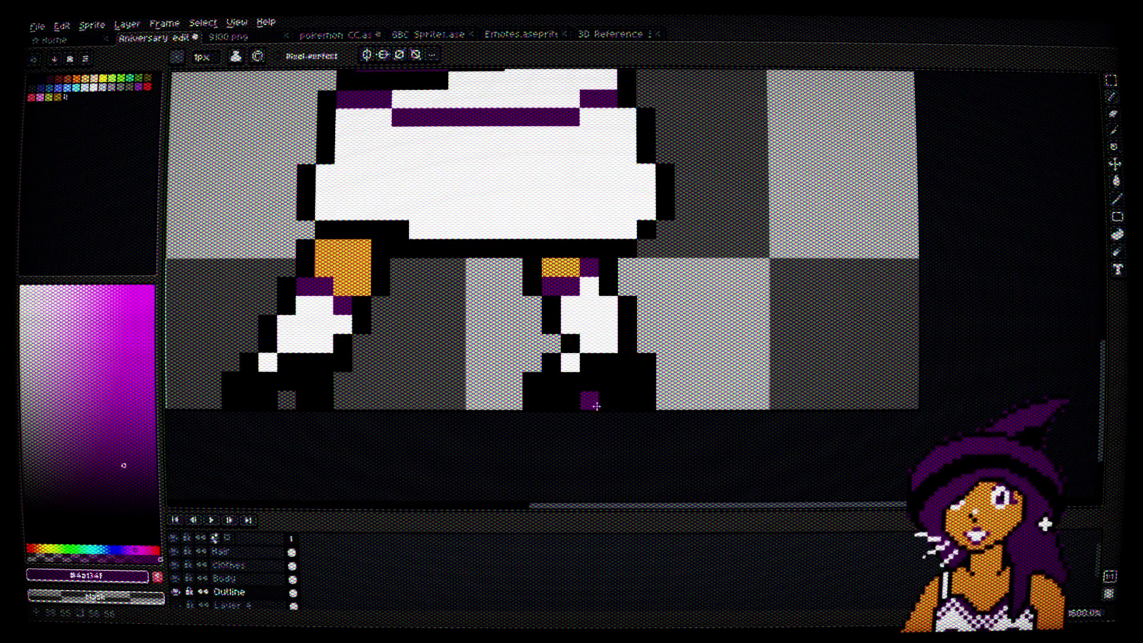
left_click(596, 406)
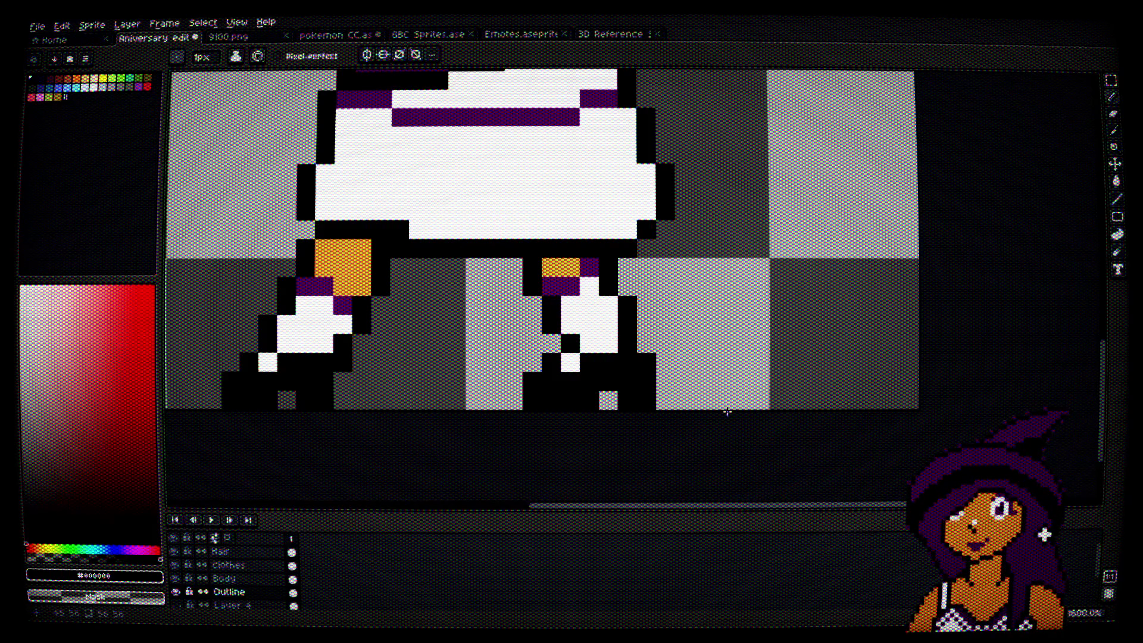
scroll(727, 411, "down", 5)
left_click_drag(753, 292, 745, 329)
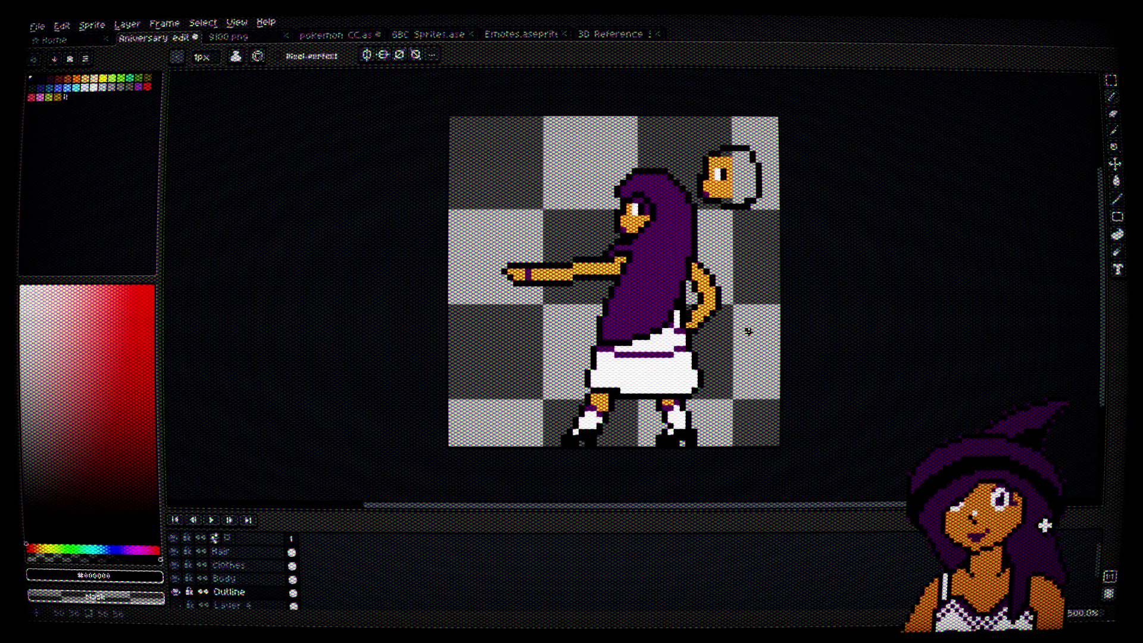
Step: Erase the floating head's outline in the top-right corner, undoing a trial black hat stroke
scroll(741, 159, "up", 2)
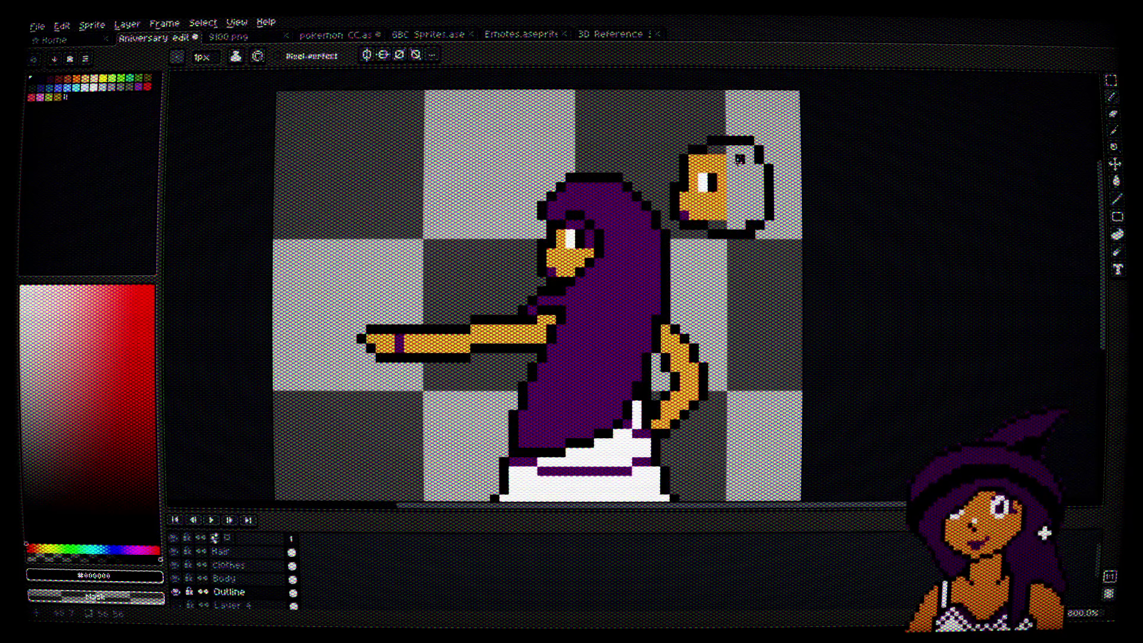
scroll(712, 178, "up", 3)
mouse_move(745, 214)
left_mouse_down()
mouse_move(774, 131)
mouse_move(793, 237)
mouse_move(741, 266)
mouse_move(684, 247)
mouse_move(673, 185)
mouse_move(698, 110)
mouse_move(700, 154)
mouse_move(685, 178)
mouse_move(712, 231)
left_mouse_up()
left_click(224, 578)
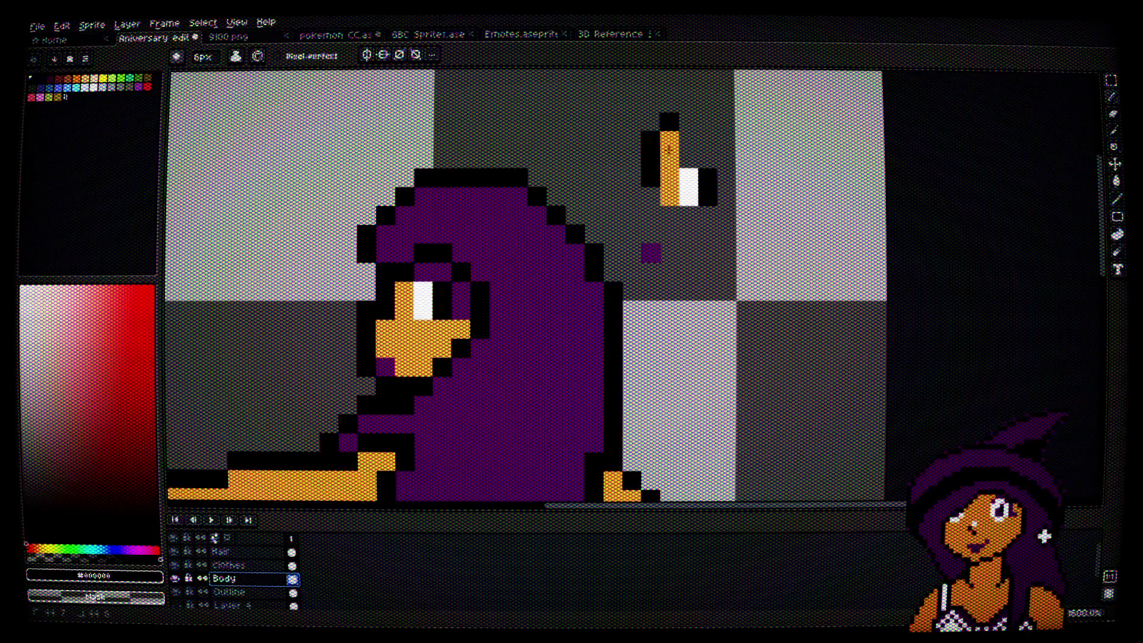
left_click(228, 565)
left_click_drag(661, 119, 692, 148)
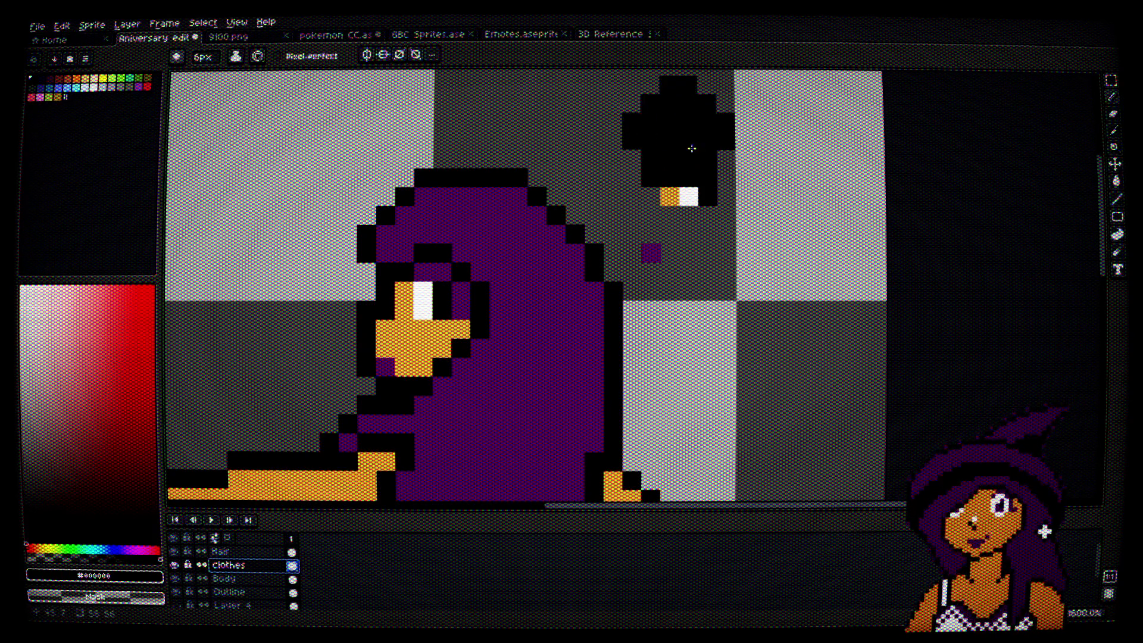
key("ctrl+z")
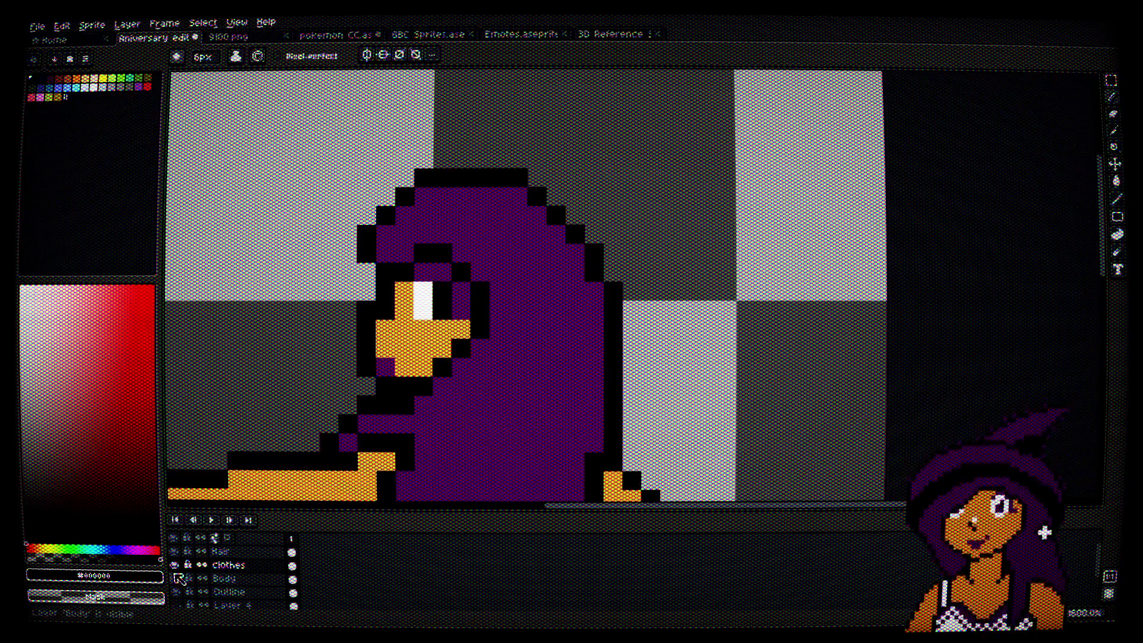
Step: Toggle the Clothes and Hair layers off and on to check the cleaned sprite
left_click(174, 564)
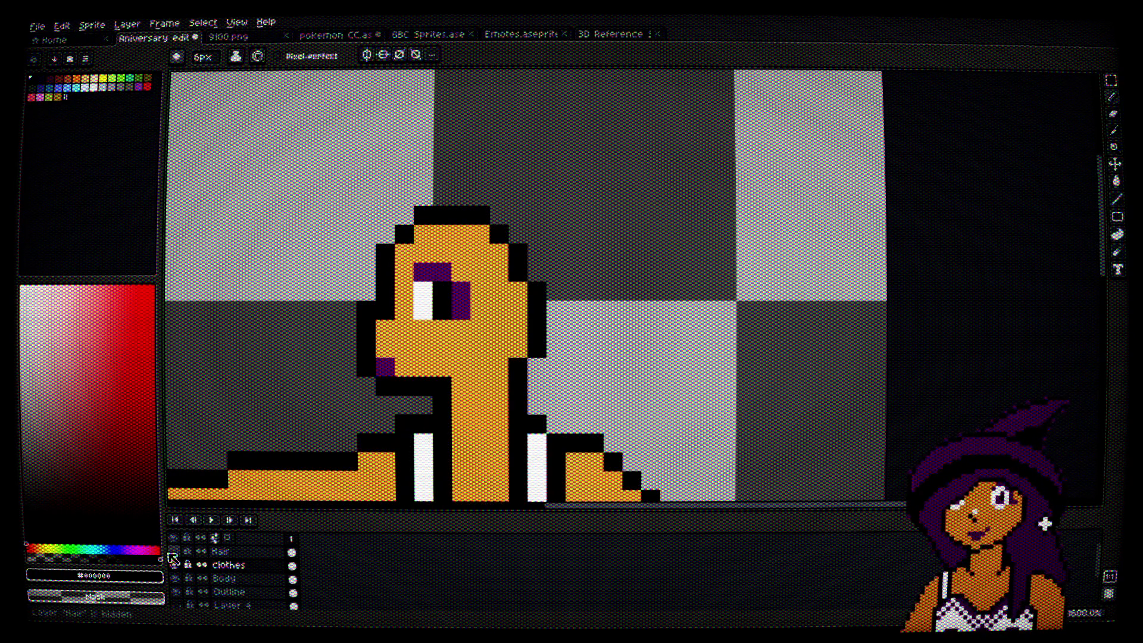
left_click(175, 564)
scroll(650, 320, "down", 2)
left_click_drag(650, 320, 670, 311)
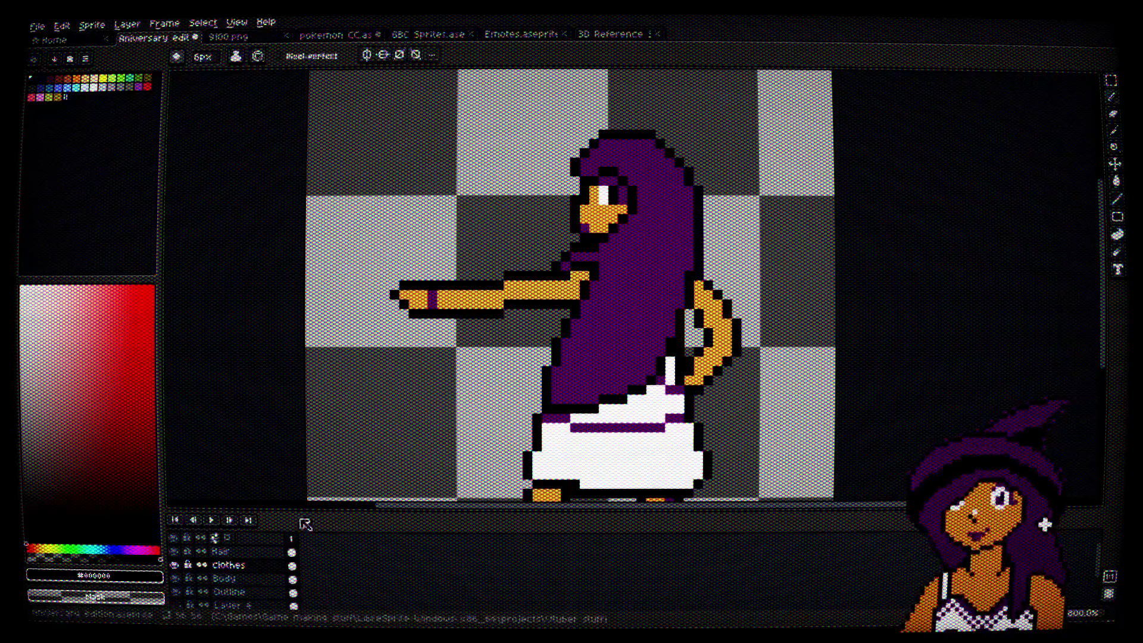
left_click(173, 552)
left_click(173, 552)
left_click(173, 552)
left_click(173, 552)
left_click(173, 552)
left_click(172, 552)
left_click(172, 552)
left_click(173, 552)
scroll(735, 248, "down", 1)
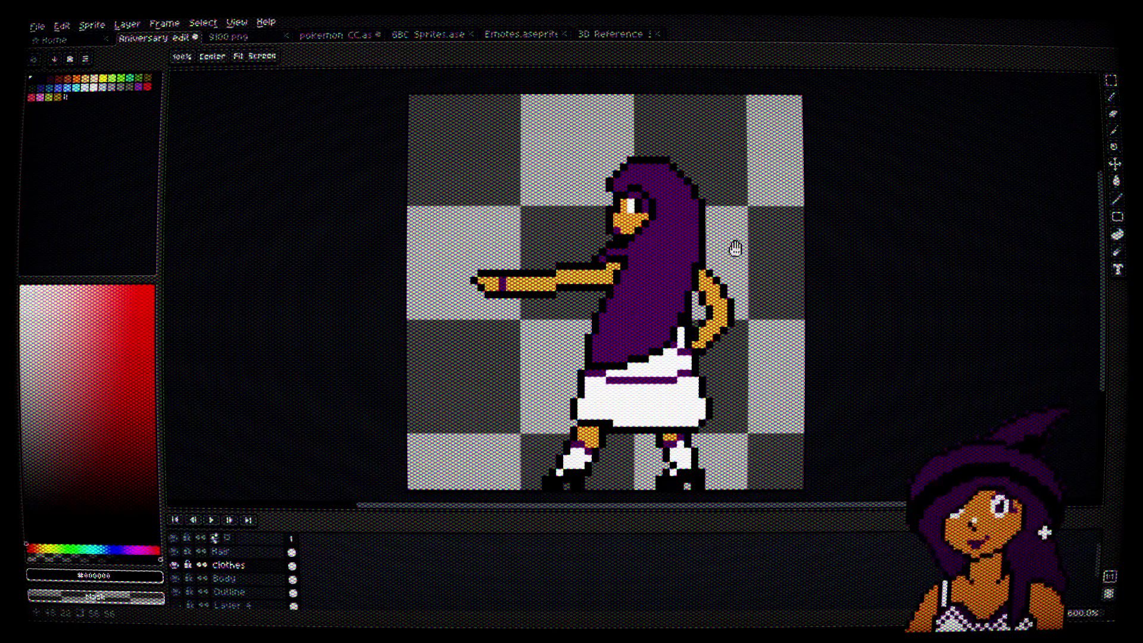
Step: Reset the pencil to 1 px and pick the hair purple #4b134f as the drawing colour
scroll(749, 116, "down", 1)
scroll(748, 115, "down", 1)
left_click_drag(743, 115, 763, 161)
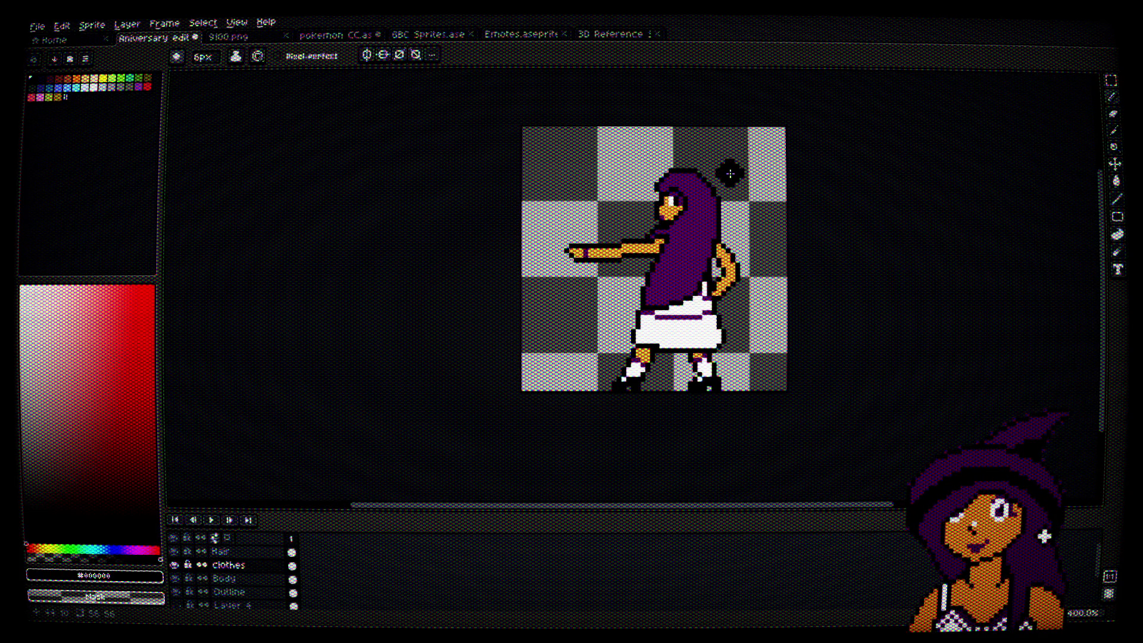
scroll(731, 174, "up", 3)
key("b")
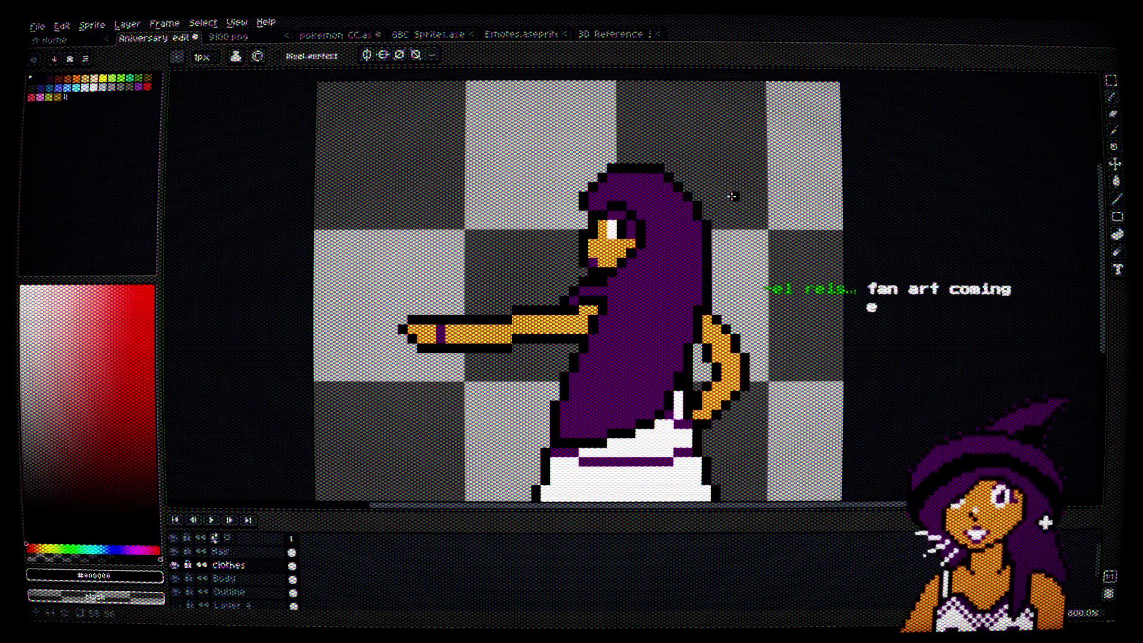
scroll(650, 253, "up", 4)
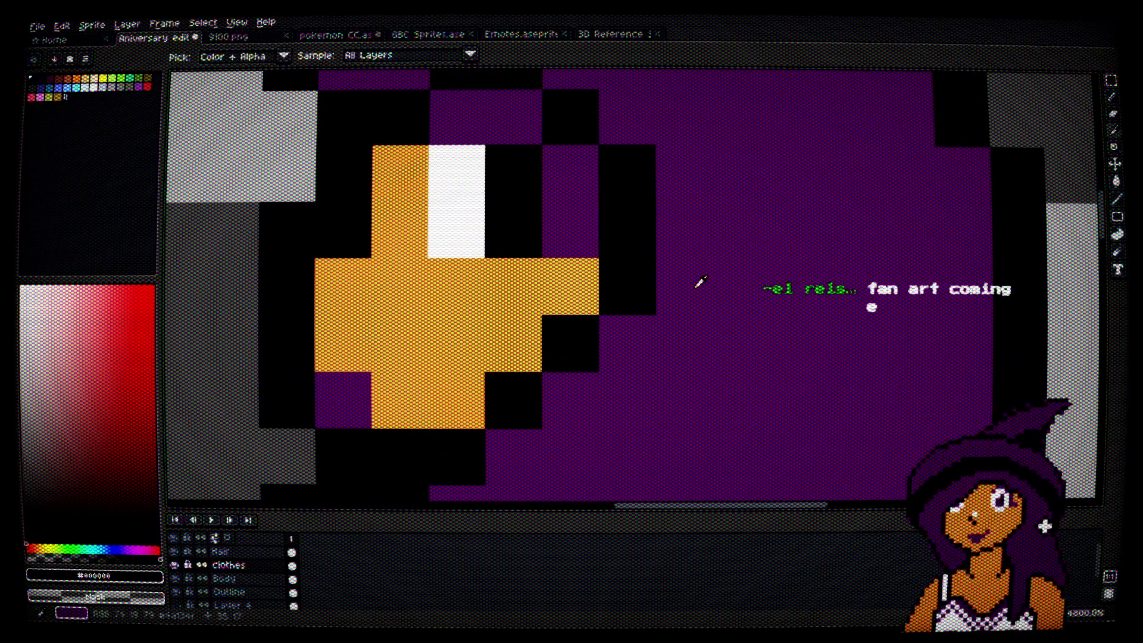
left_click(694, 288, "alt")
scroll(695, 289, "down", 4)
scroll(694, 288, "down", 2)
scroll(553, 309, "up", 4)
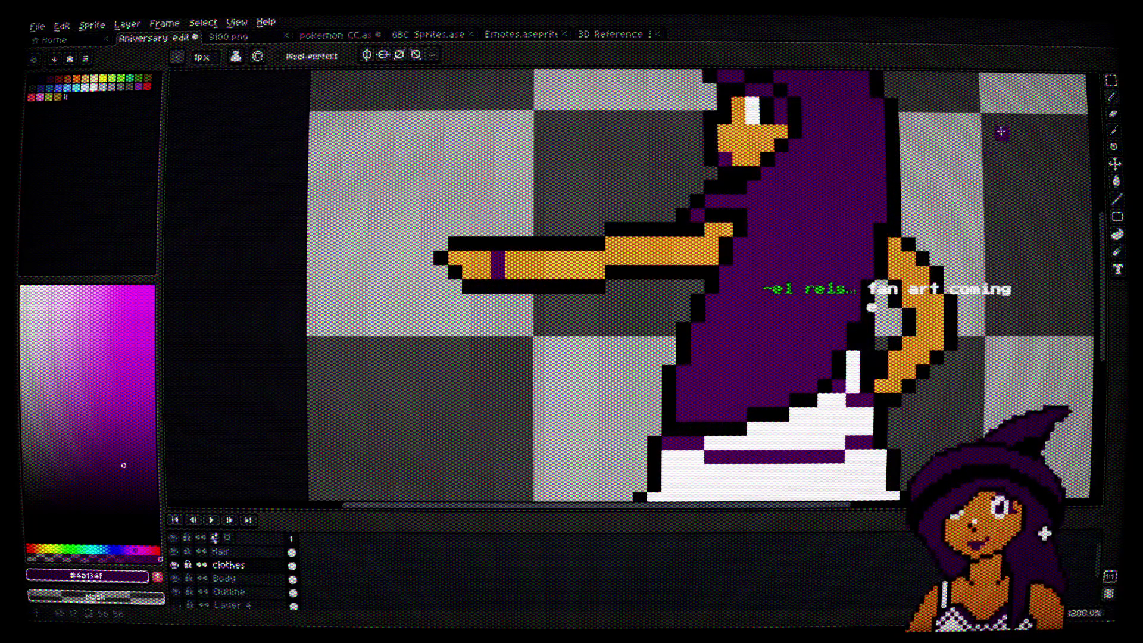
left_click(1111, 81)
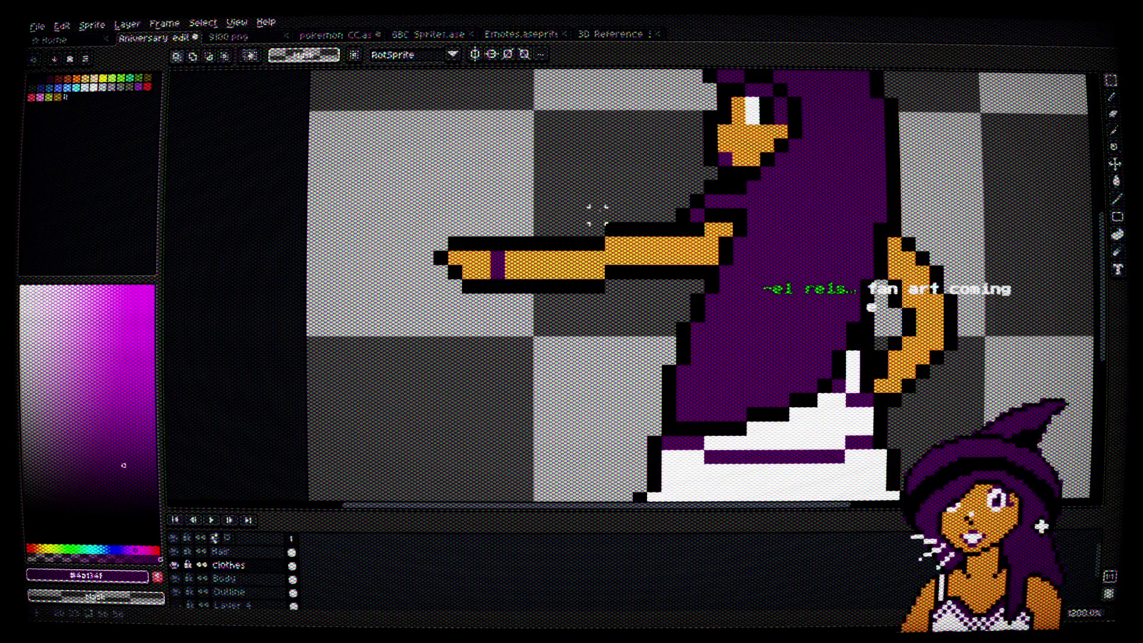
Step: Select the hand and shift it one pixel right on the Outline and Clothes layers
mouse_move(551, 191)
left_mouse_down()
mouse_move(370, 329)
mouse_move(374, 339)
left_mouse_up()
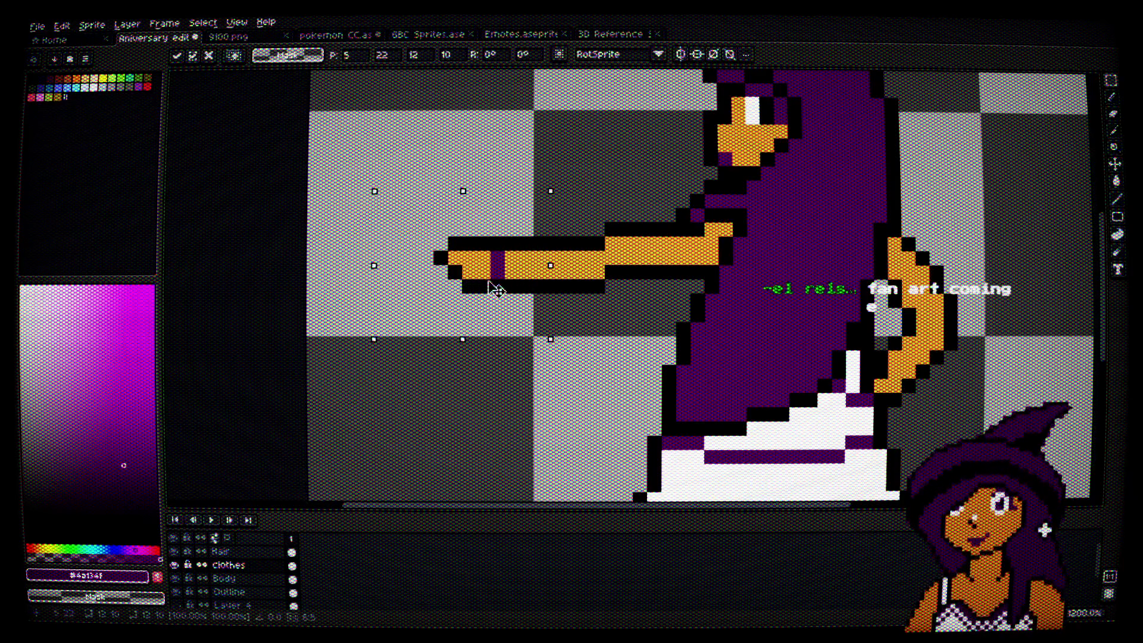
left_click(245, 591)
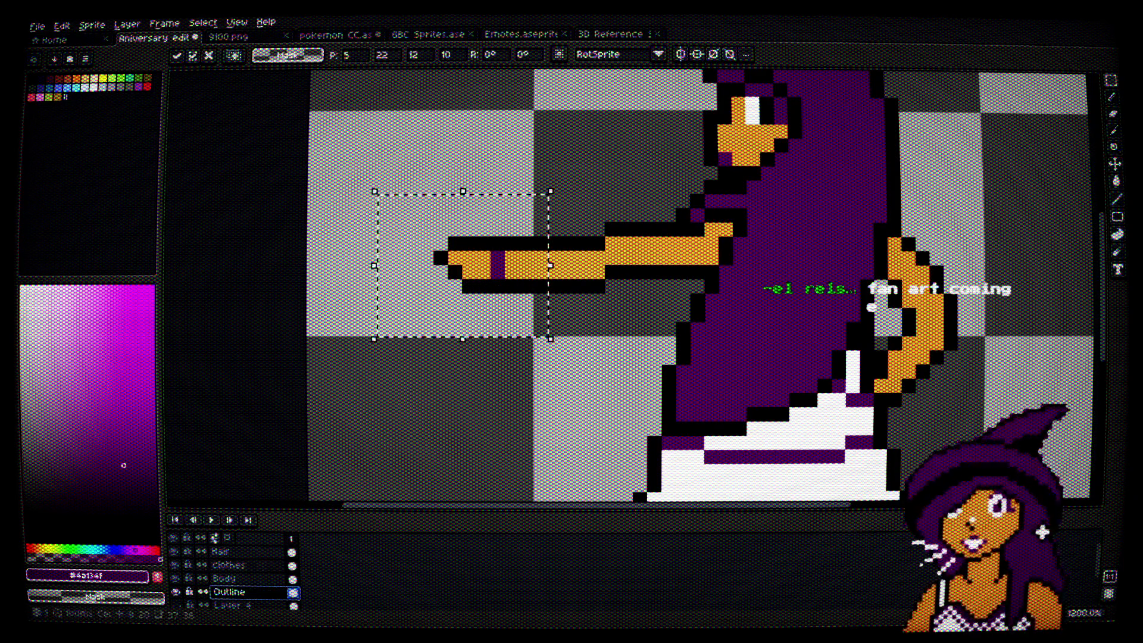
left_click_drag(499, 265, 537, 262)
key("Up")
left_click(229, 565)
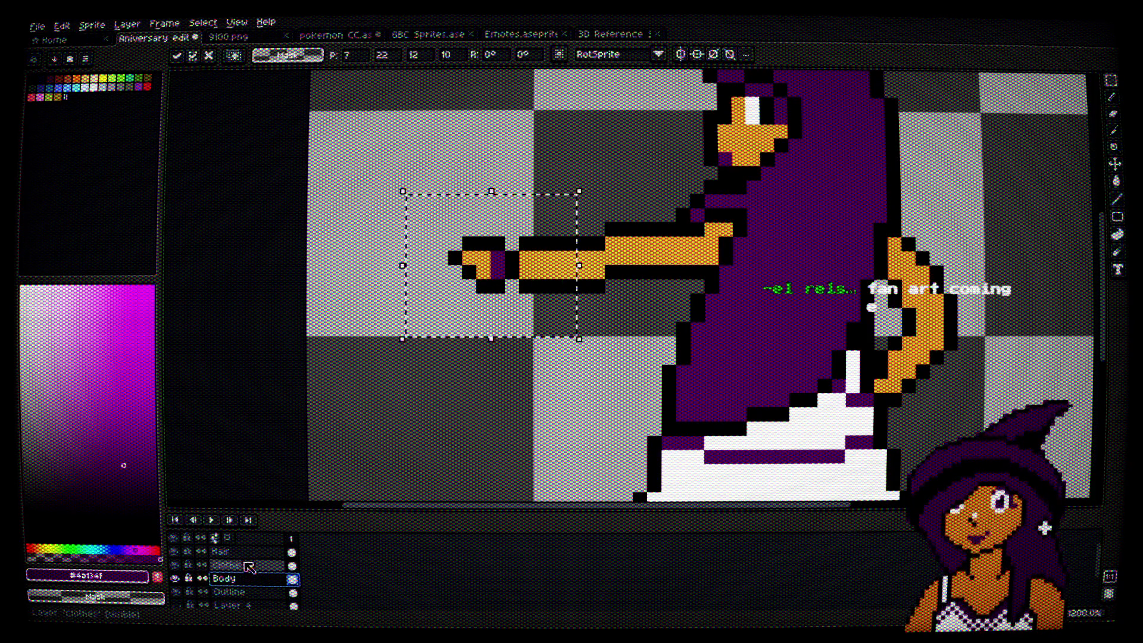
left_click_drag(485, 288, 508, 285)
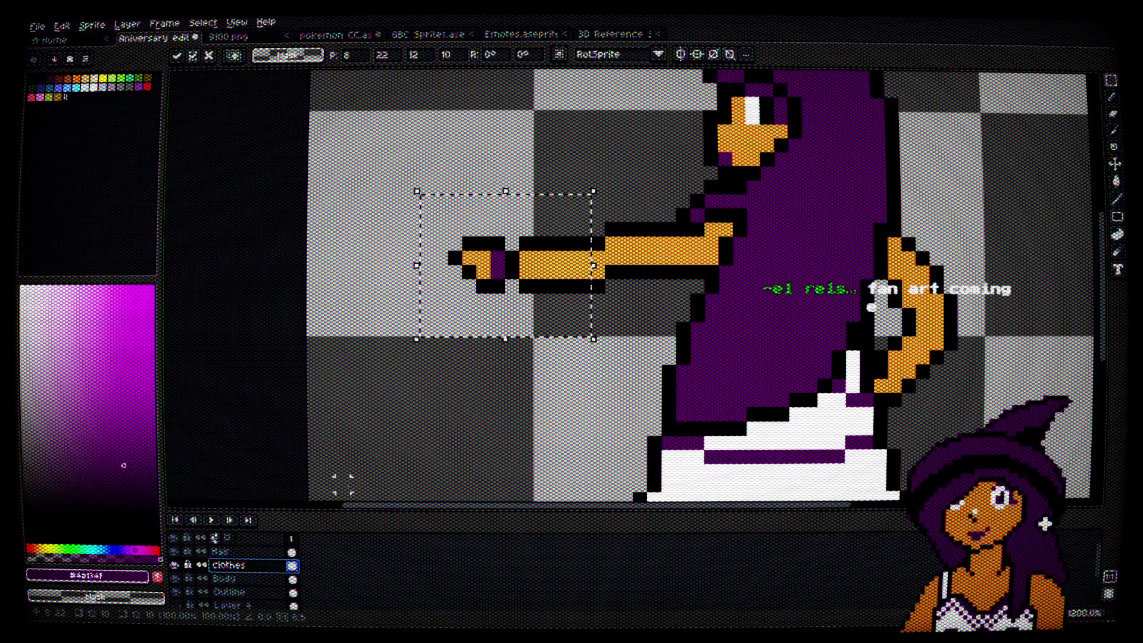
Step: On the Hair layer, shift the hand right to close the gap, then pencil a purple pixel by the cuff
left_click(221, 552)
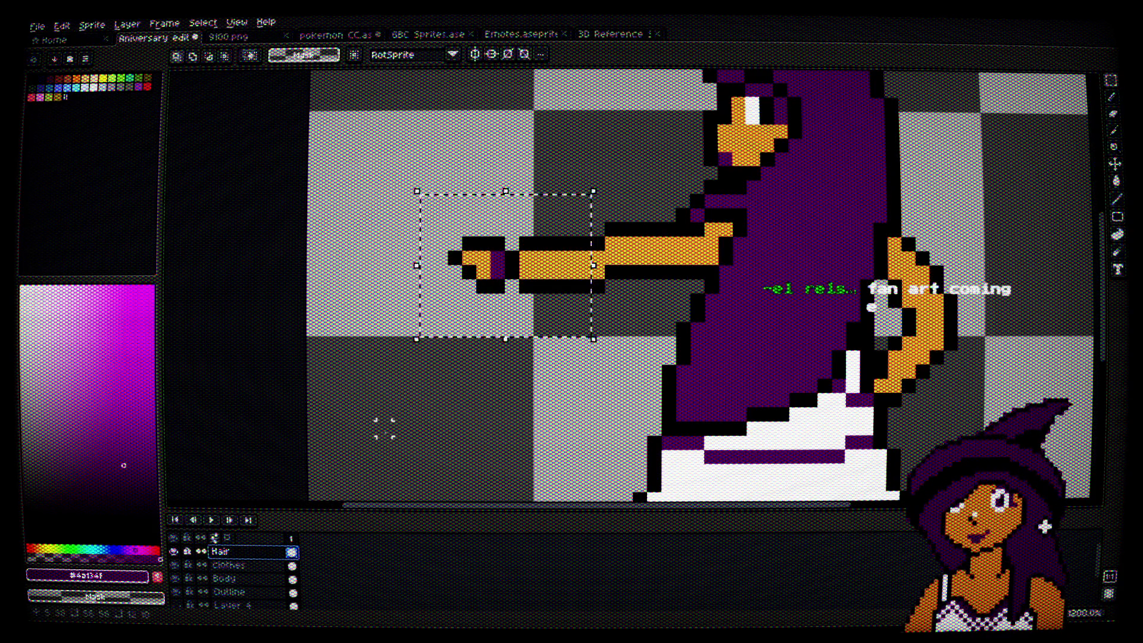
left_click(426, 386)
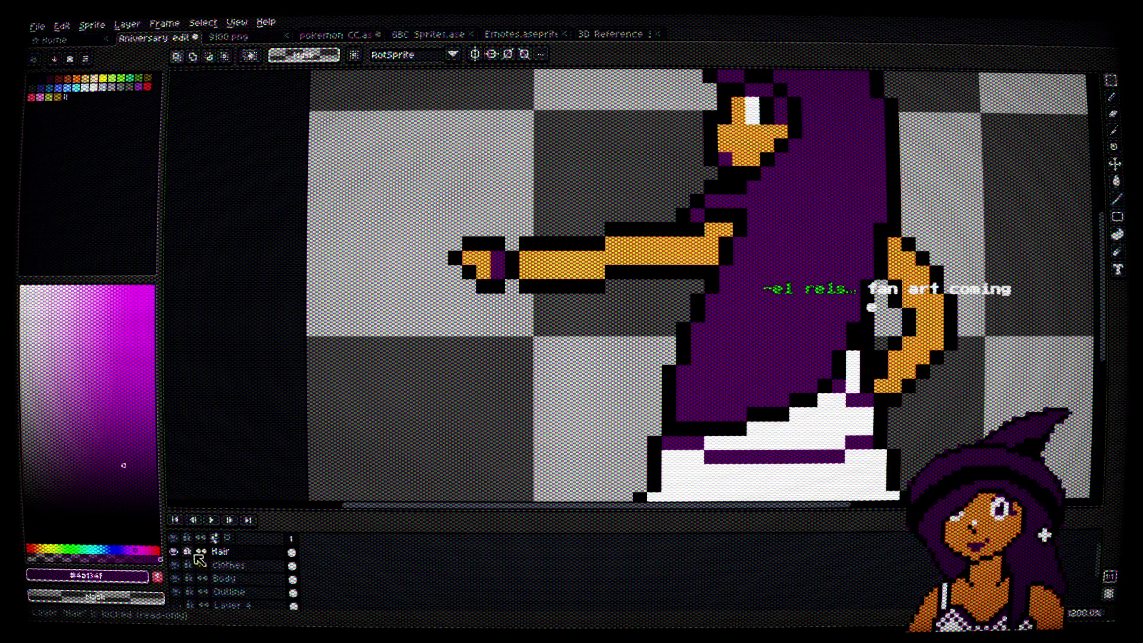
mouse_move(388, 205)
left_mouse_down()
mouse_move(523, 345)
mouse_move(579, 368)
left_mouse_up()
left_click_drag(535, 324, 545, 325)
key("ctrl+d")
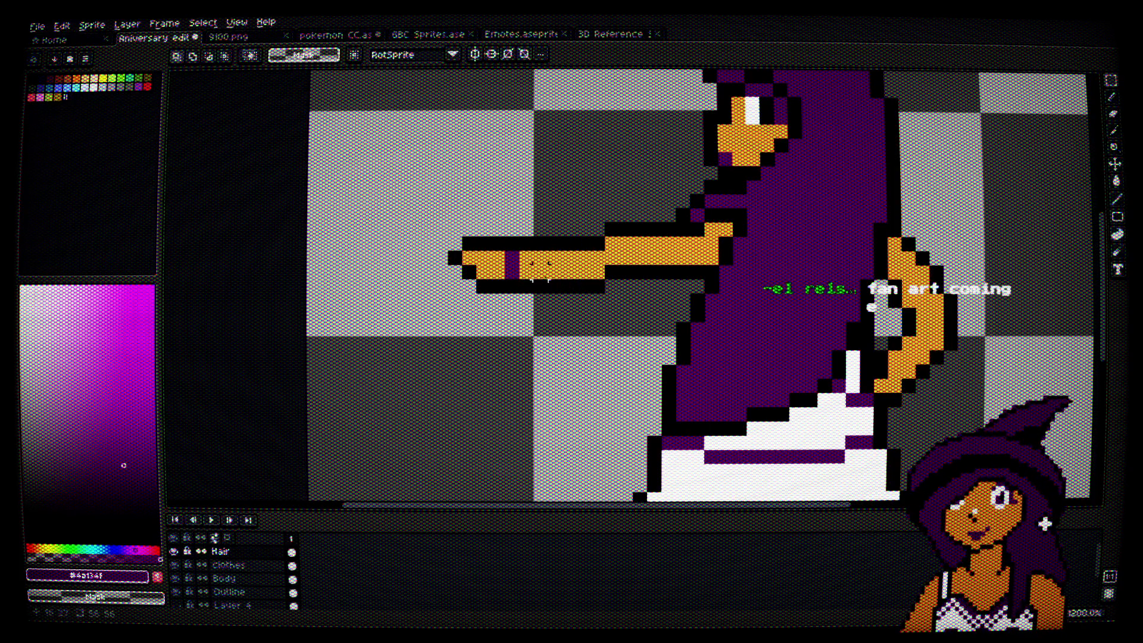
key("b")
left_click(513, 231)
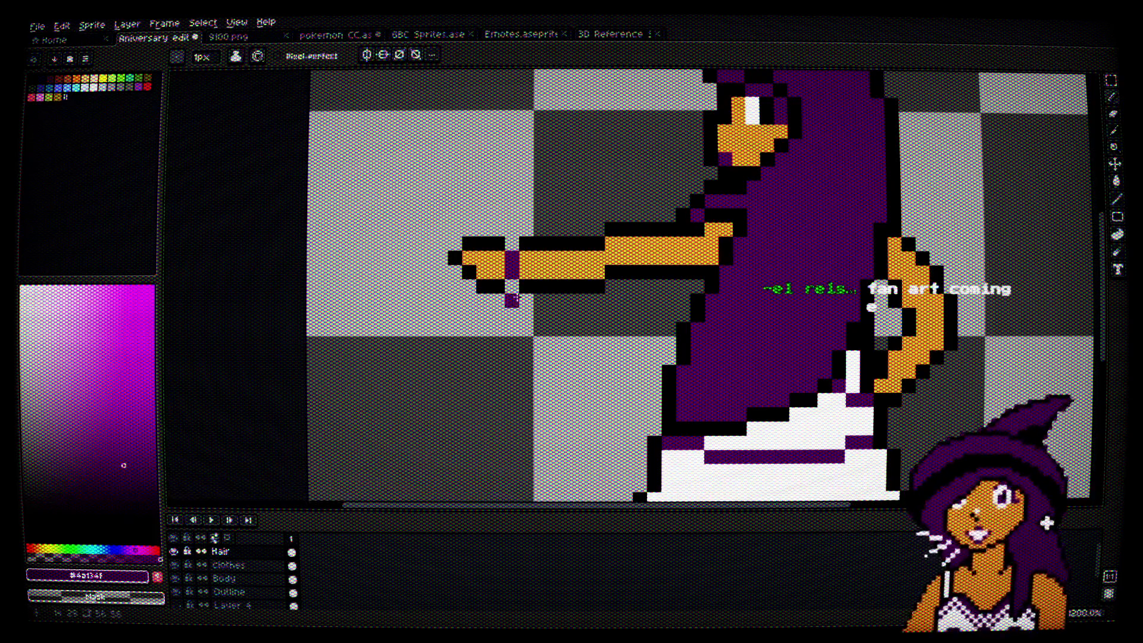
Step: On the Outline layer, add a black outline pixel beside the purple cuff, then view the whole sprite
left_click(232, 592)
scroll(548, 271, "up", 3)
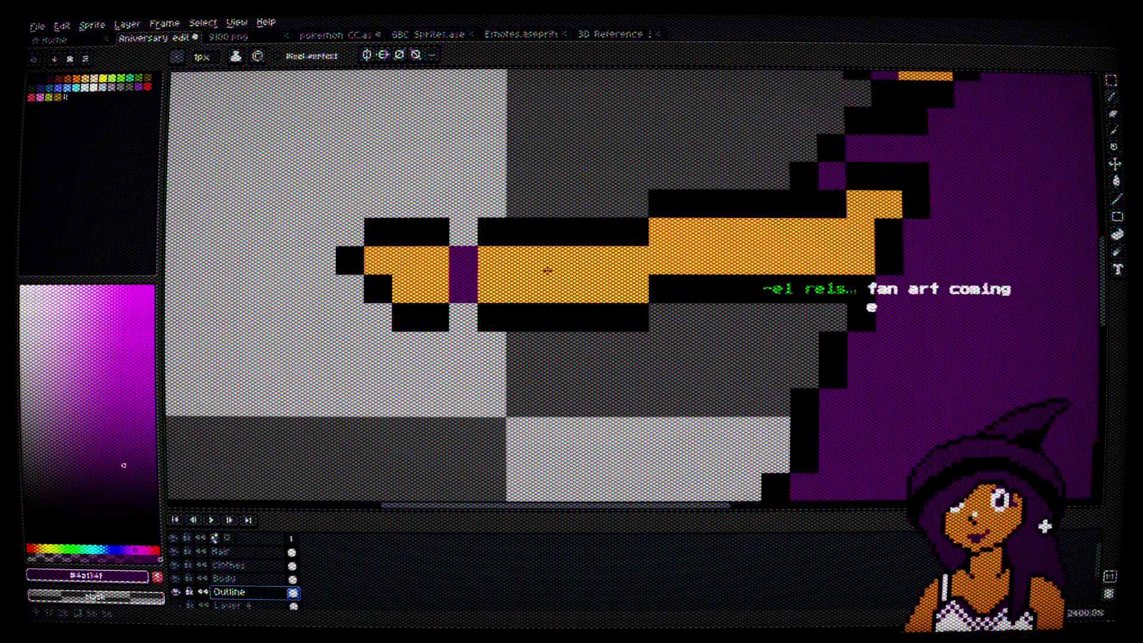
left_click(503, 319, "alt")
left_click(462, 232)
scroll(476, 250, "down", 4)
left_click_drag(576, 338, 530, 336)
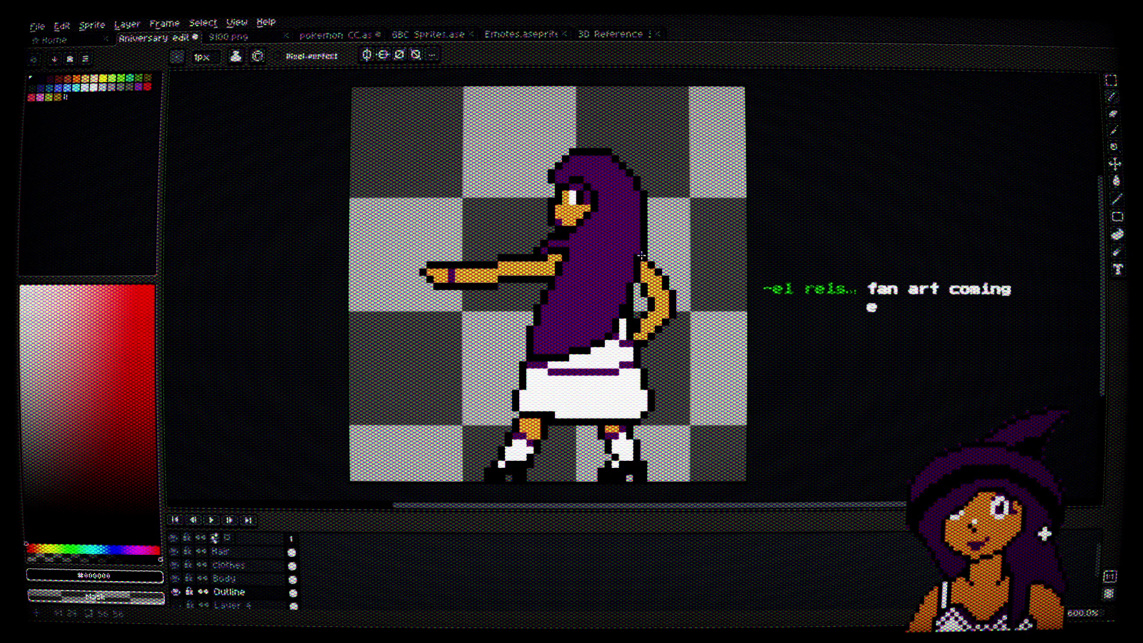
Step: Pick black and, on the Hair layer, blacken a pixel of the eye outline
scroll(608, 161, "up", 5)
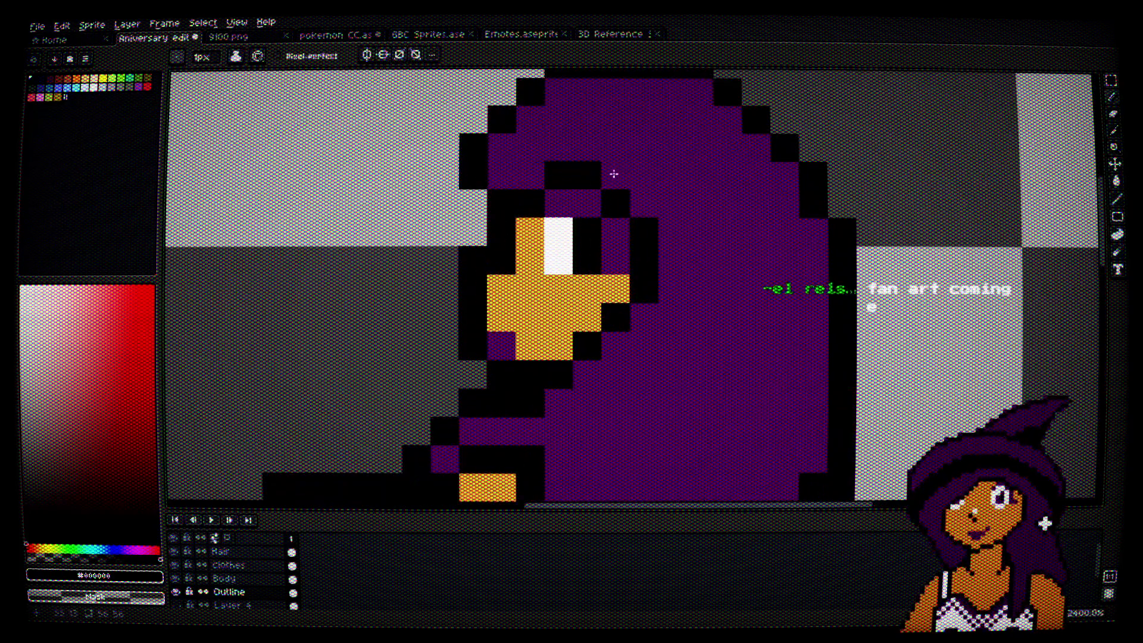
left_click(569, 172, "alt")
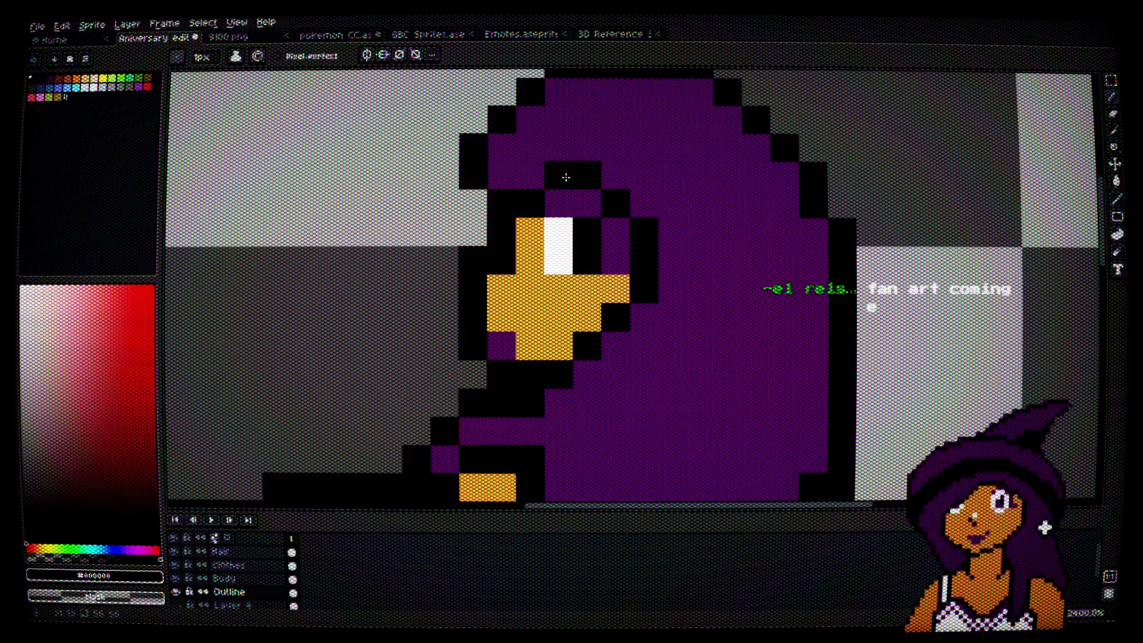
left_click(250, 579)
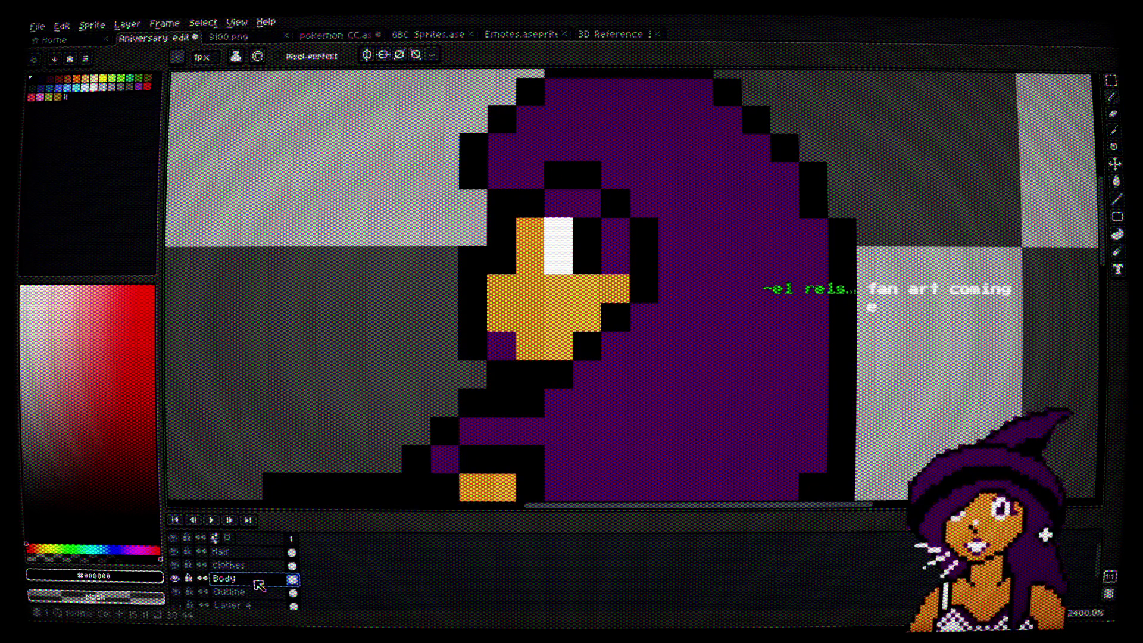
left_click(256, 566)
left_click(233, 551)
scroll(552, 233, "up", 1)
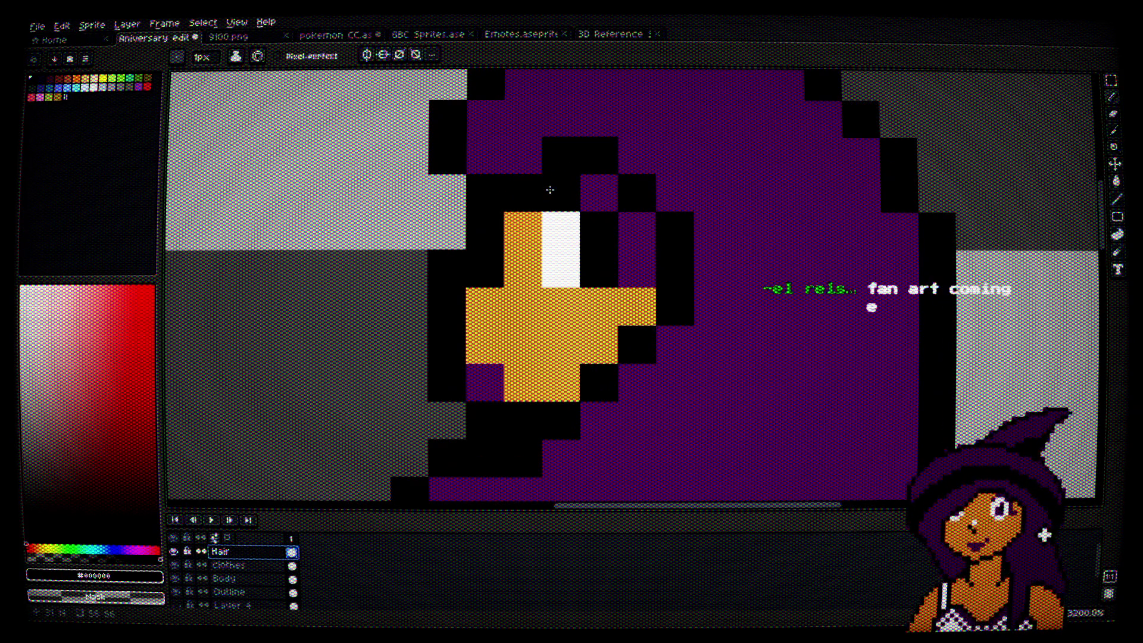
left_click(634, 233)
Step: Recolour the stray outline pixels near the eye to hair purple
left_click(605, 130, "alt")
left_click_drag(557, 156, 606, 159)
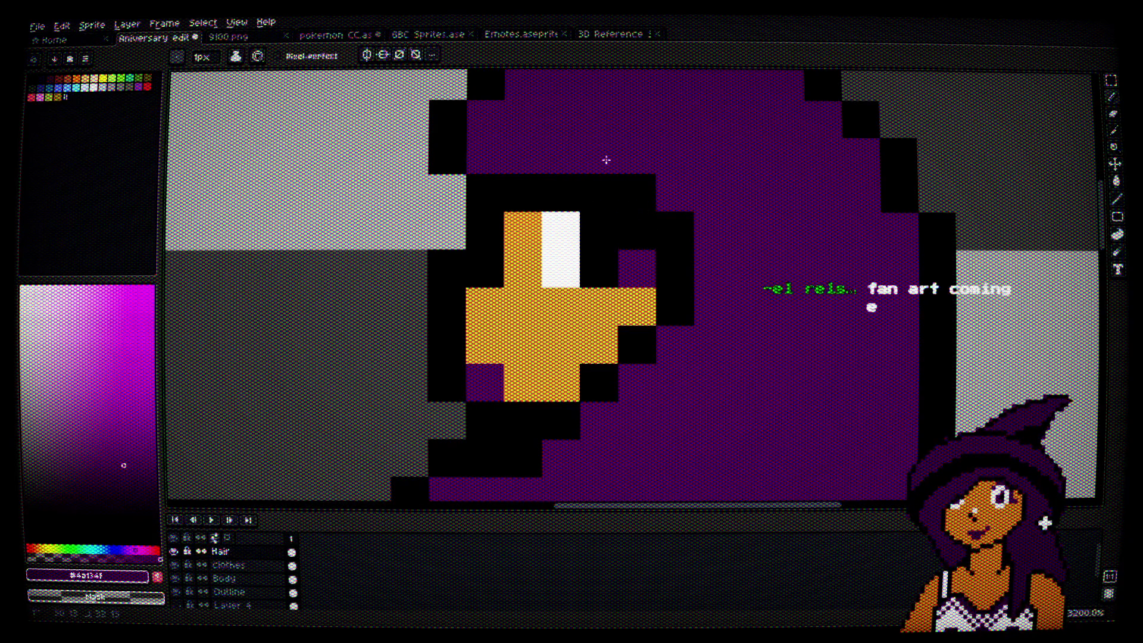
left_click(636, 188)
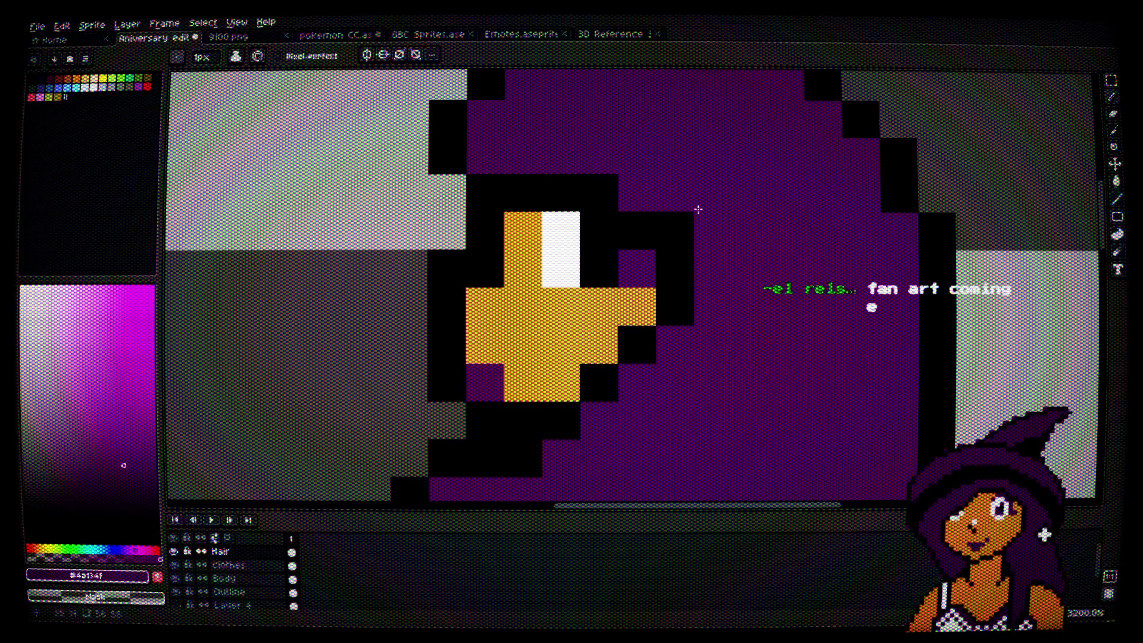
scroll(698, 210, "down", 4)
scroll(644, 203, "up", 4)
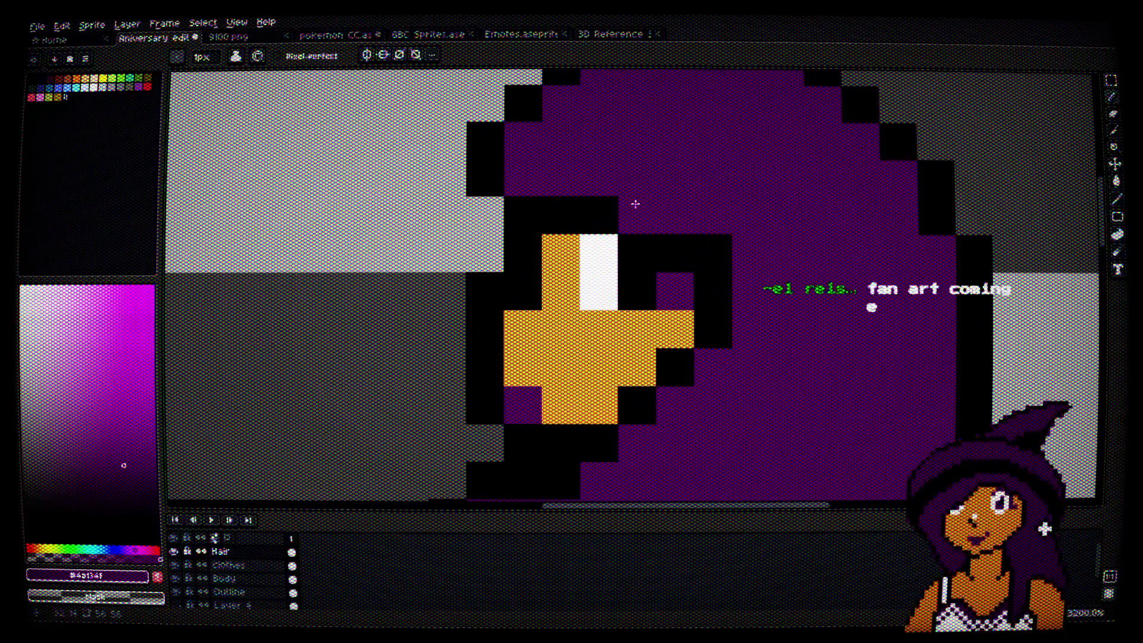
Step: Repaint the pixels above and beside the eye white with black and skin colour
left_click(595, 221, "alt")
left_click(601, 241)
scroll(670, 208, "down", 1)
scroll(670, 208, "up", 1)
key("alt")
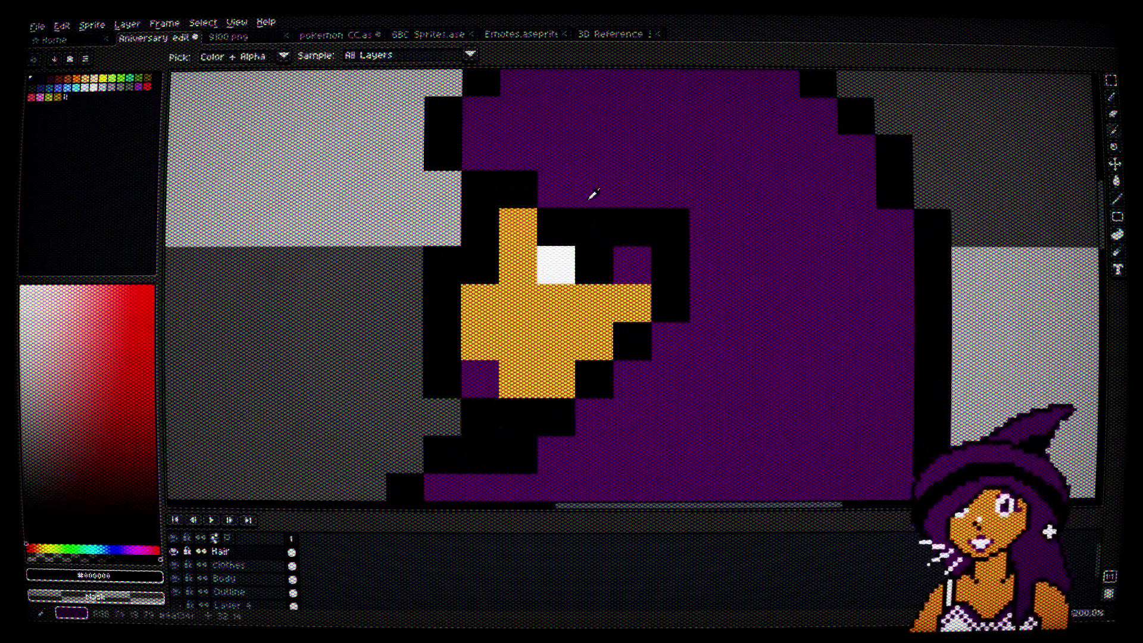
left_click(556, 189)
left_click(518, 226, "alt")
left_click(553, 228)
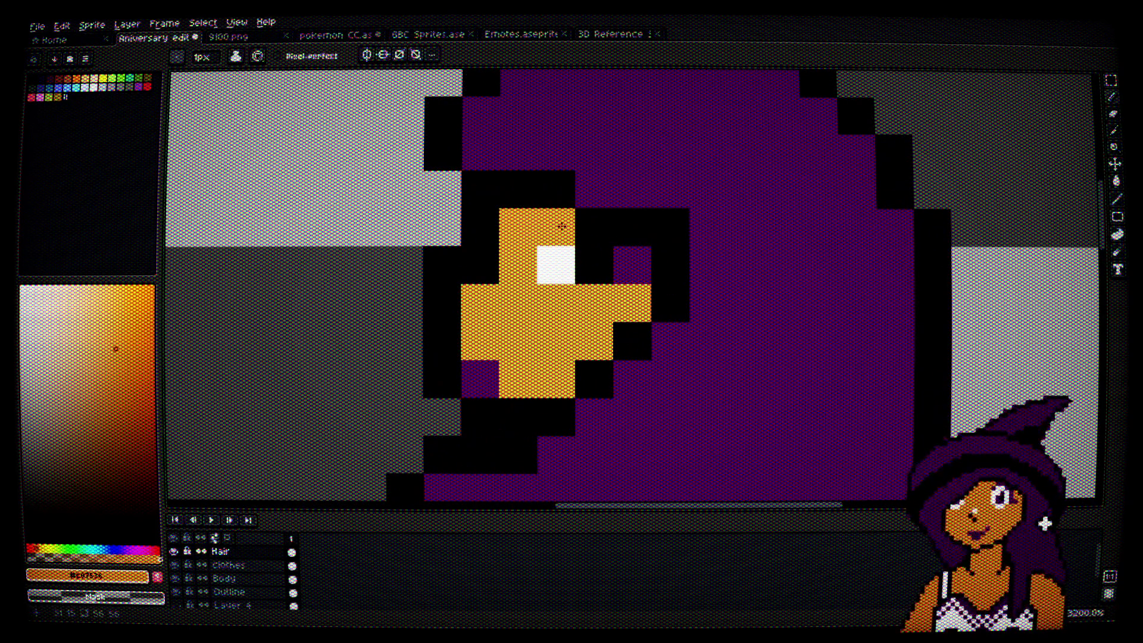
Step: Undo the stray edits and repaint above the eye, leaving a taller white highlight
key("ctrl+z")
left_click(593, 189)
key("ctrl+z")
left_click(569, 184, "alt")
left_click(594, 189)
left_click(633, 302)
scroll(632, 302, "down", 5)
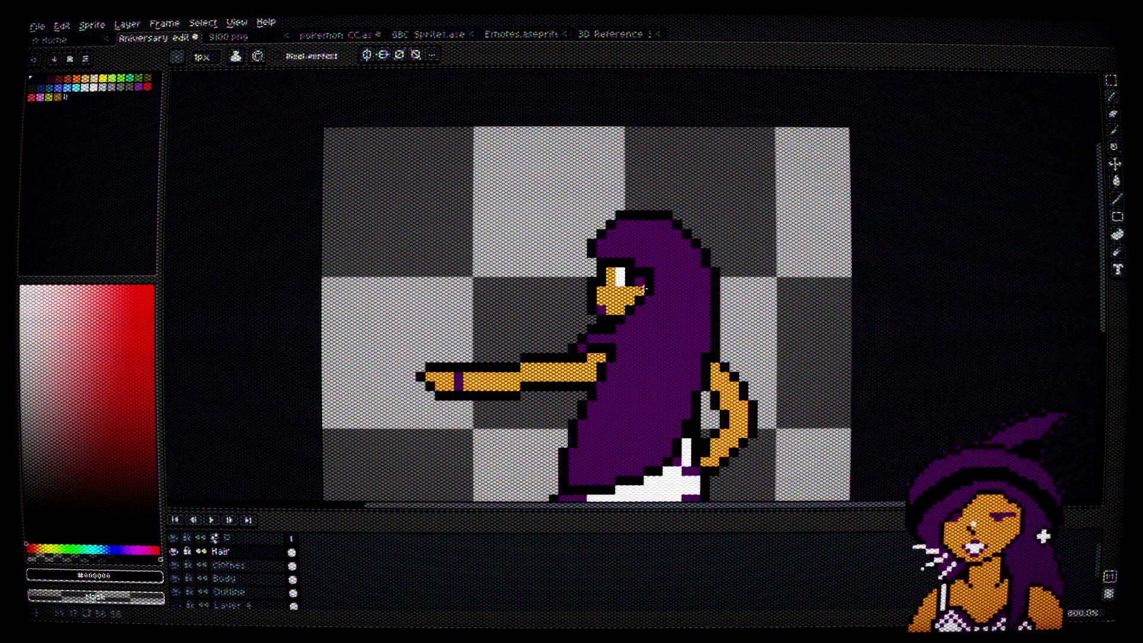
scroll(643, 286, "up", 5)
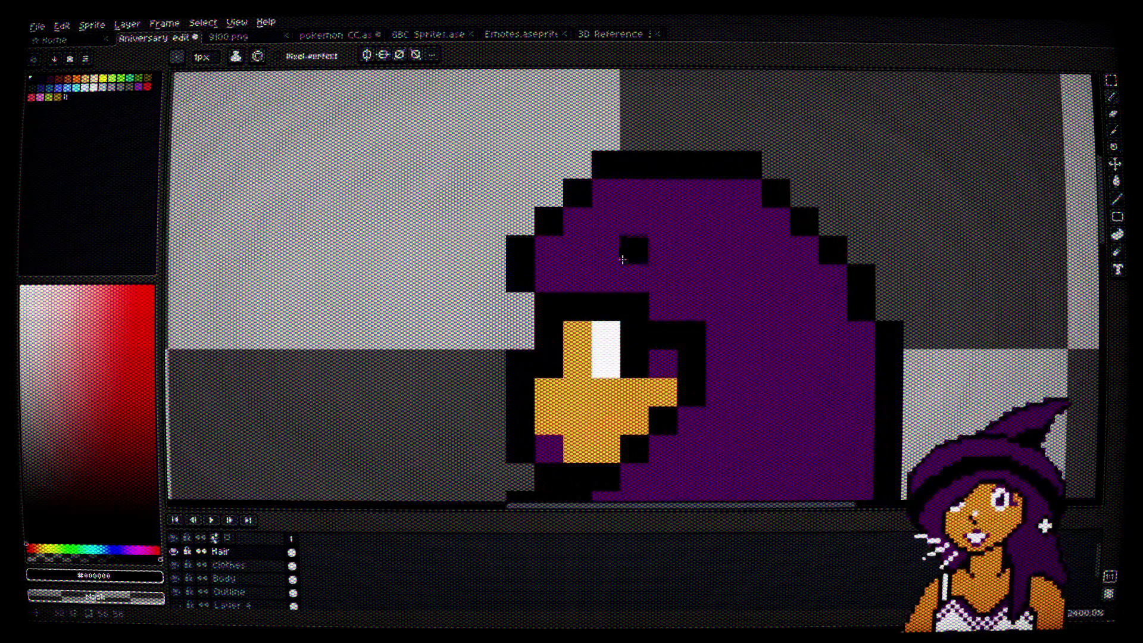
scroll(622, 259, "down", 5)
scroll(695, 279, "up", 5)
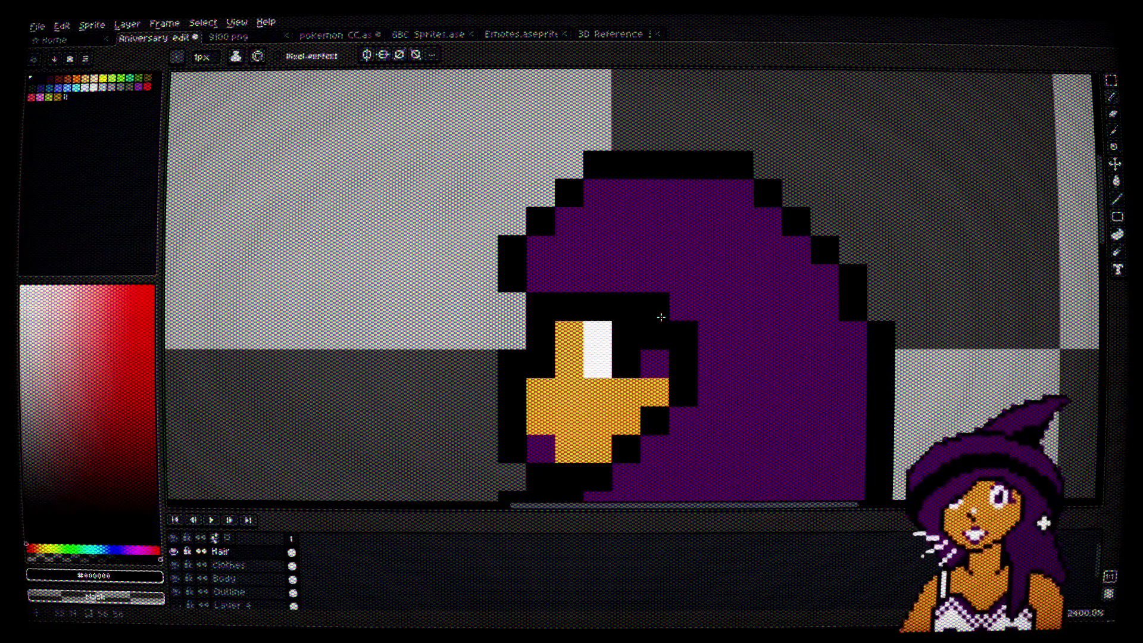
scroll(661, 317, "down", 2)
key("space")
scroll(756, 357, "up", 1)
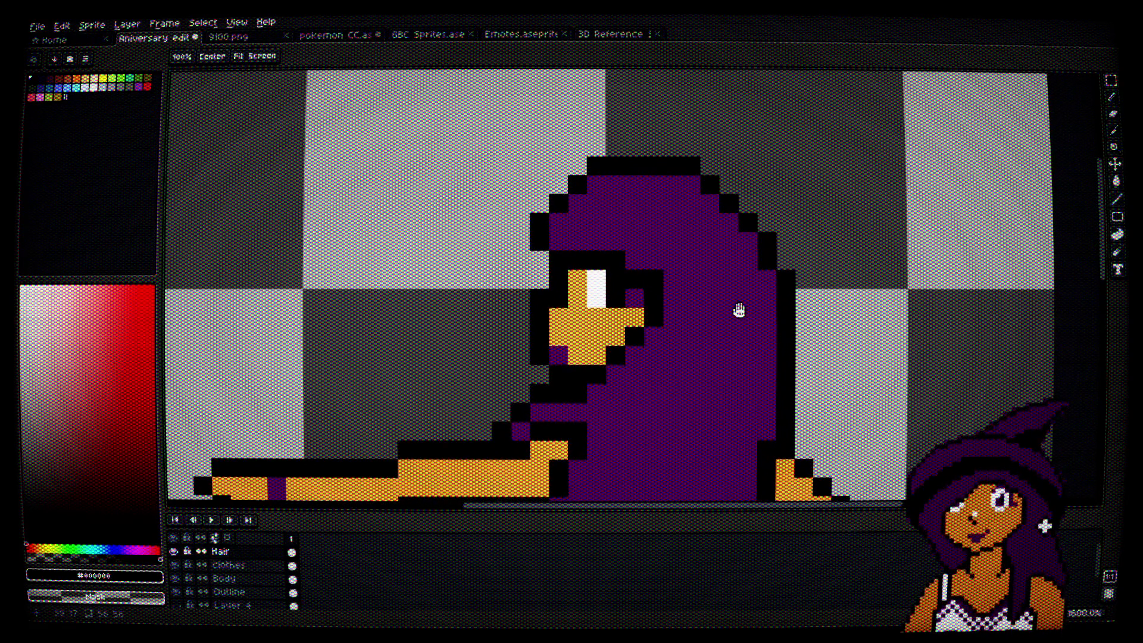
Step: Turn a purple pixel beside the eye black and erase a stray black pixel by the face
scroll(738, 307, "down", 1)
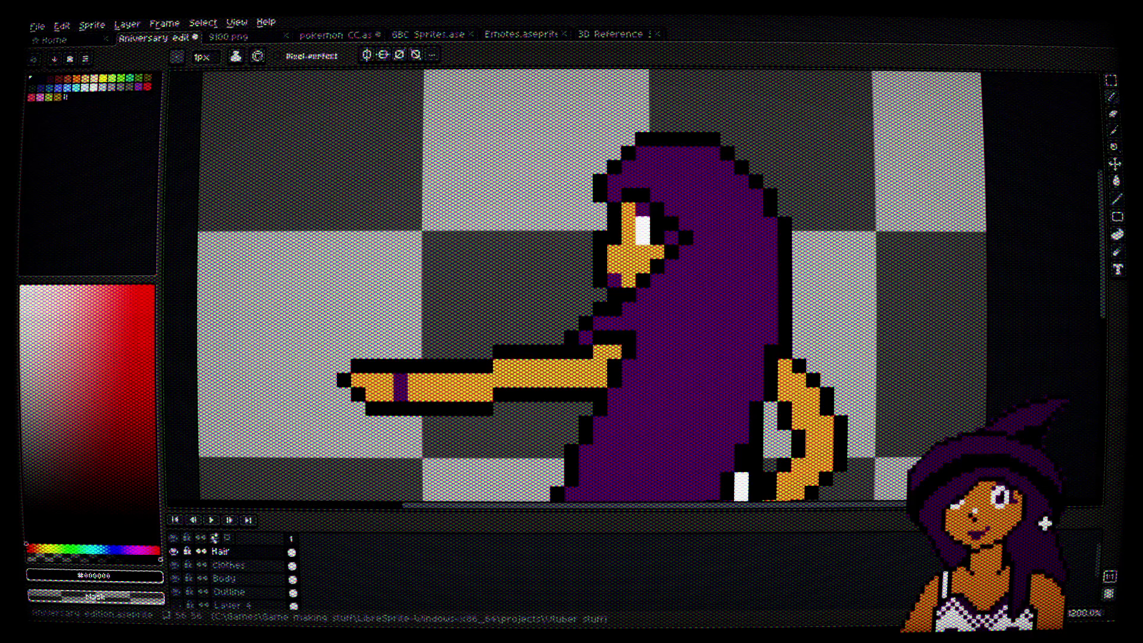
scroll(921, 324, "down", 3)
scroll(916, 281, "up", 3)
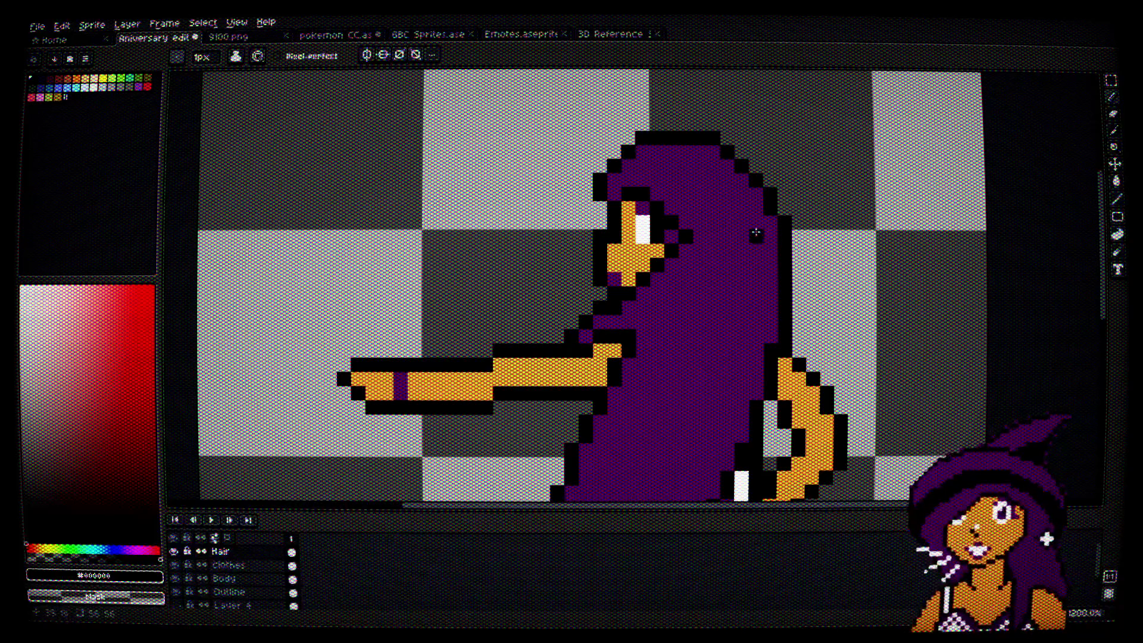
scroll(627, 180, "up", 3)
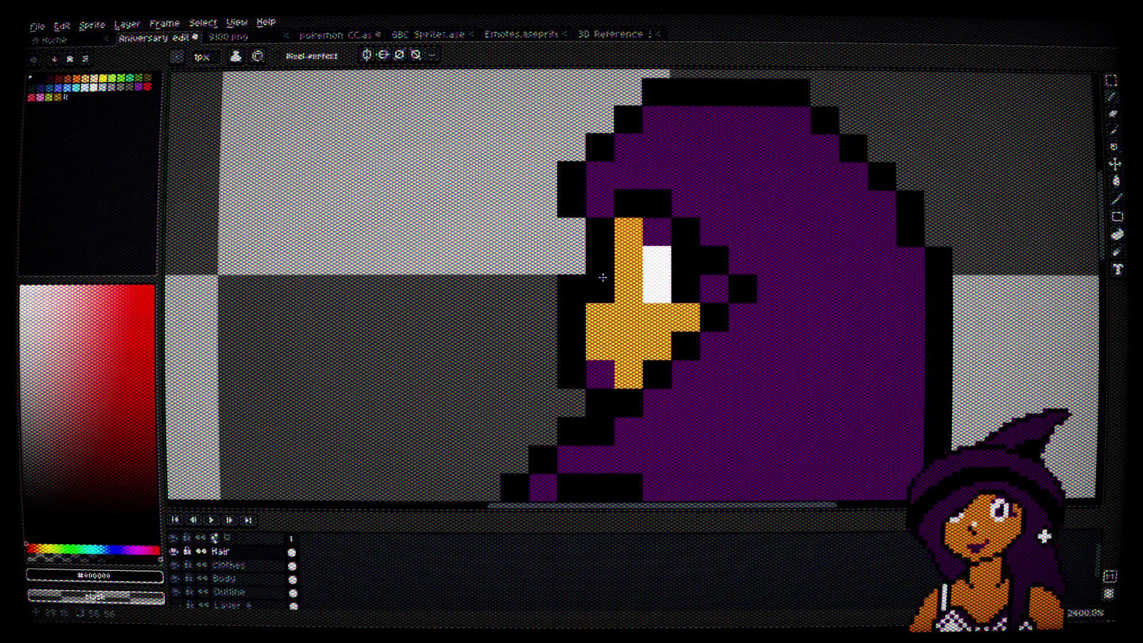
scroll(911, 346, "down", 2)
left_click_drag(1046, 344, 875, 283)
scroll(606, 196, "up", 3)
left_click(637, 208)
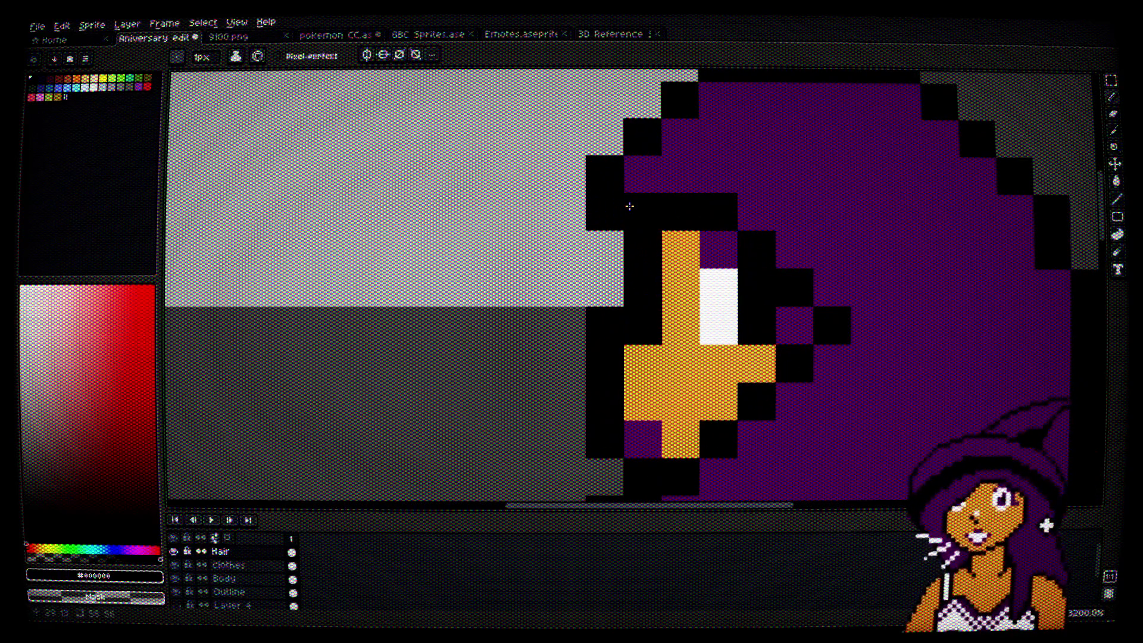
right_click(601, 203)
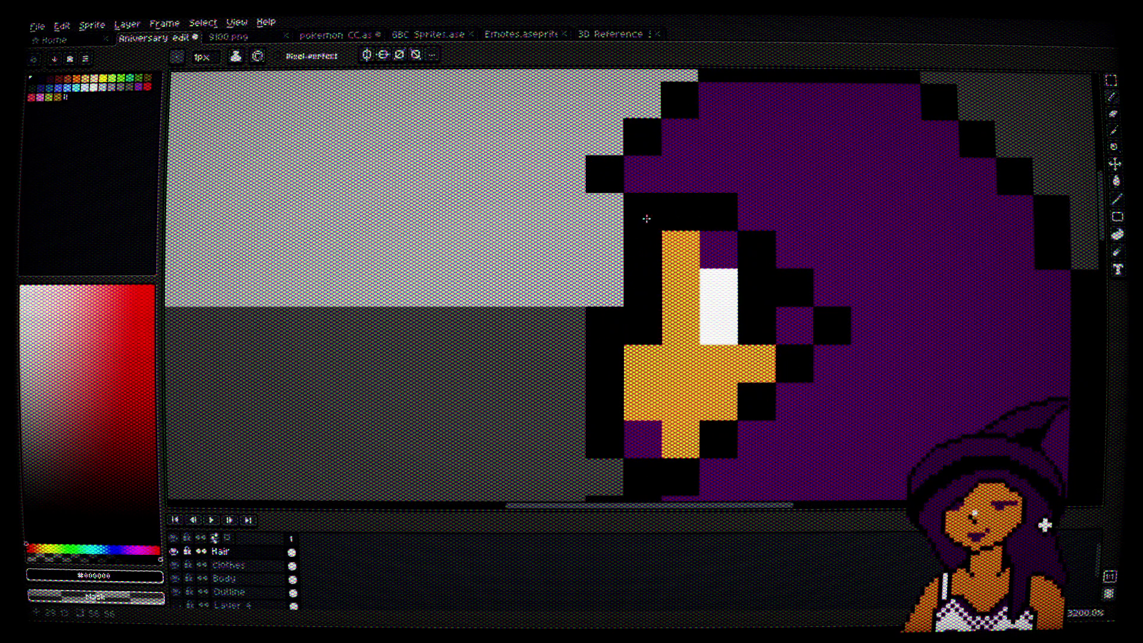
Step: Sample the hair purple and turn a black outline pixel by the eye purple
scroll(807, 311, "down", 3)
left_click_drag(940, 325, 863, 327)
scroll(864, 326, "up", 2)
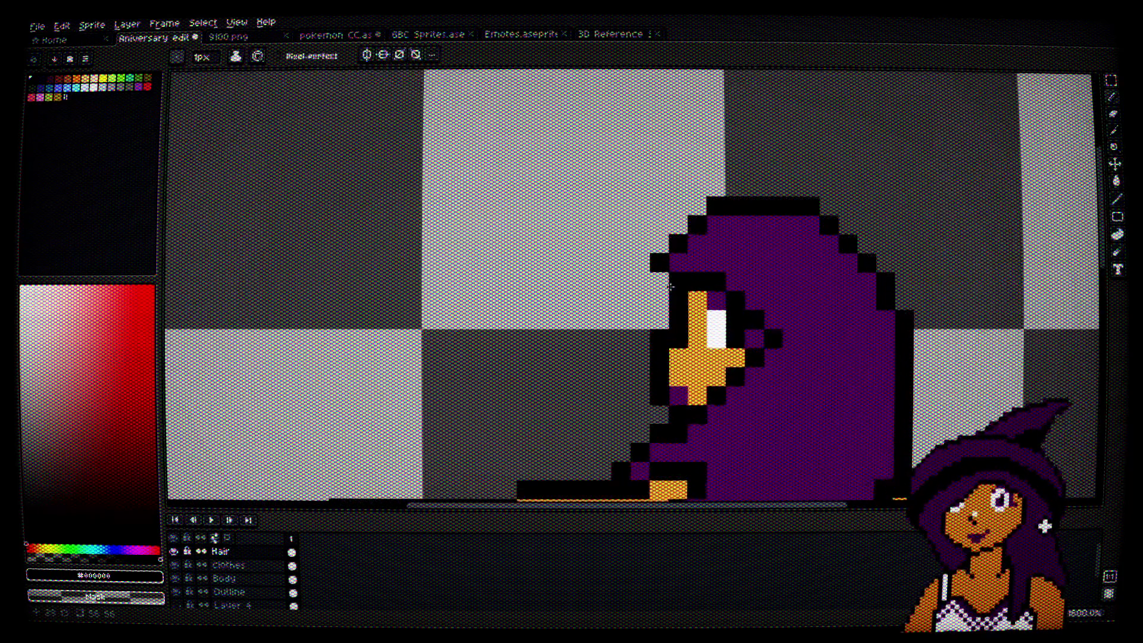
scroll(952, 326, "down", 2)
left_click_drag(1005, 327, 843, 327)
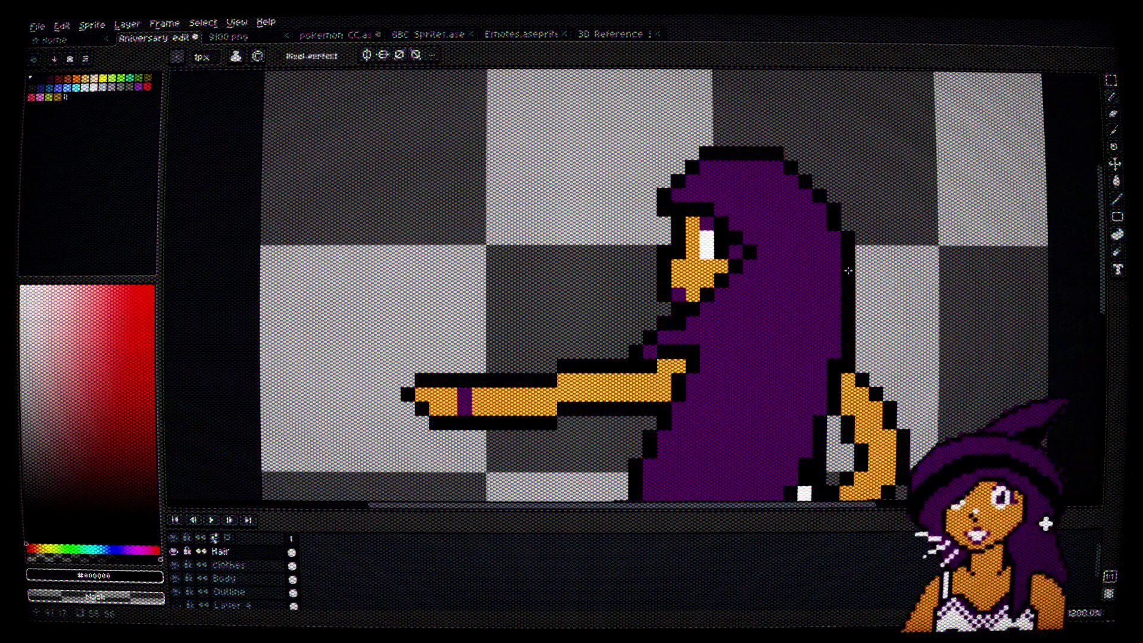
scroll(735, 211, "up", 2)
key("i")
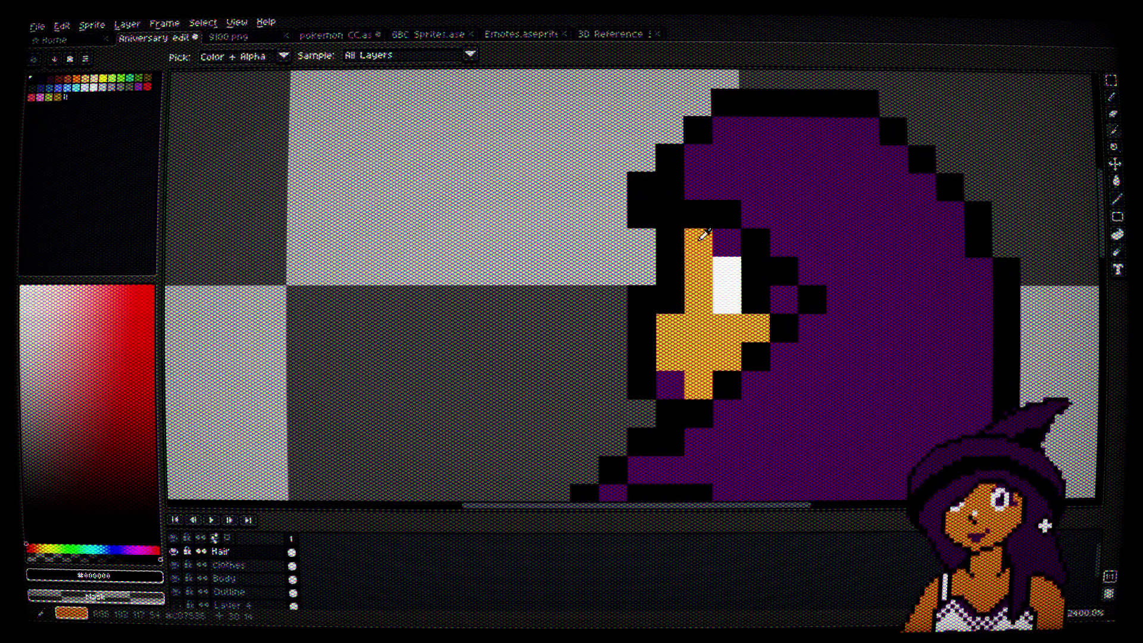
left_click(669, 190, "alt")
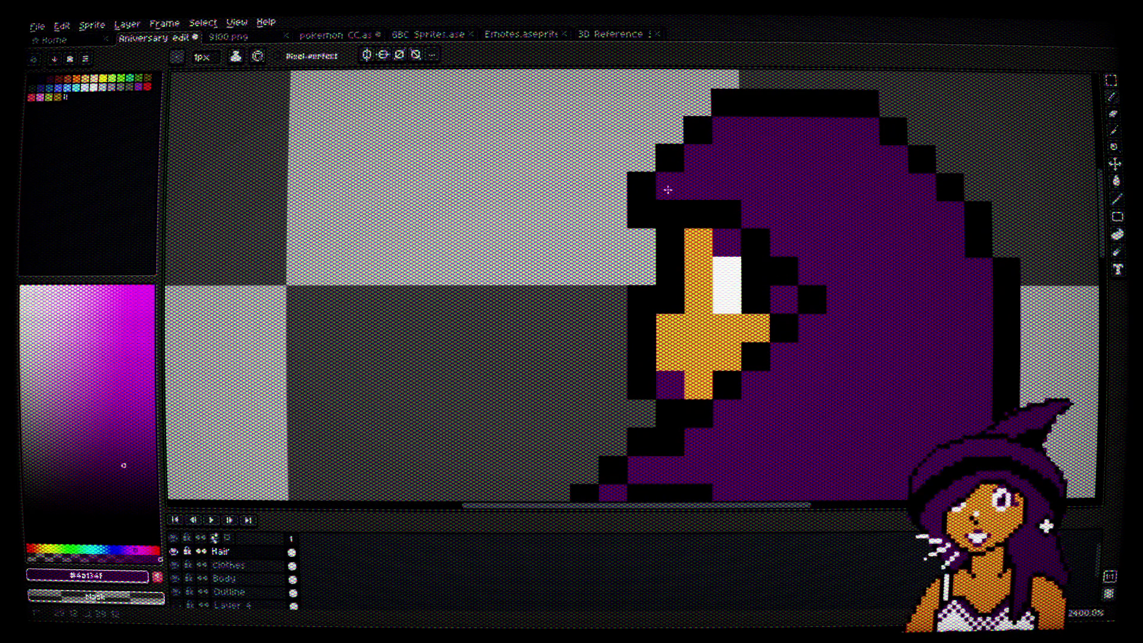
scroll(846, 241, "down", 6)
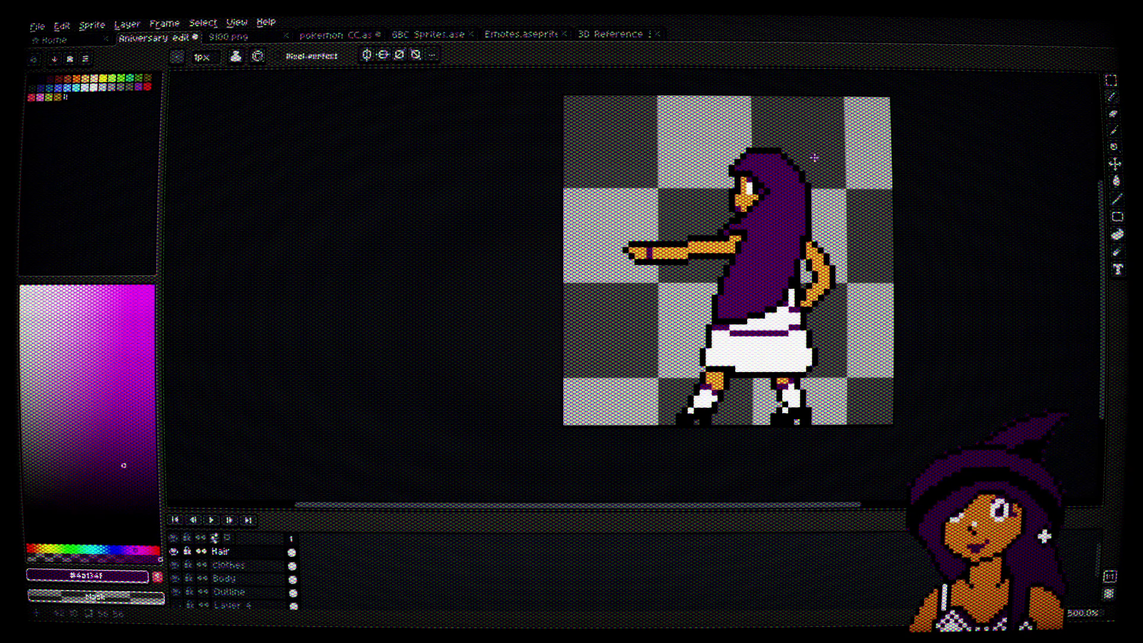
scroll(768, 155, "up", 5)
scroll(768, 216, "up", 1)
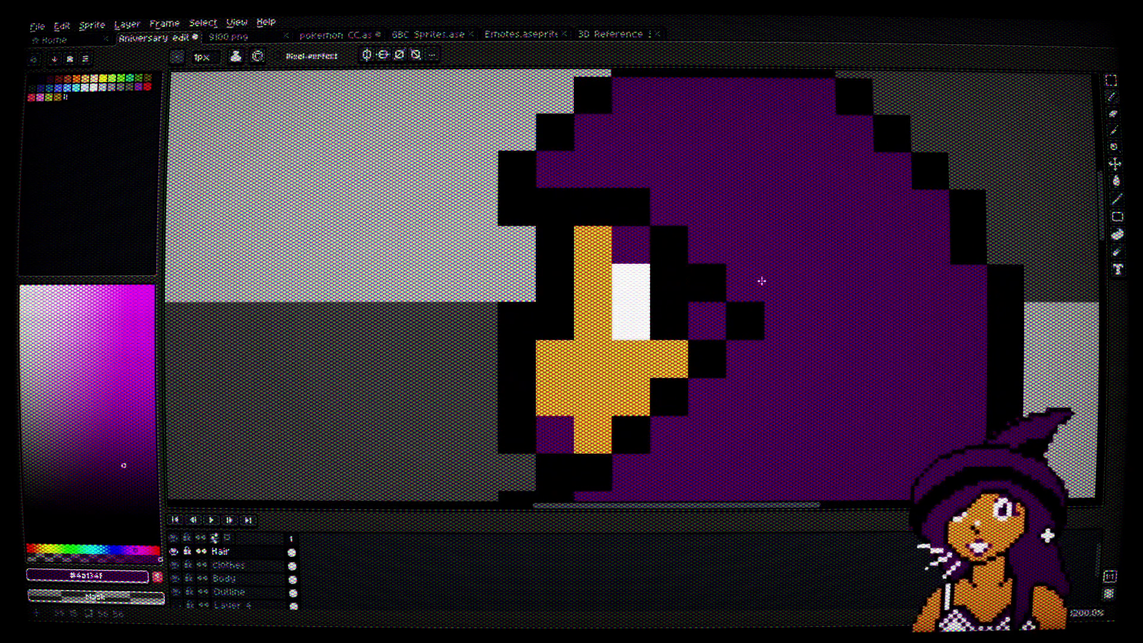
left_click(720, 279, "alt")
left_click(777, 296, "alt")
left_click(737, 317)
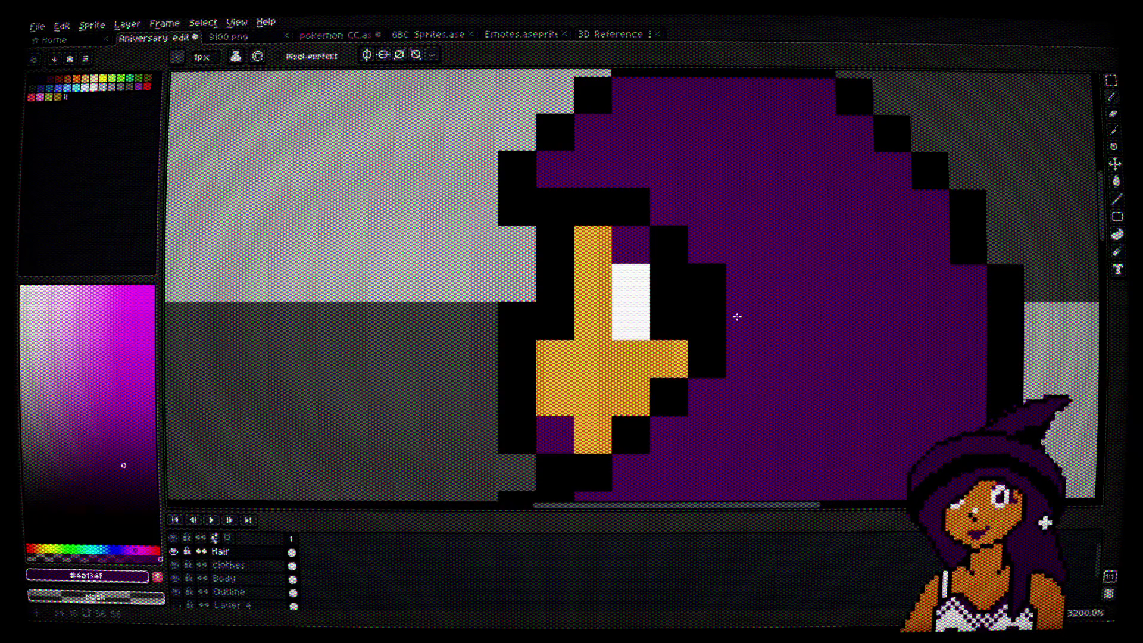
Step: Draw a diagonal black outline beside the eye, with skin orange below and purple over stray pixels
left_click(711, 268, "alt")
mouse_move(681, 191)
left_mouse_down()
mouse_move(752, 305)
mouse_move(706, 312)
left_mouse_up()
left_click(670, 354, "alt")
left_click(630, 237, "alt")
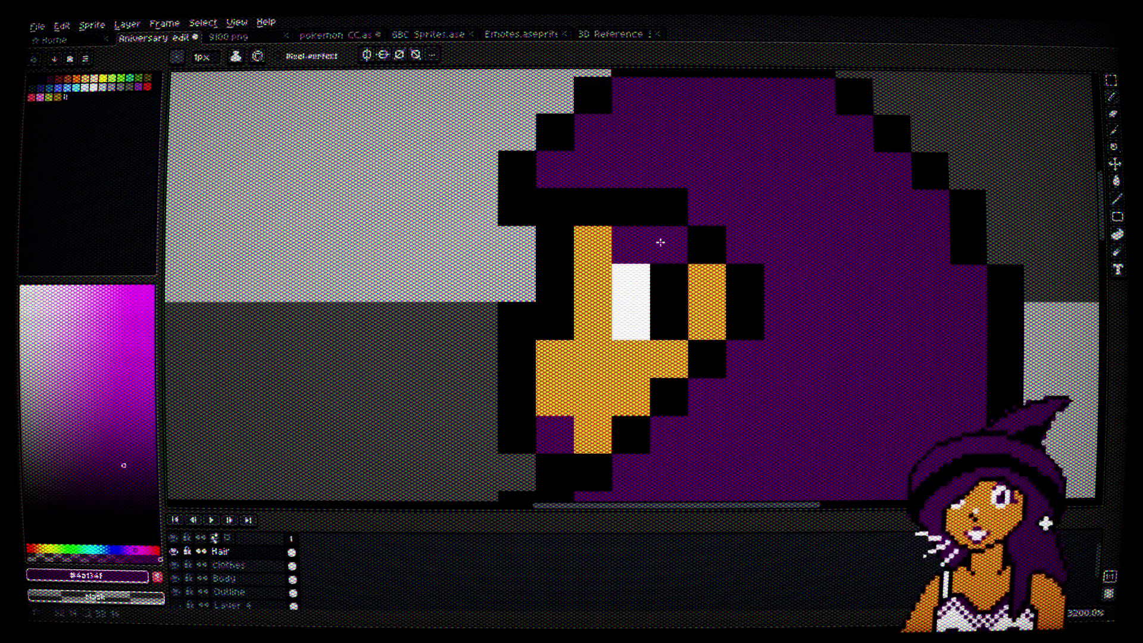
left_click_drag(659, 243, 705, 312)
Step: Make the upper outline pixel purple and the pixel below it black
scroll(826, 362, "down", 2)
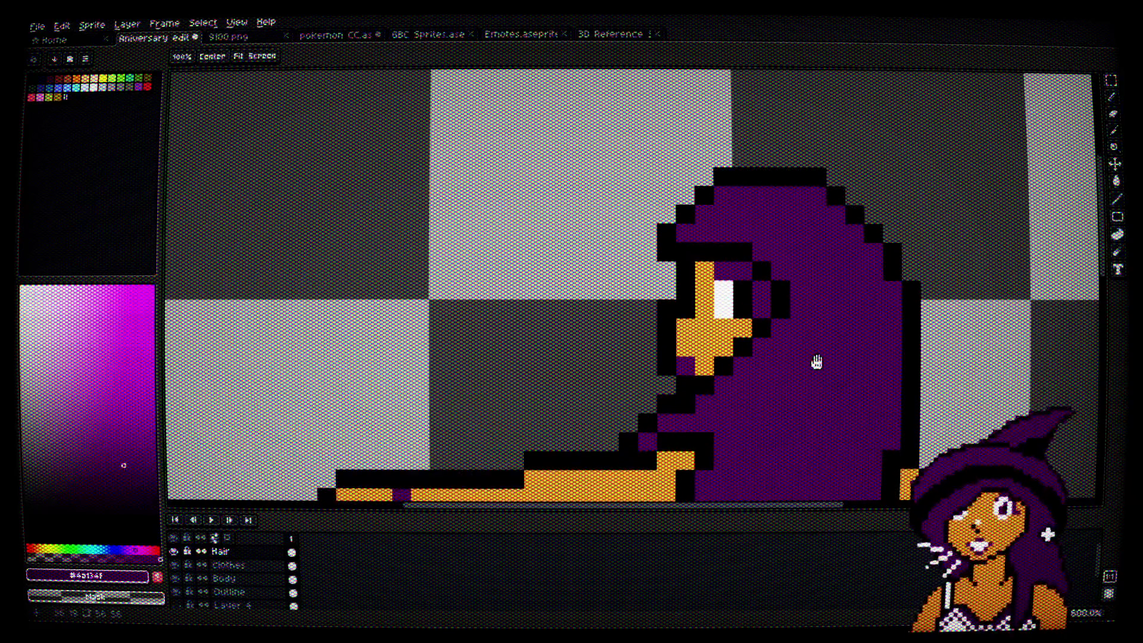
scroll(804, 268, "up", 2)
left_click(714, 226, "alt")
left_click(709, 265)
left_click(678, 267, "alt")
left_click(711, 230)
scroll(811, 222, "down", 1)
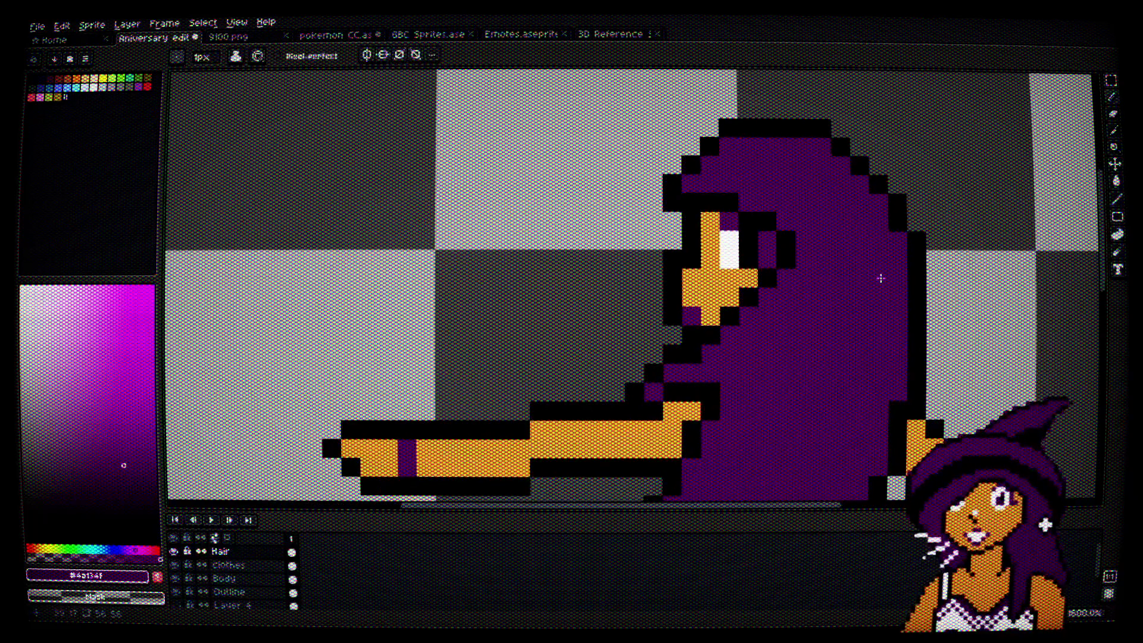
scroll(699, 183, "up", 1)
scroll(671, 215, "up", 1)
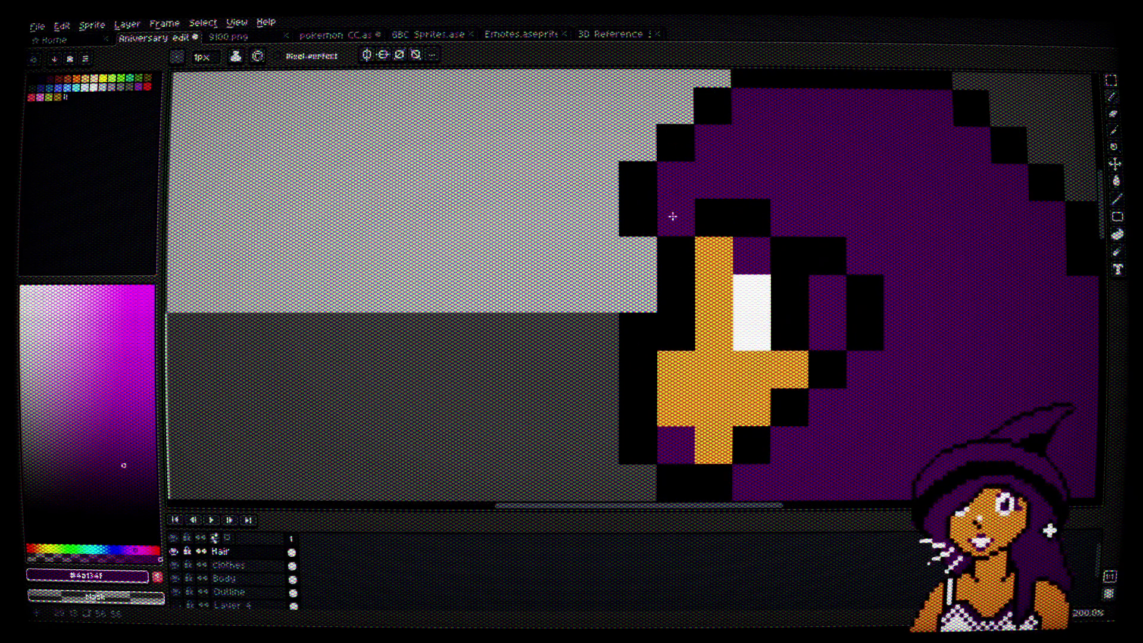
scroll(907, 254, "down", 3)
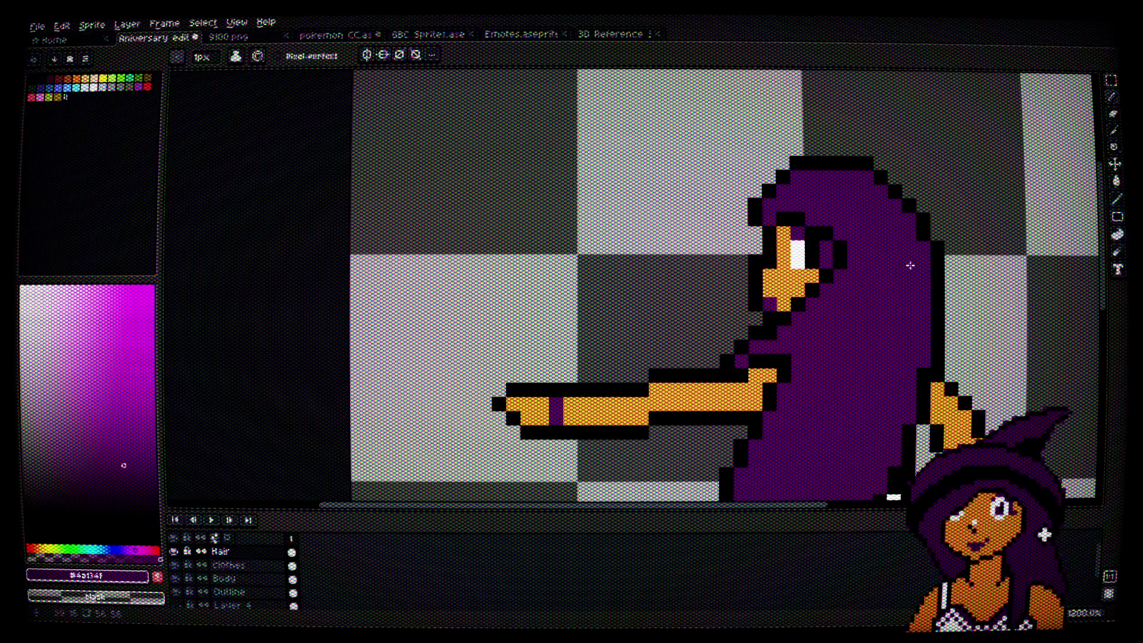
Step: Add a black pixel inside the hair and paint outline pixels purple, undoing the last one
scroll(911, 265, "up", 3)
left_click(798, 262, "alt")
left_click(766, 260)
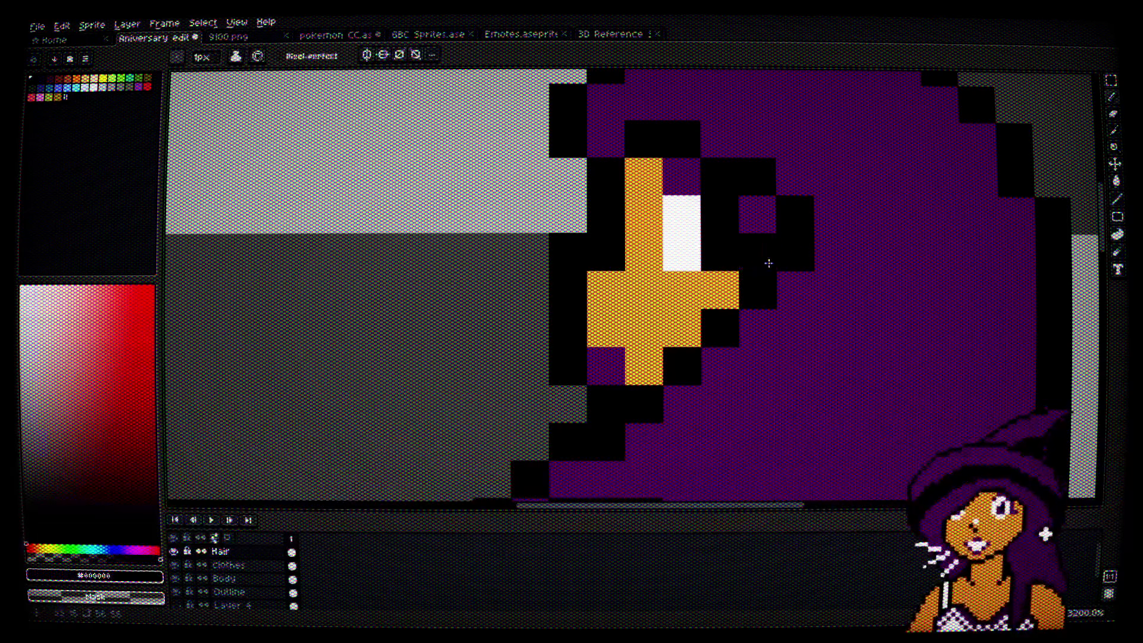
left_click(832, 257, "alt")
left_click(796, 252)
left_click(757, 290)
left_click(720, 328)
key("ctrl+z")
Step: Turn a purple pixel beside the eye into black outline
left_click(760, 250, "alt")
left_click(833, 289)
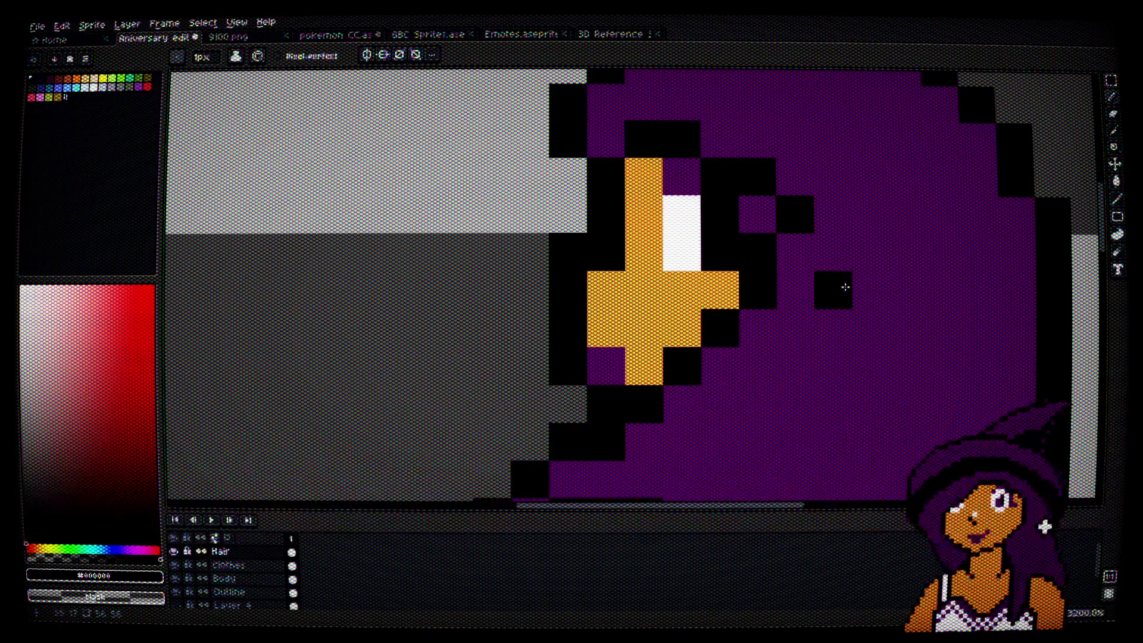
scroll(863, 287, "down", 3)
scroll(863, 286, "up", 4)
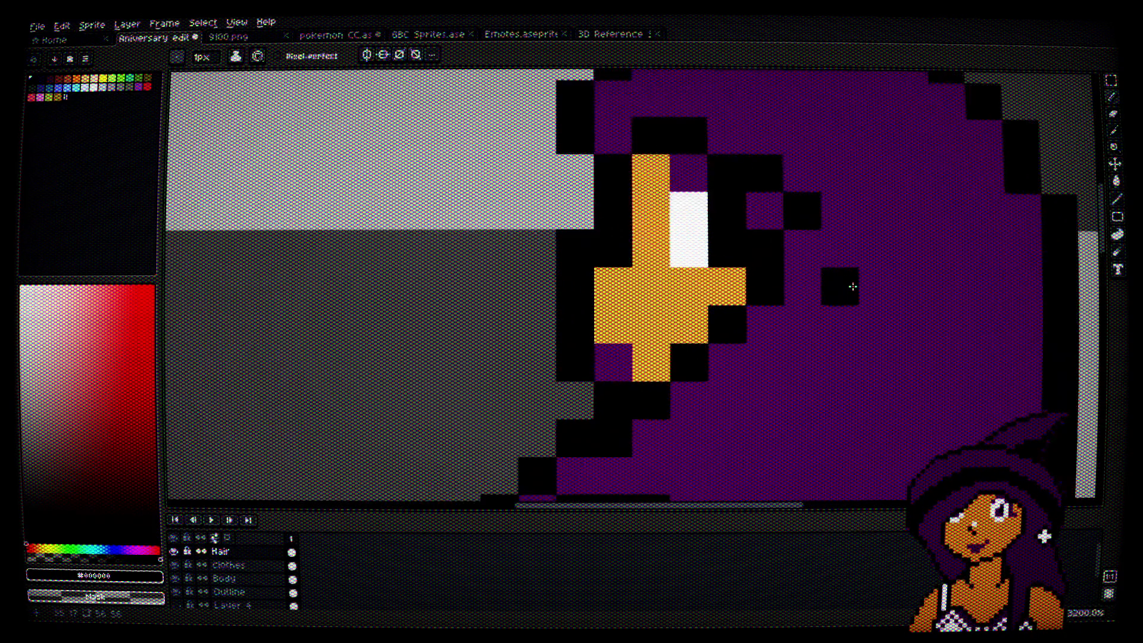
Step: Alternate the pixels above between purple and black to form a stepped outline around the eye
left_click(733, 174, "alt")
left_click(714, 237)
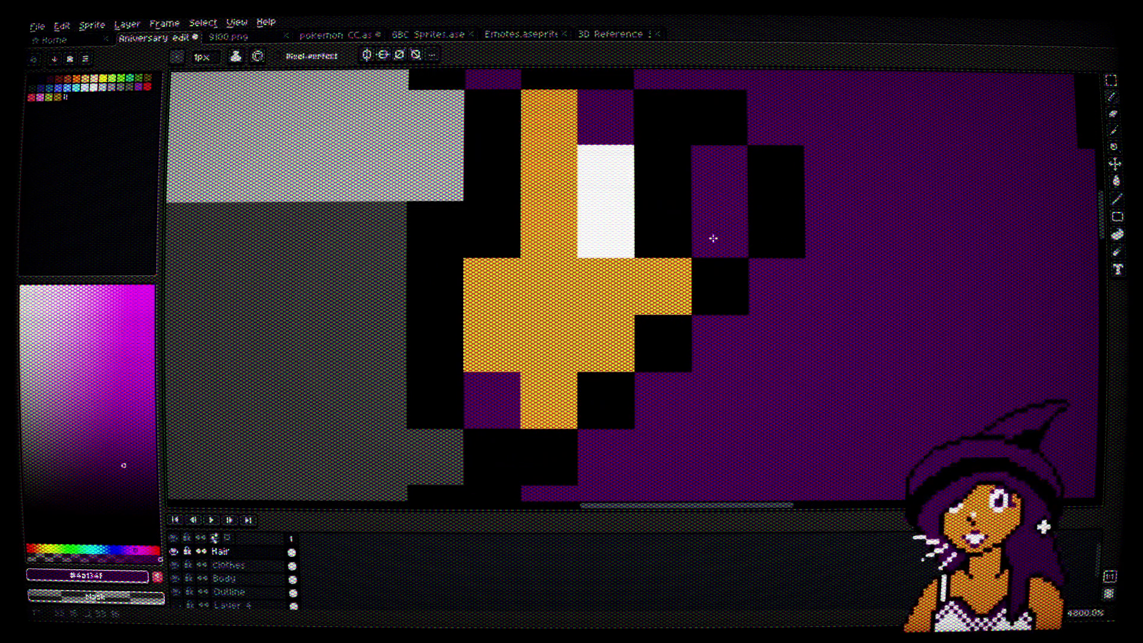
left_click(739, 122, "alt")
left_click(717, 169)
left_click(774, 119, "alt")
left_click(773, 164)
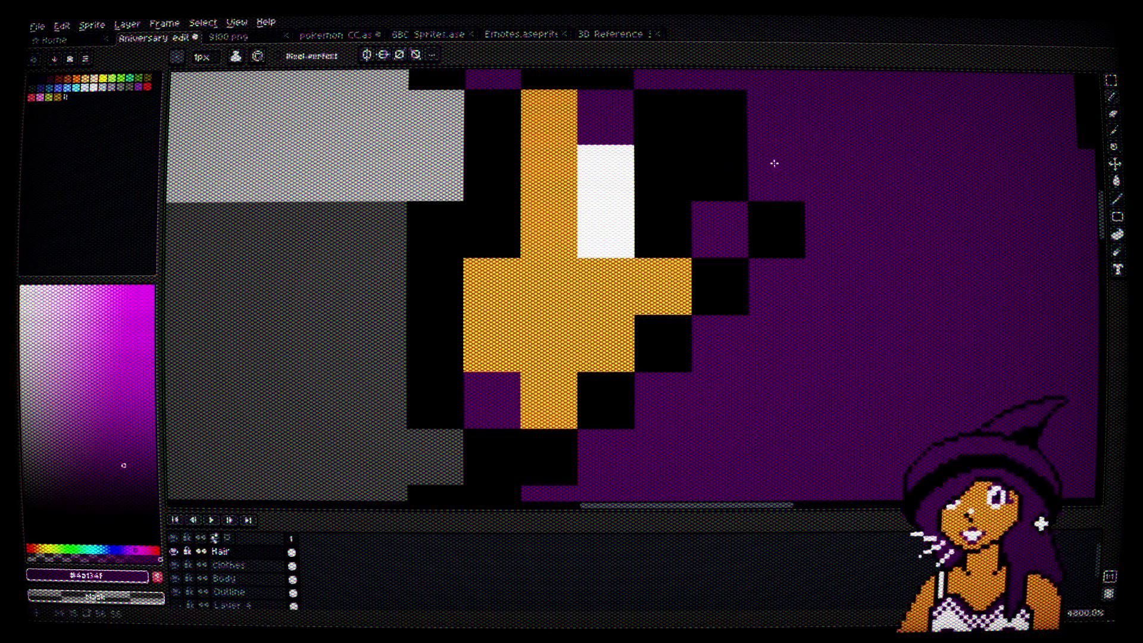
scroll(828, 174, "down", 4)
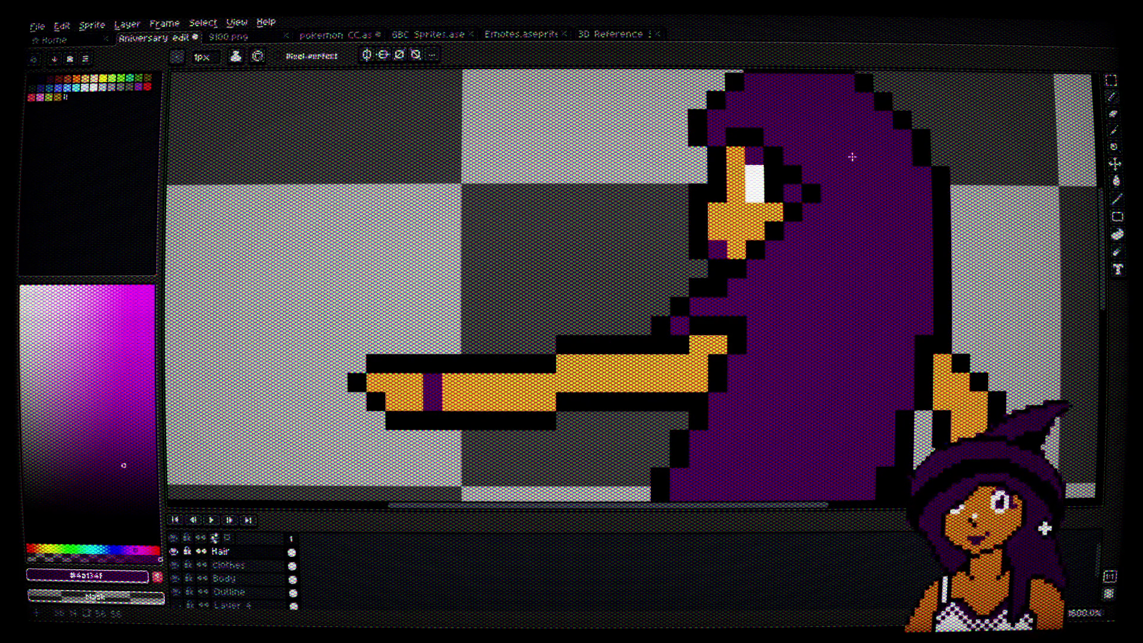
scroll(855, 157, "up", 2)
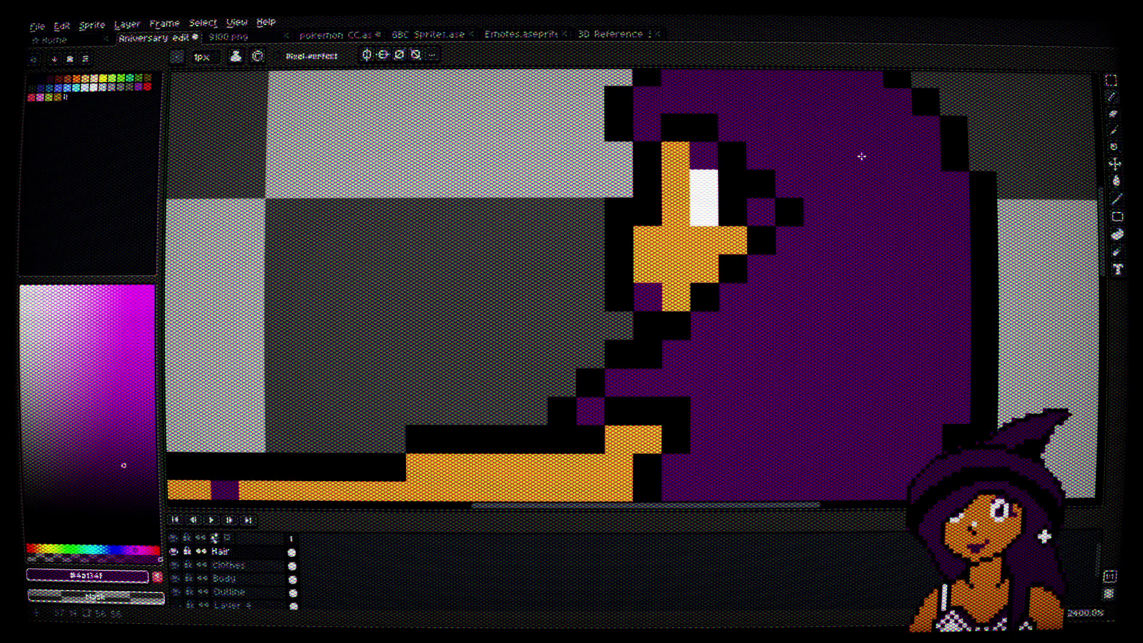
scroll(862, 156, "down", 1)
mouse_move(845, 128)
left_mouse_down()
mouse_move(827, 189)
mouse_move(784, 190)
left_mouse_up()
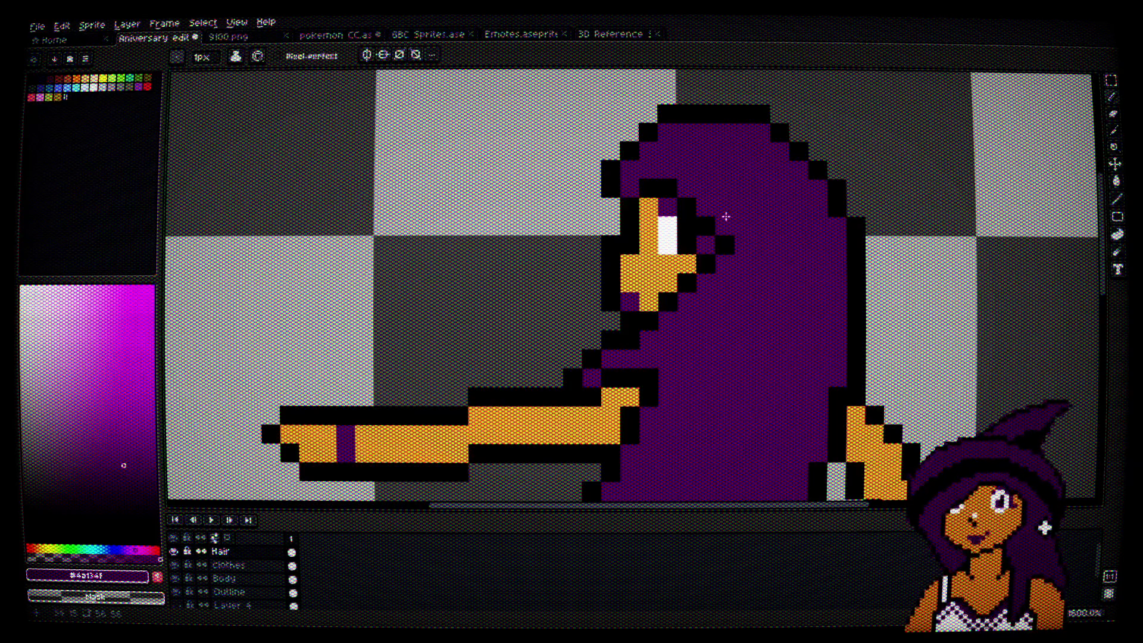
scroll(719, 219, "up", 2)
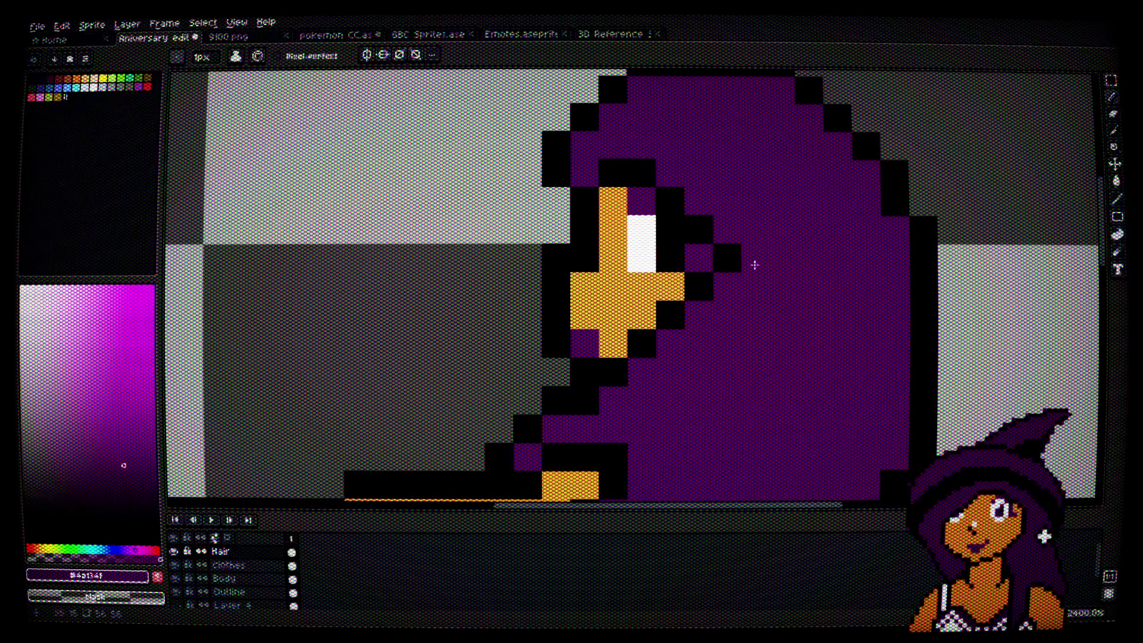
scroll(755, 265, "down", 4)
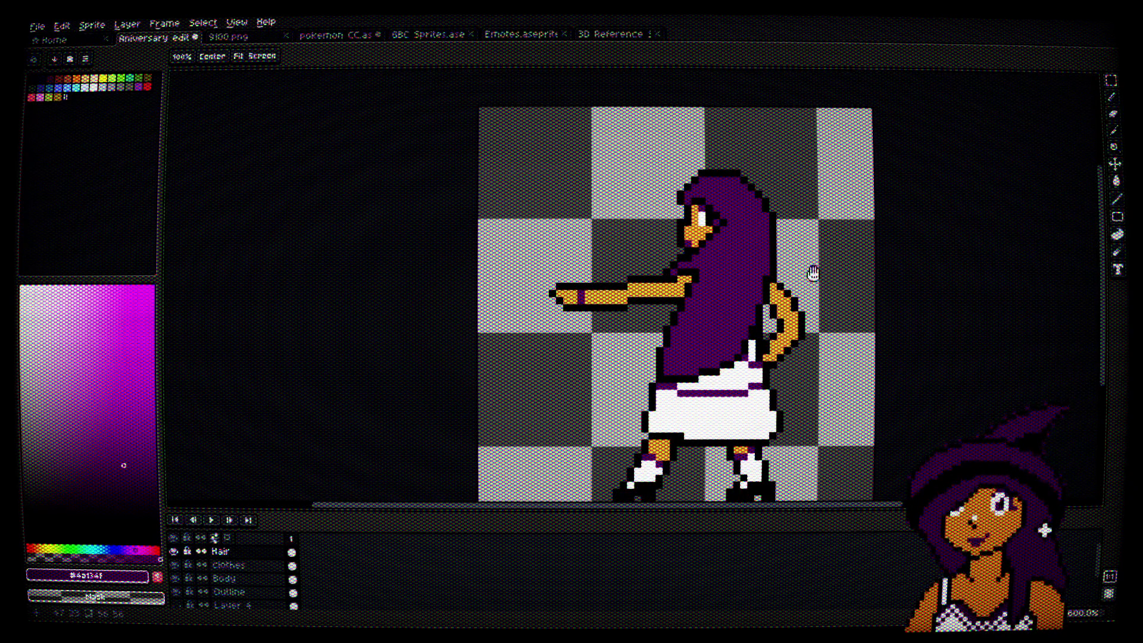
Step: Recentre the sprite and add a new empty layer above Hair
left_click_drag(813, 272, 800, 230)
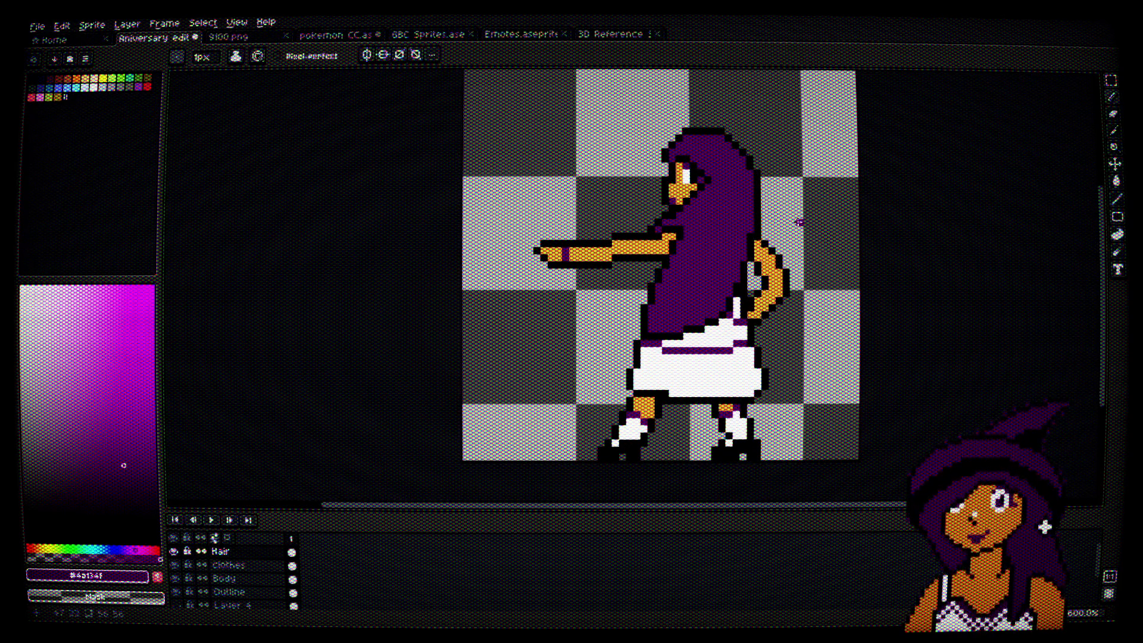
scroll(653, 287, "up", 4)
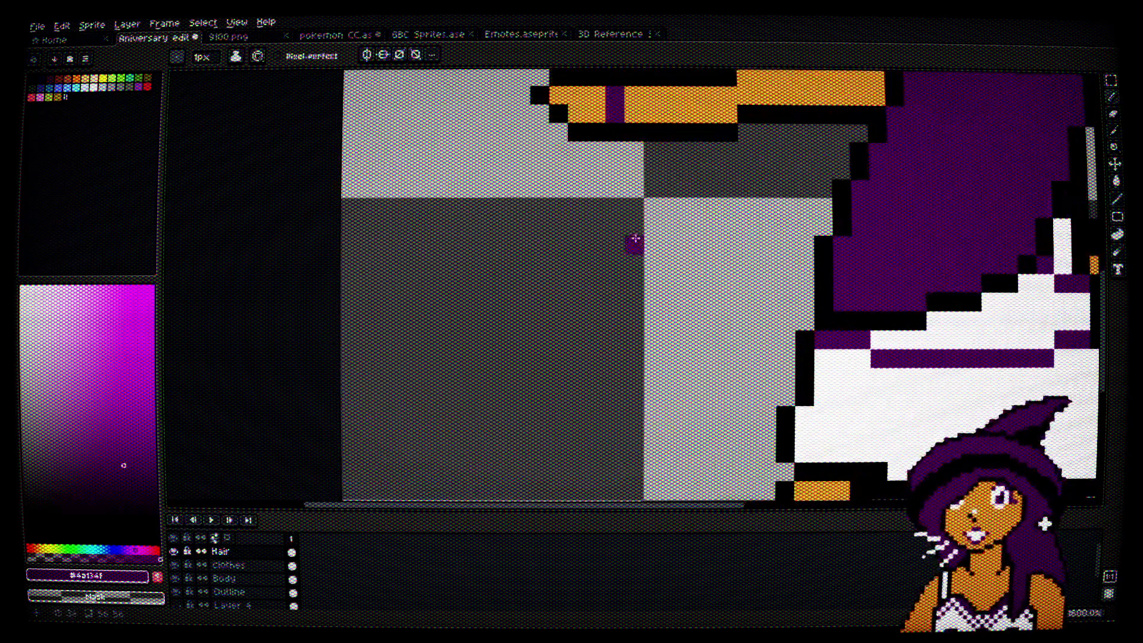
left_click_drag(633, 242, 567, 274)
scroll(563, 180, "down", 3)
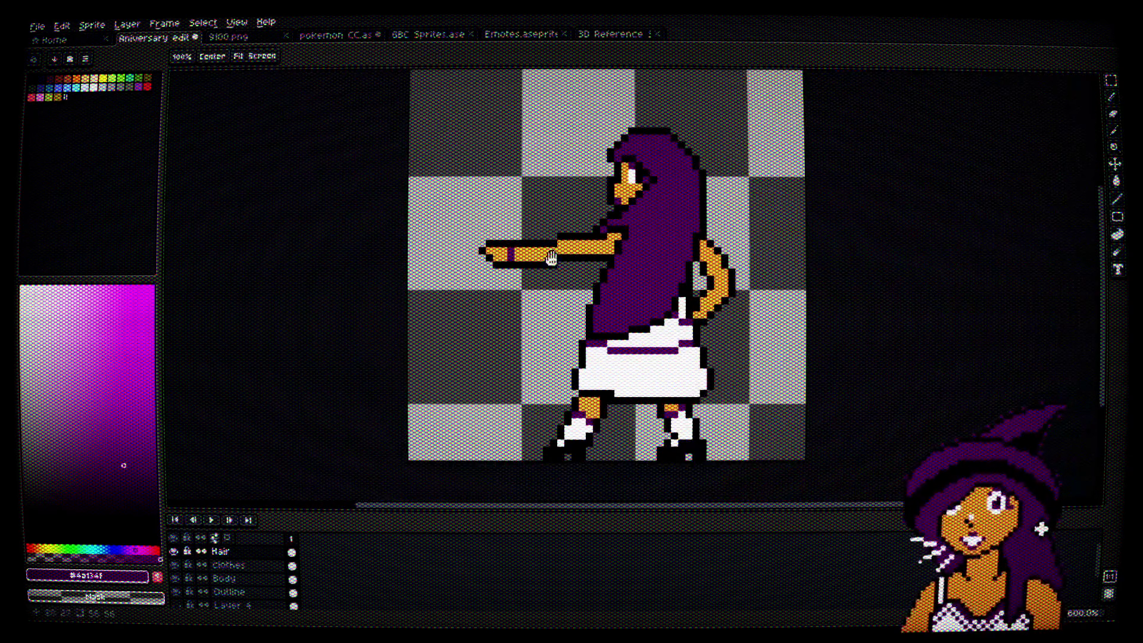
left_click_drag(671, 165, 699, 187)
right_click(249, 552)
mouse_move(281, 533)
left_click(390, 534)
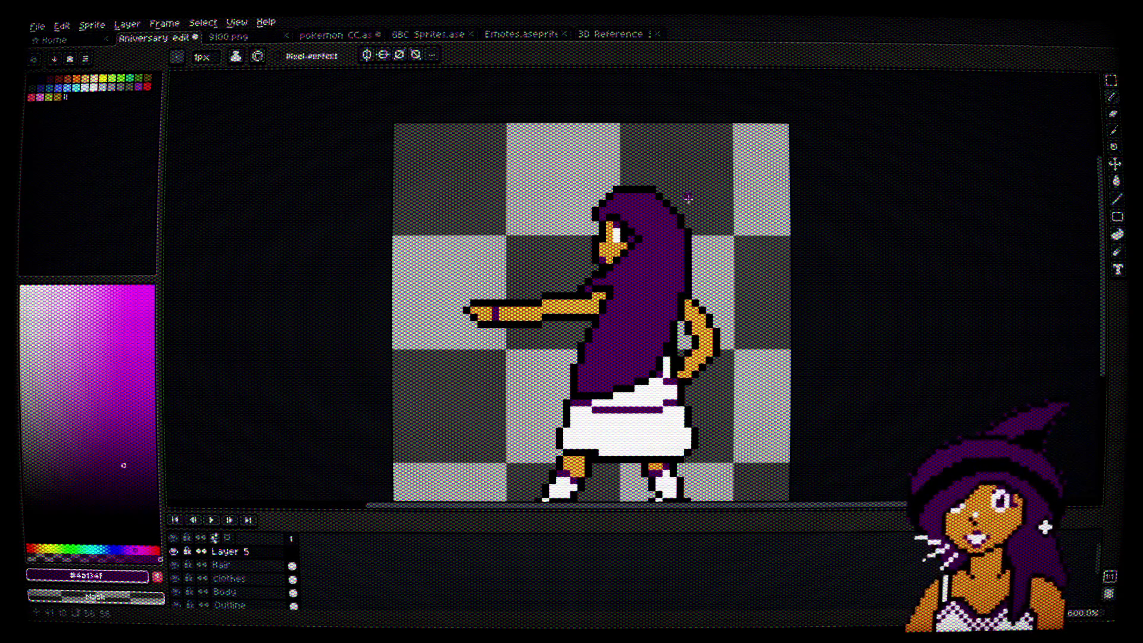
left_click_drag(685, 202, 684, 235)
Step: Rename the new layer to 'Hat :D'
double_click(249, 550)
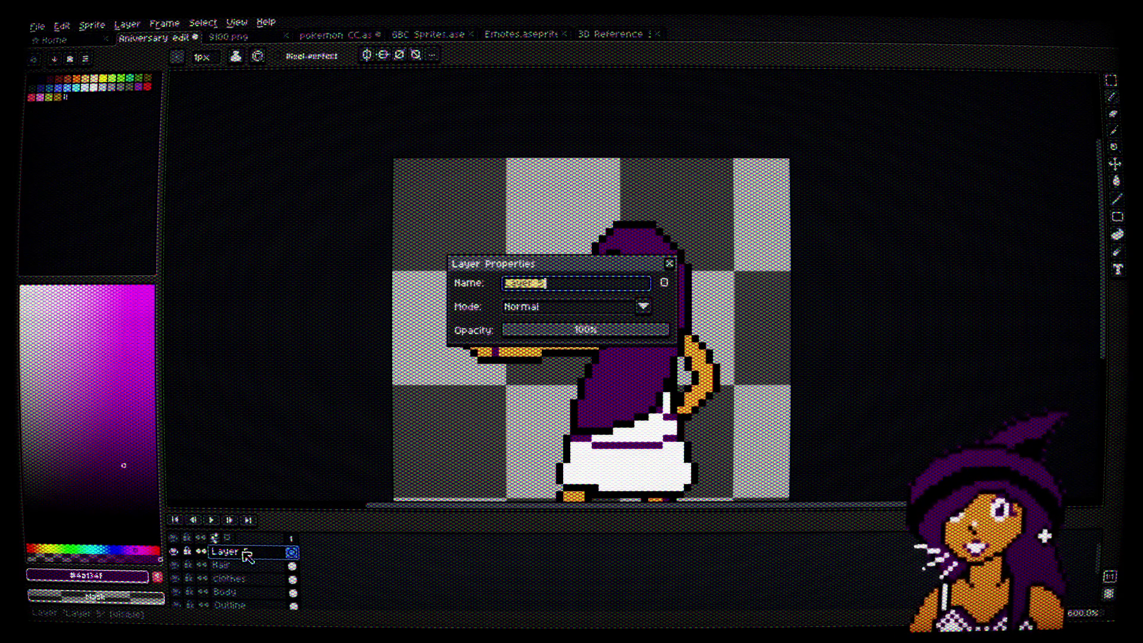
type("Hat :D")
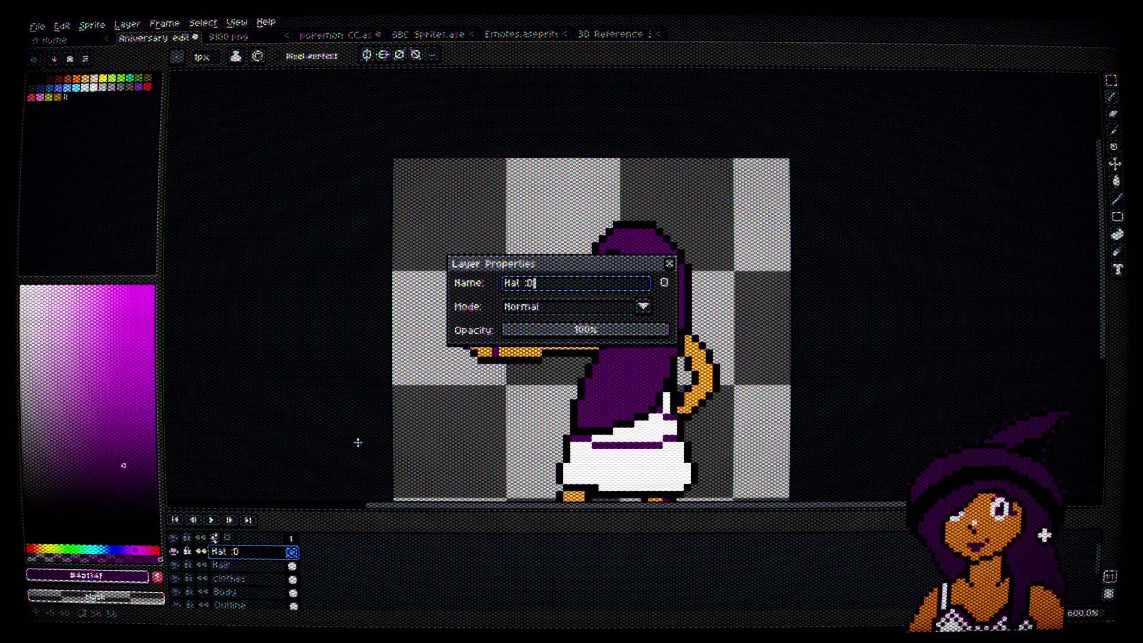
key("Return")
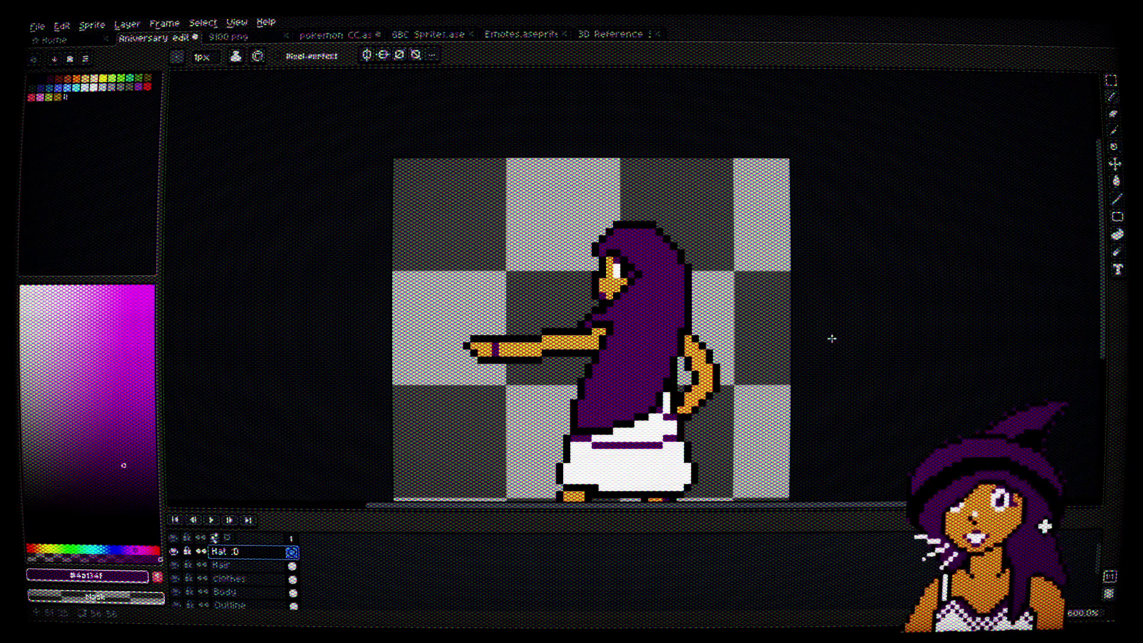
scroll(660, 203, "up", 4)
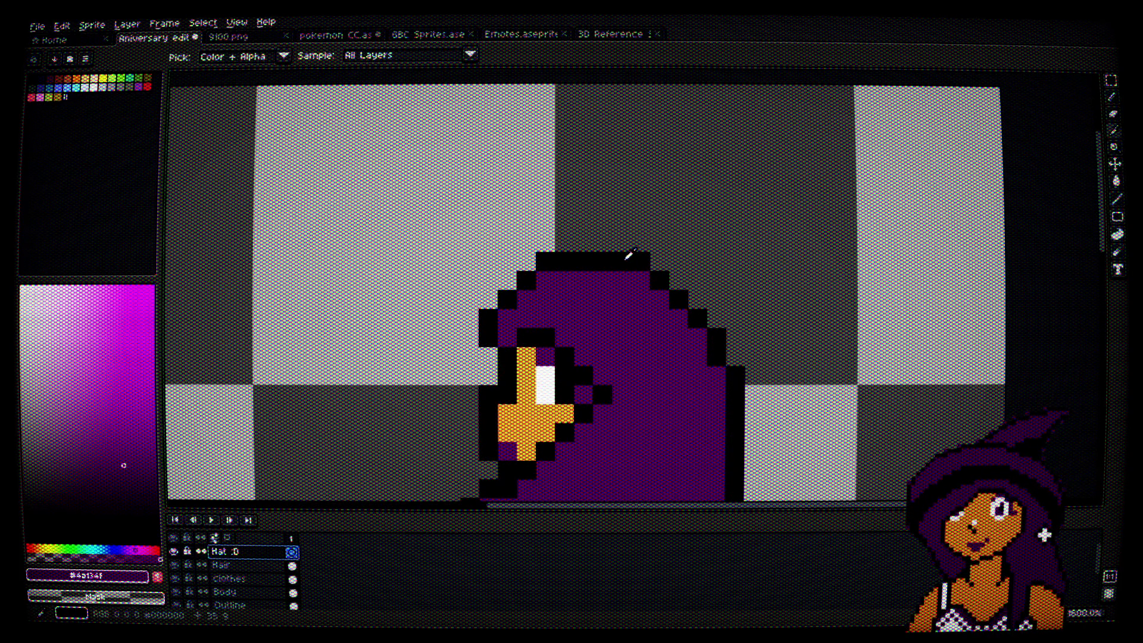
Step: Sample black from the hat outline and zoom in on the skirt and legs
left_click(628, 255, "alt")
scroll(670, 223, "down", 1)
scroll(675, 323, "up", 1)
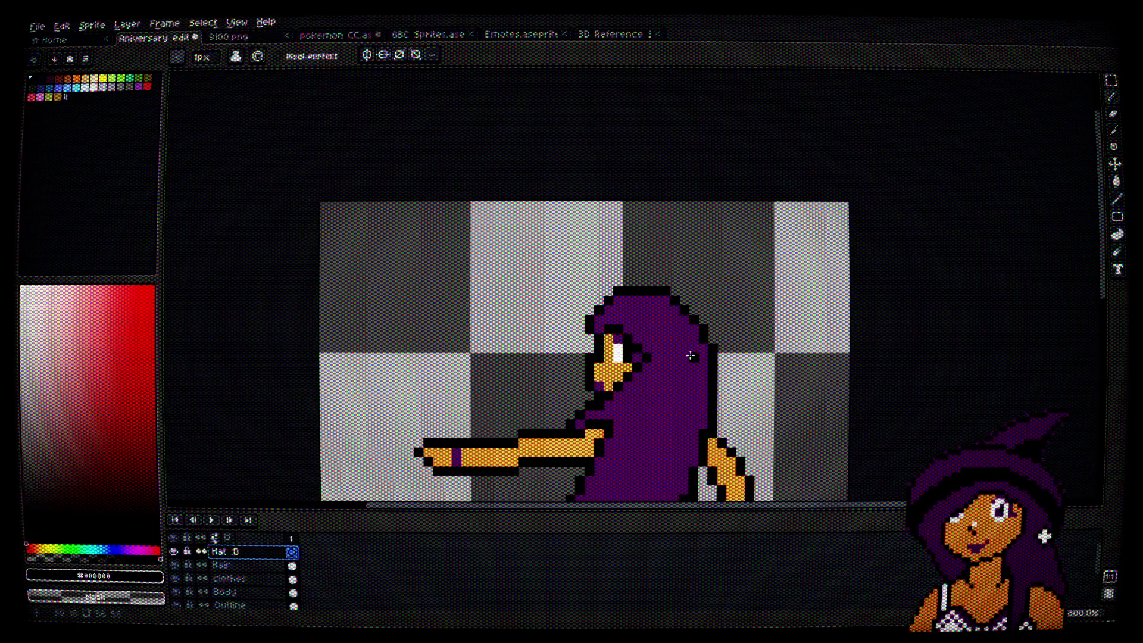
scroll(694, 359, "down", 1)
scroll(699, 331, "down", 1)
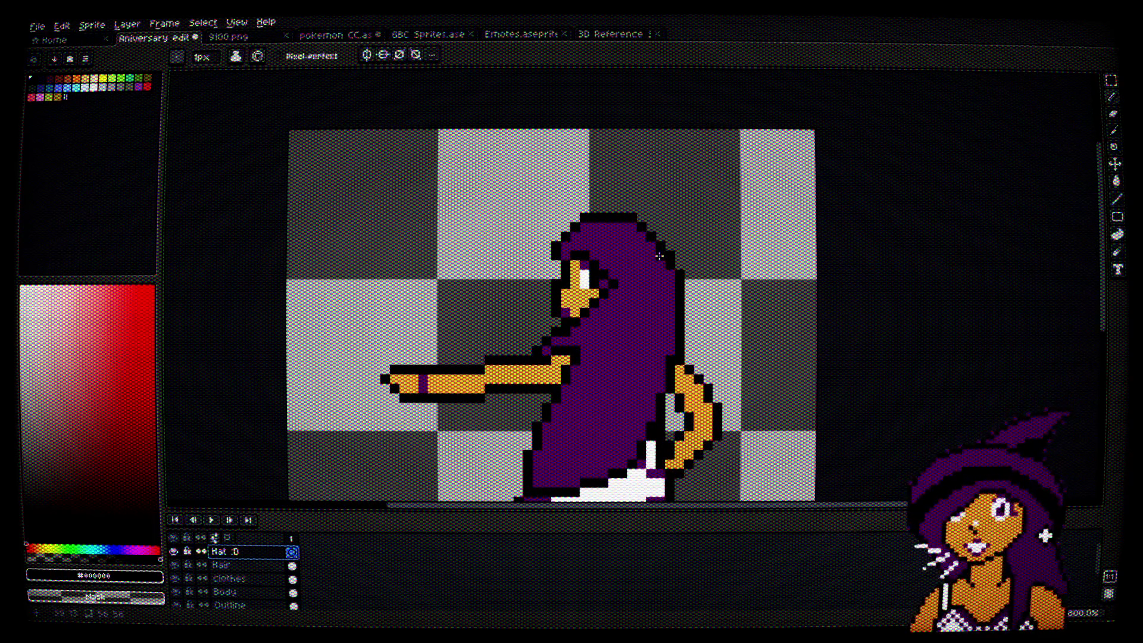
scroll(661, 272, "down", 1)
scroll(668, 291, "down", 1)
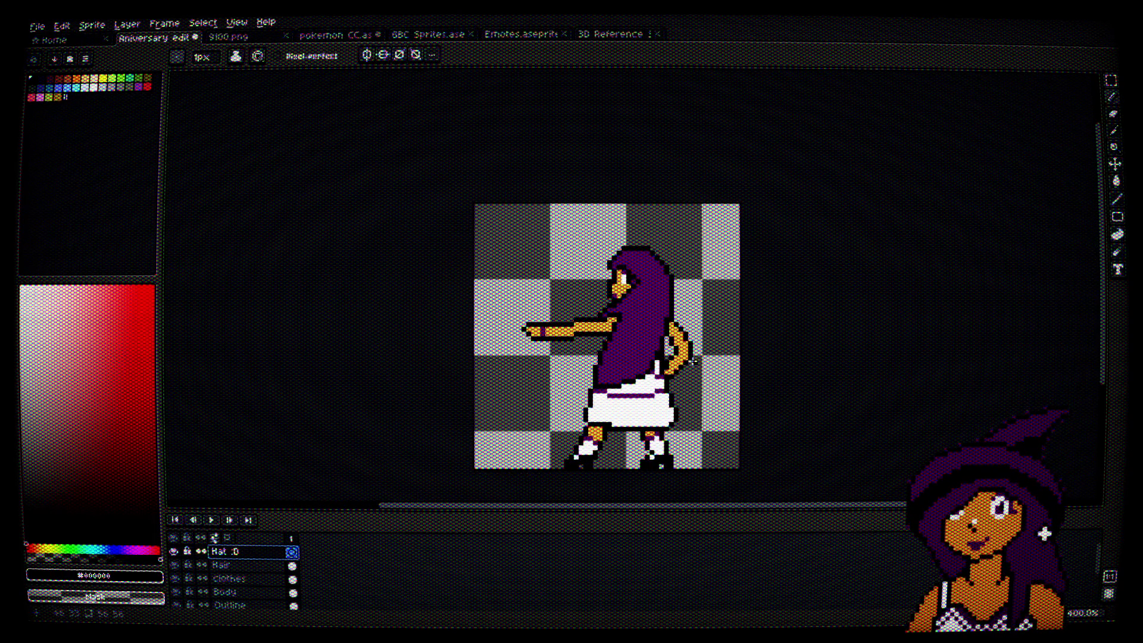
scroll(694, 360, "up", 6)
scroll(768, 360, "down", 4)
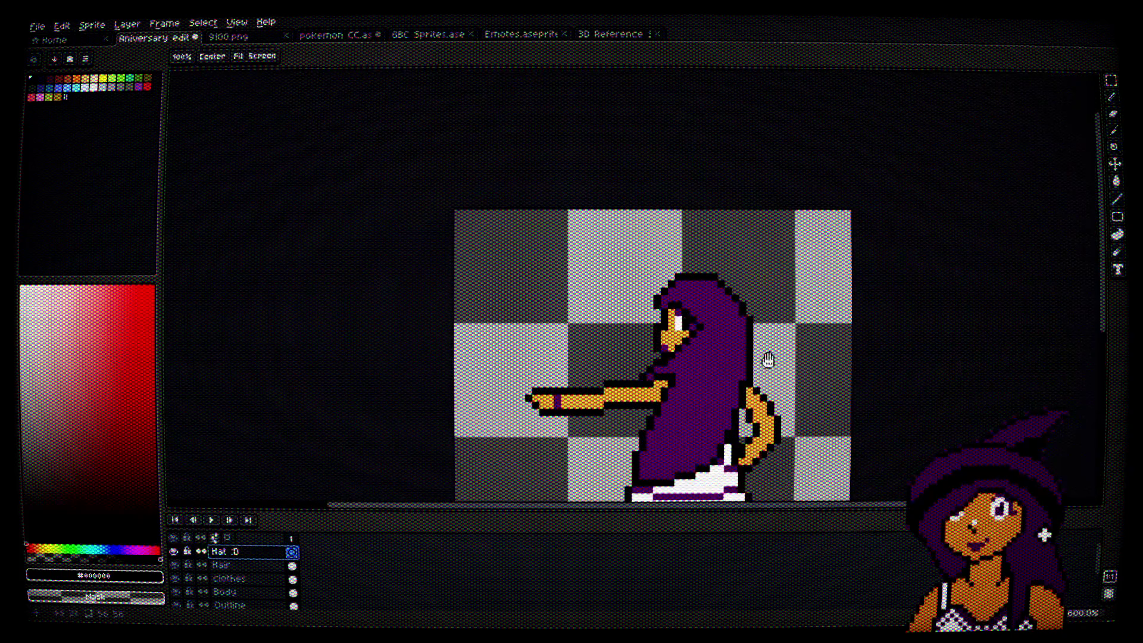
left_click_drag(768, 360, 702, 210)
scroll(691, 327, "up", 4)
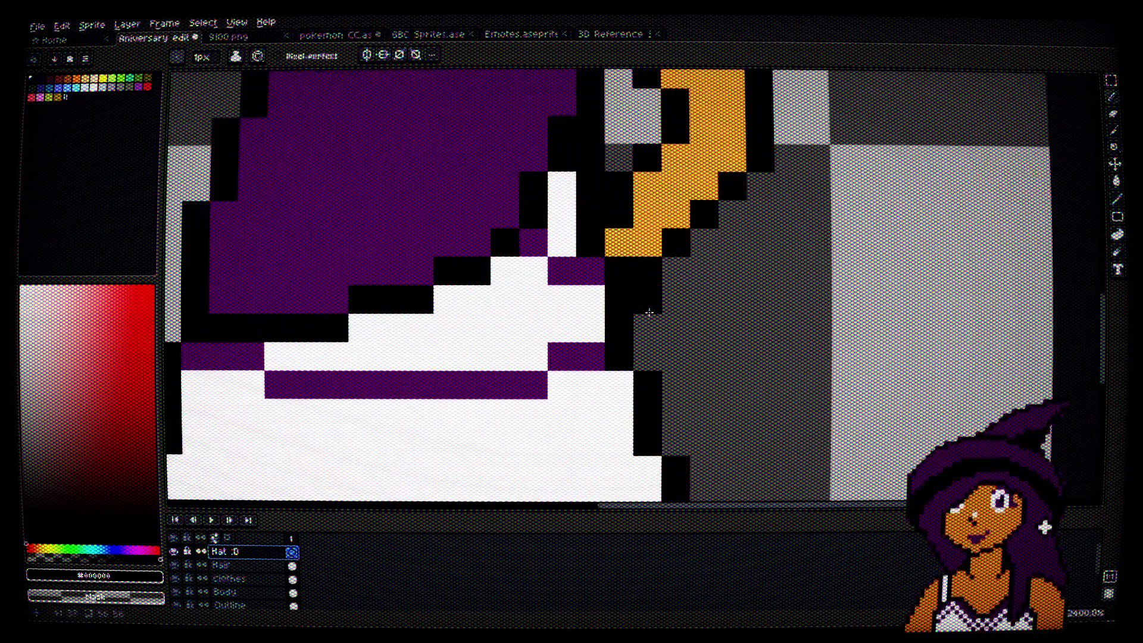
Step: On the Outline layer, add black pixels beside the hand and recolour one pixel orange
left_click(232, 603)
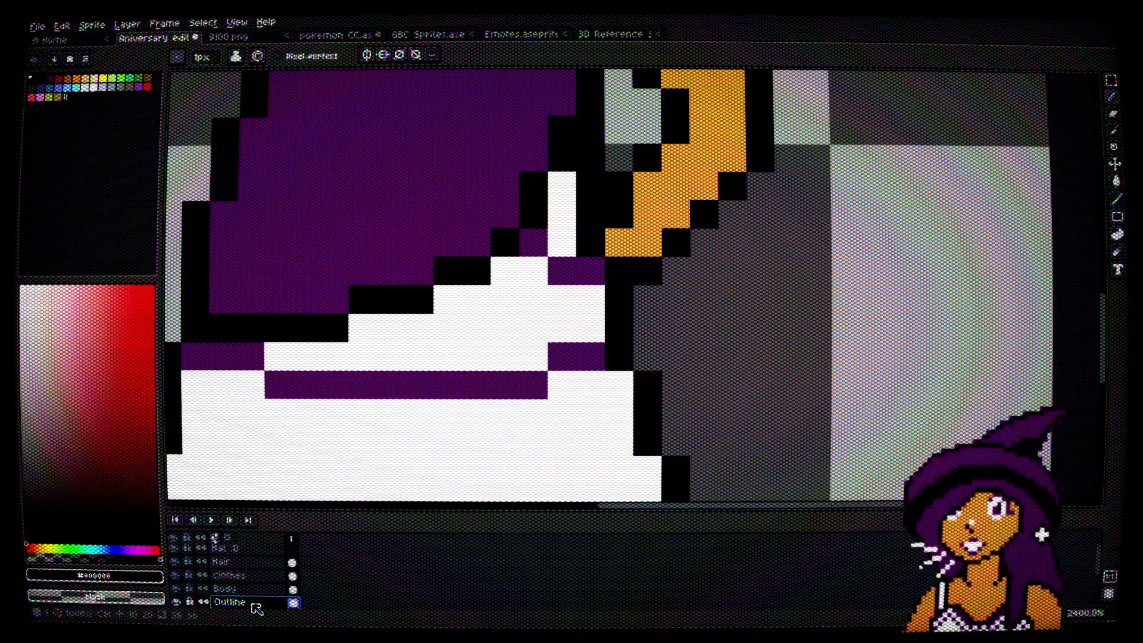
left_click(650, 293)
left_click(674, 267)
left_click(649, 244, "alt")
left_click(647, 271)
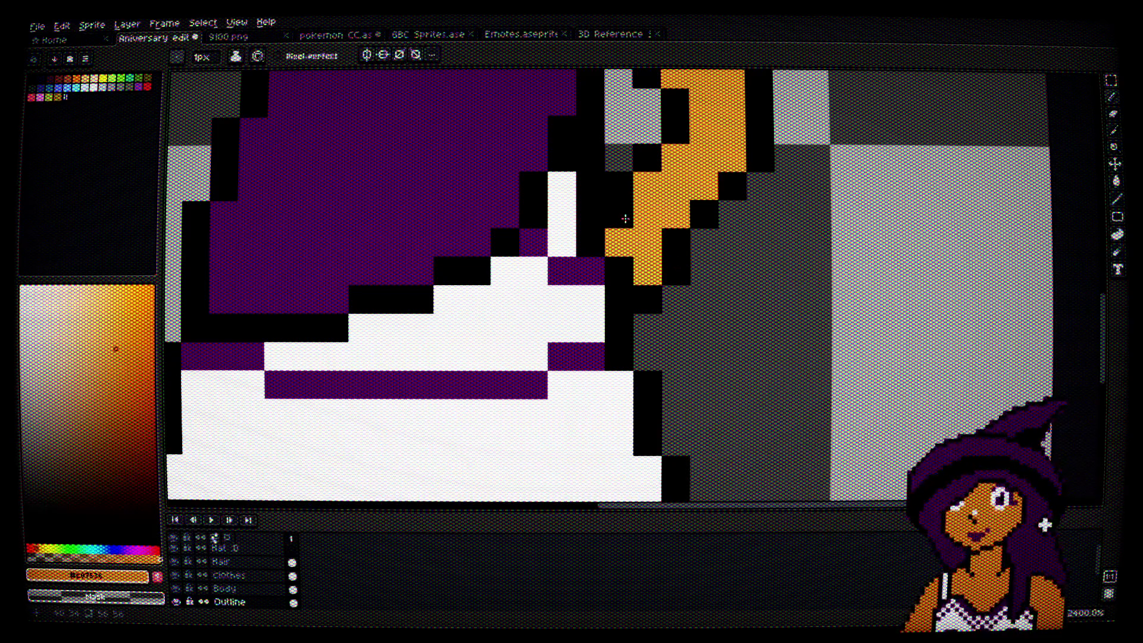
mouse_move(625, 219)
left_mouse_down()
mouse_move(659, 251)
mouse_move(649, 281)
left_mouse_up()
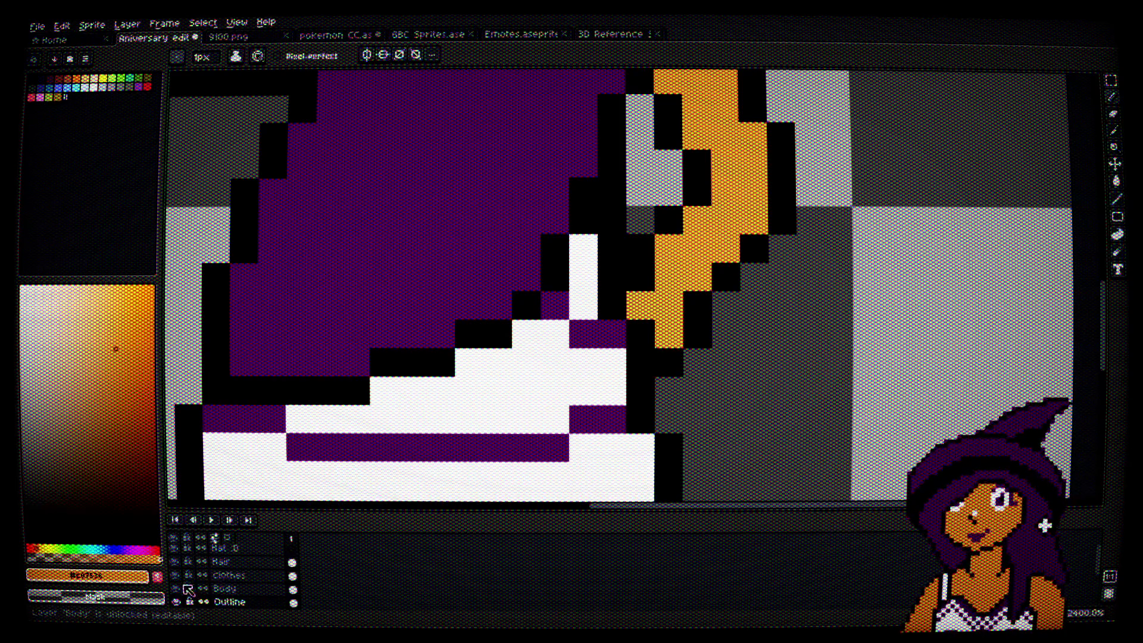
Step: Toggle the Clothes and Hair layers' visibility to inspect the outline underneath at the hip
left_click(182, 576)
left_click(182, 576)
left_click(182, 576)
left_click(182, 576)
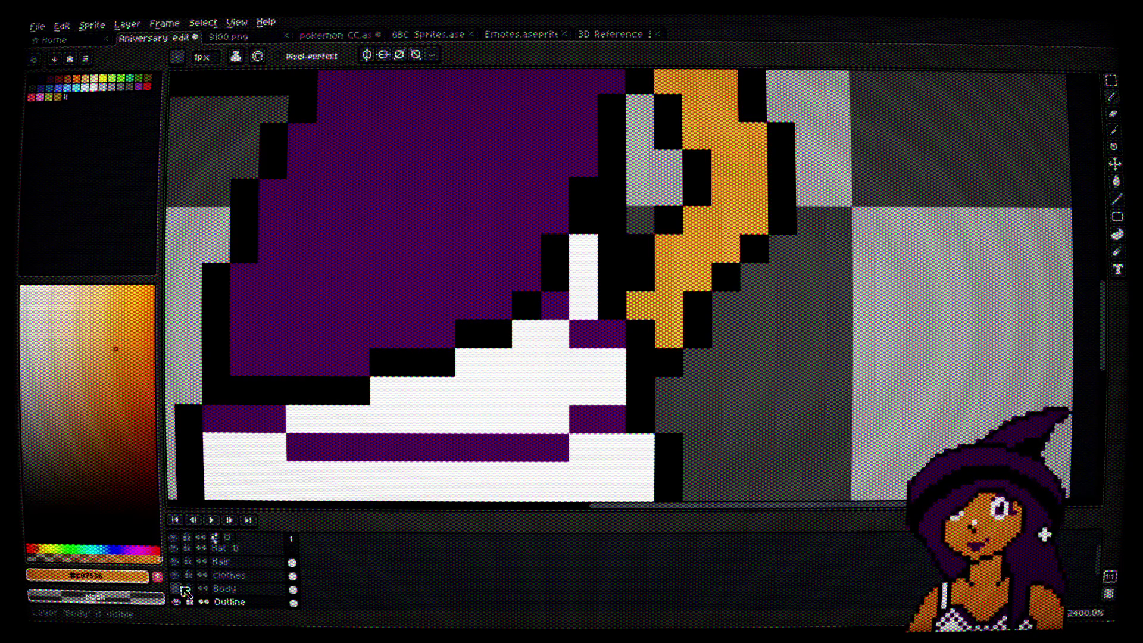
left_click(181, 566)
left_click(182, 569)
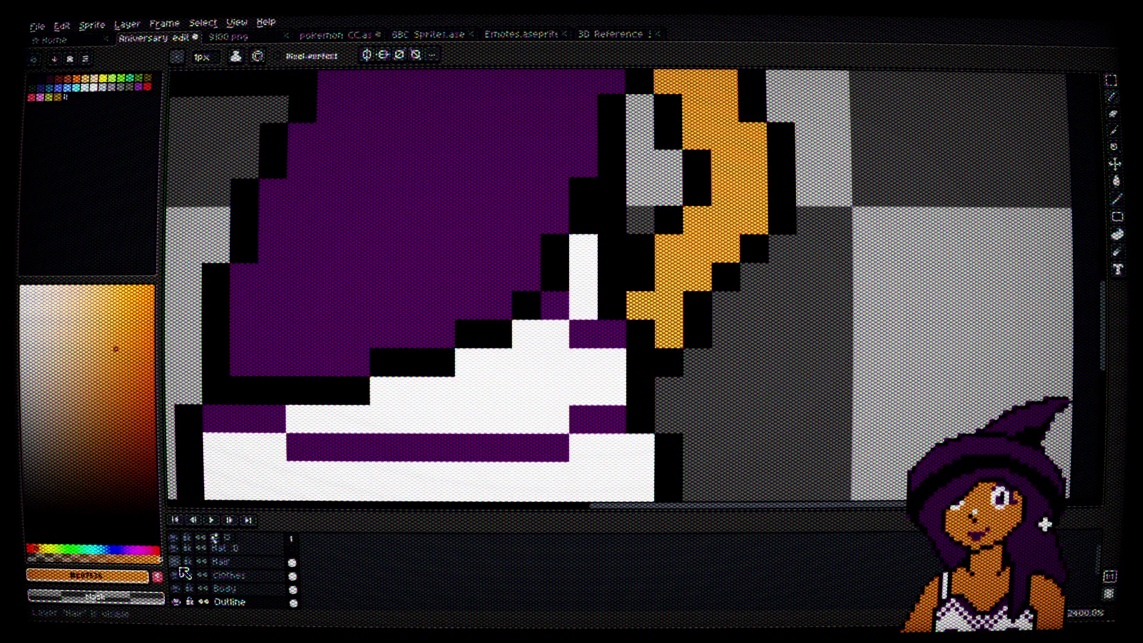
left_click(179, 562)
left_click(176, 576)
left_click(175, 576)
left_click(175, 576)
left_click(176, 576)
double_click(230, 575)
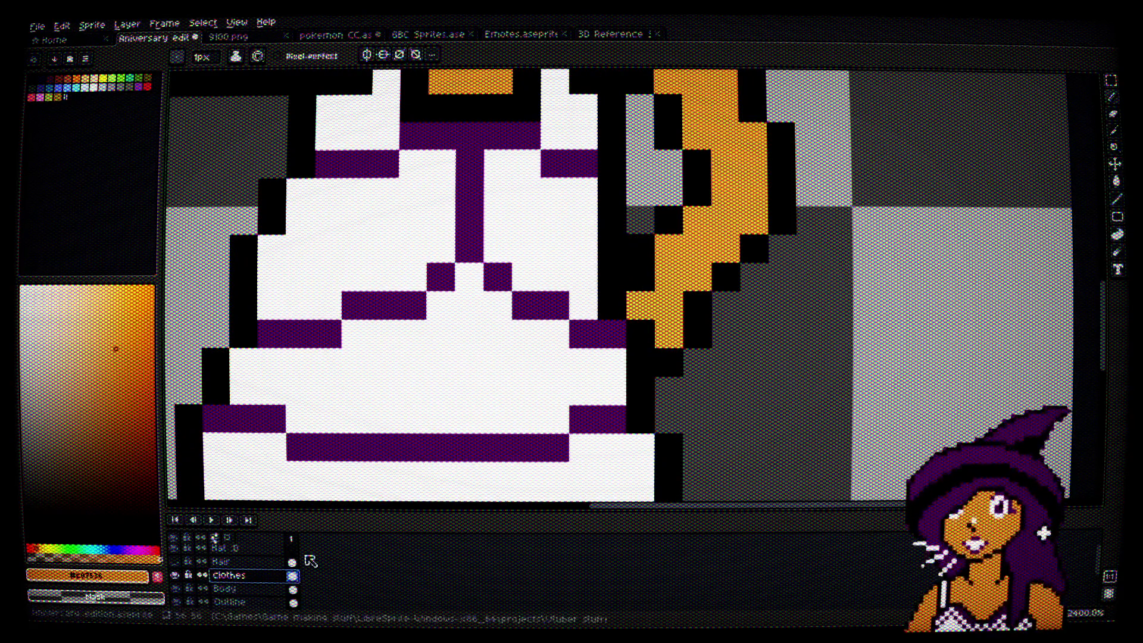
key("Return")
Step: Paint a black outline pixel at the hip on the Outline layer, comparing with Hair hidden and shown
scroll(777, 372, "down", 5)
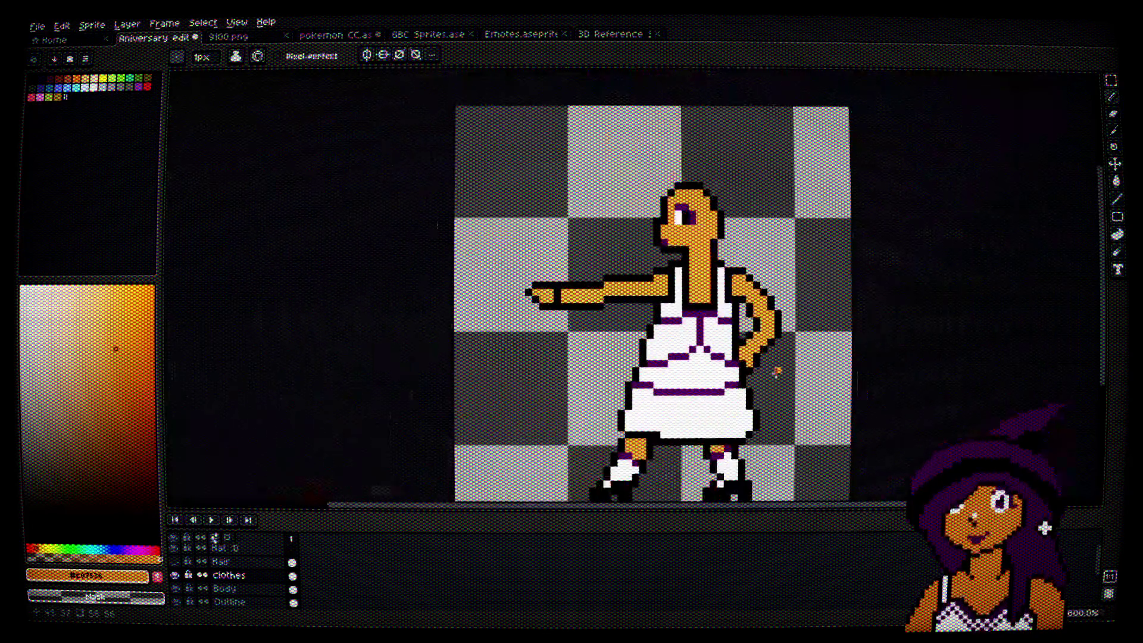
scroll(777, 376, "up", 5)
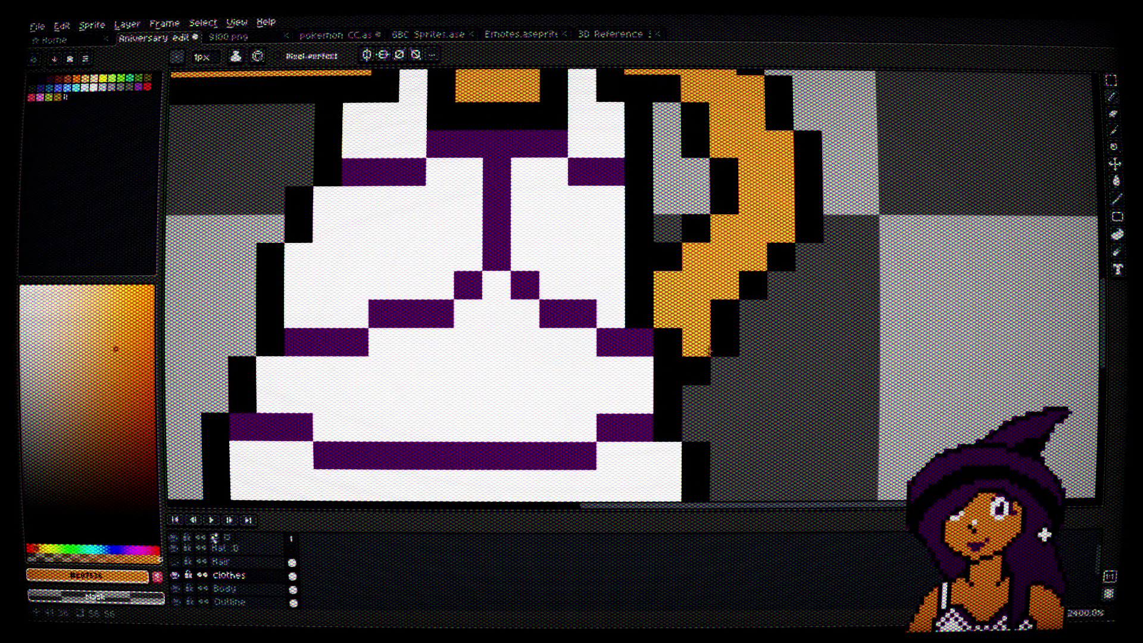
left_click(715, 351, "alt")
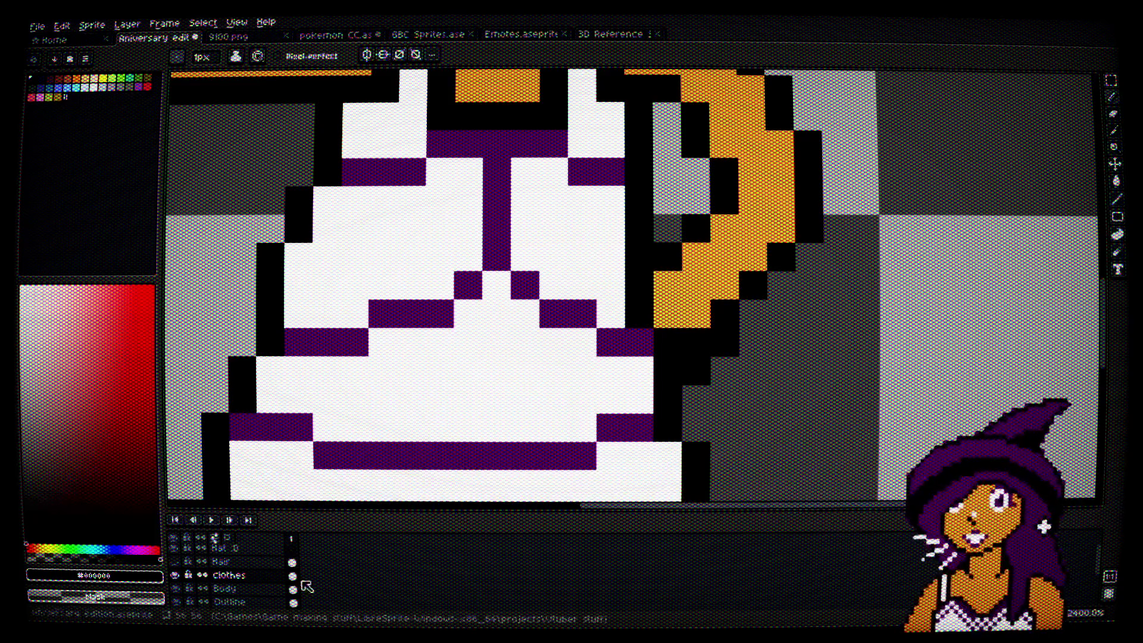
left_click(255, 605)
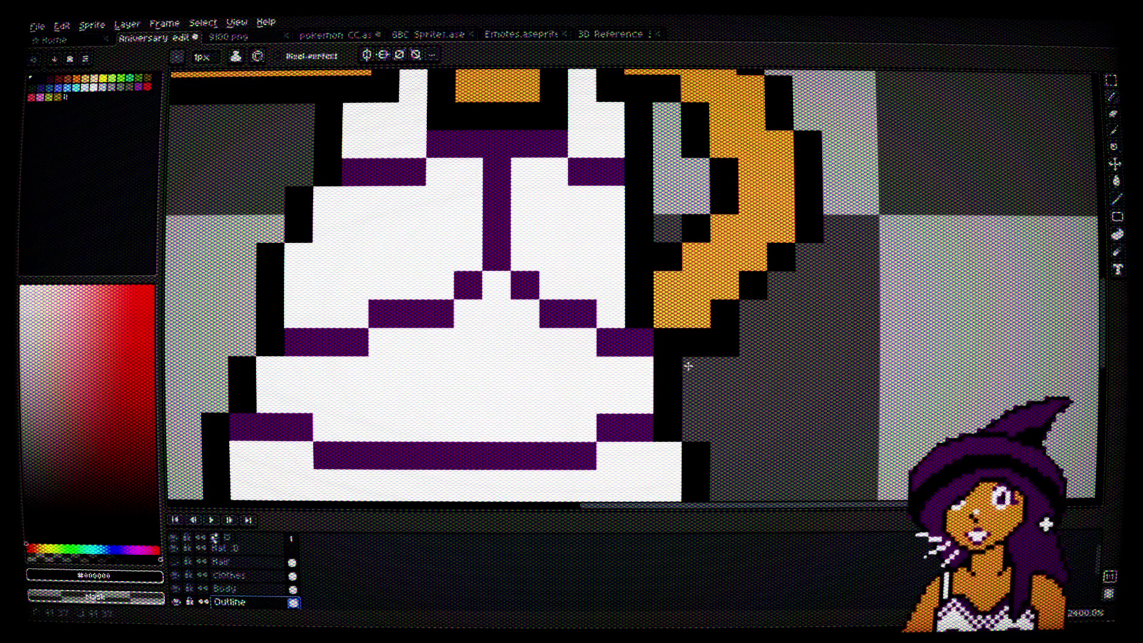
left_click(782, 417)
scroll(780, 413, "down", 5)
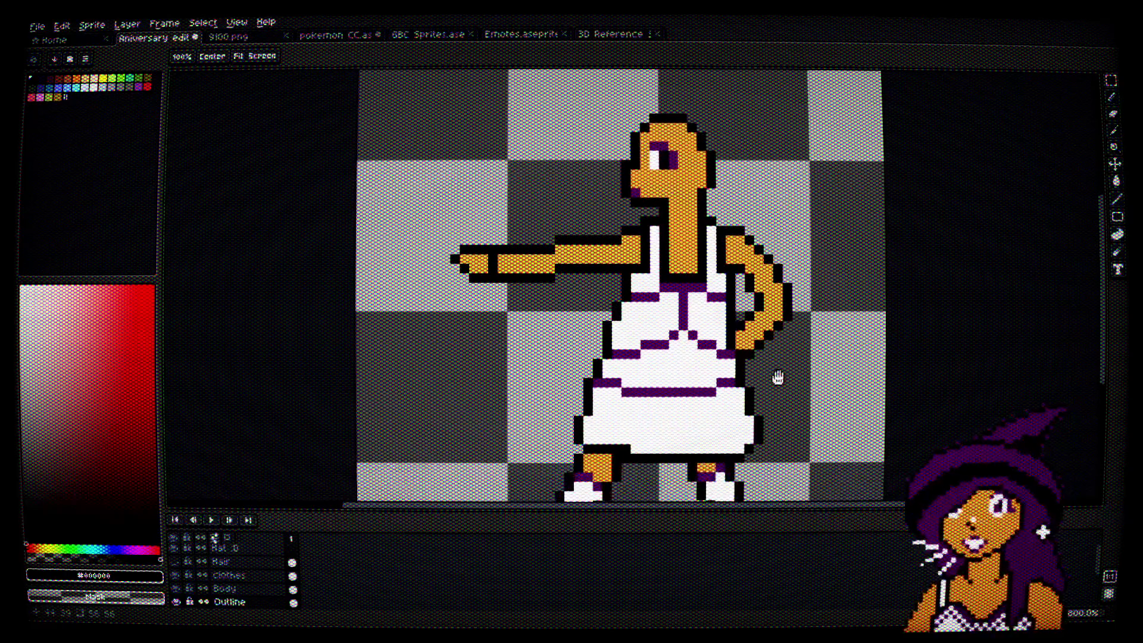
left_click(184, 562)
left_click(183, 561)
left_click(184, 562)
left_click(183, 562)
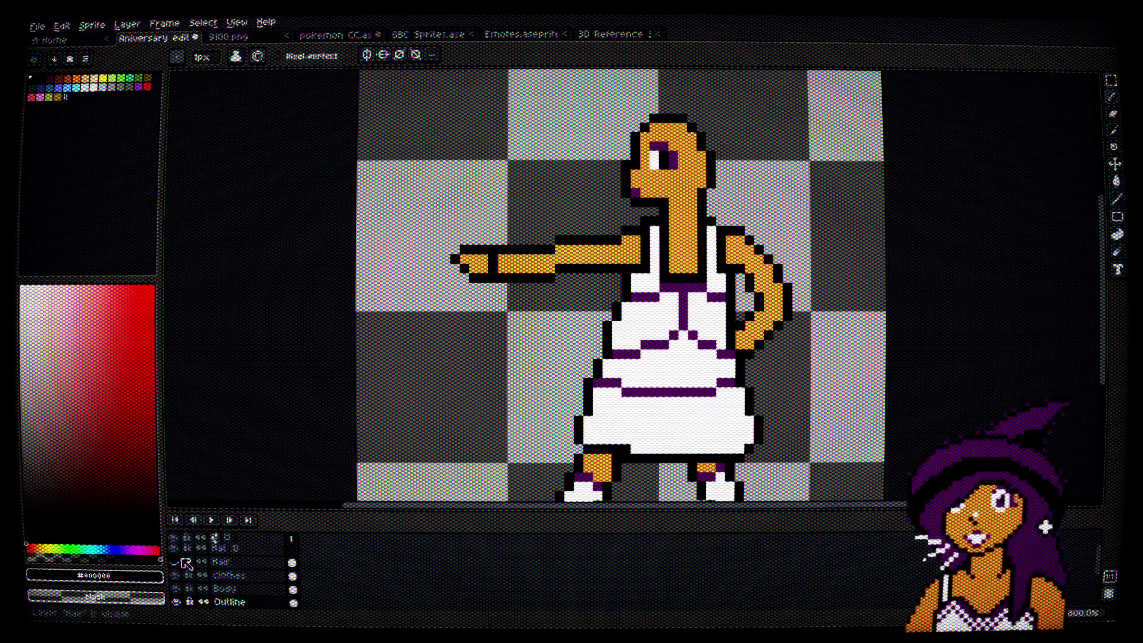
left_click(183, 562)
left_click(183, 562)
left_click(184, 561)
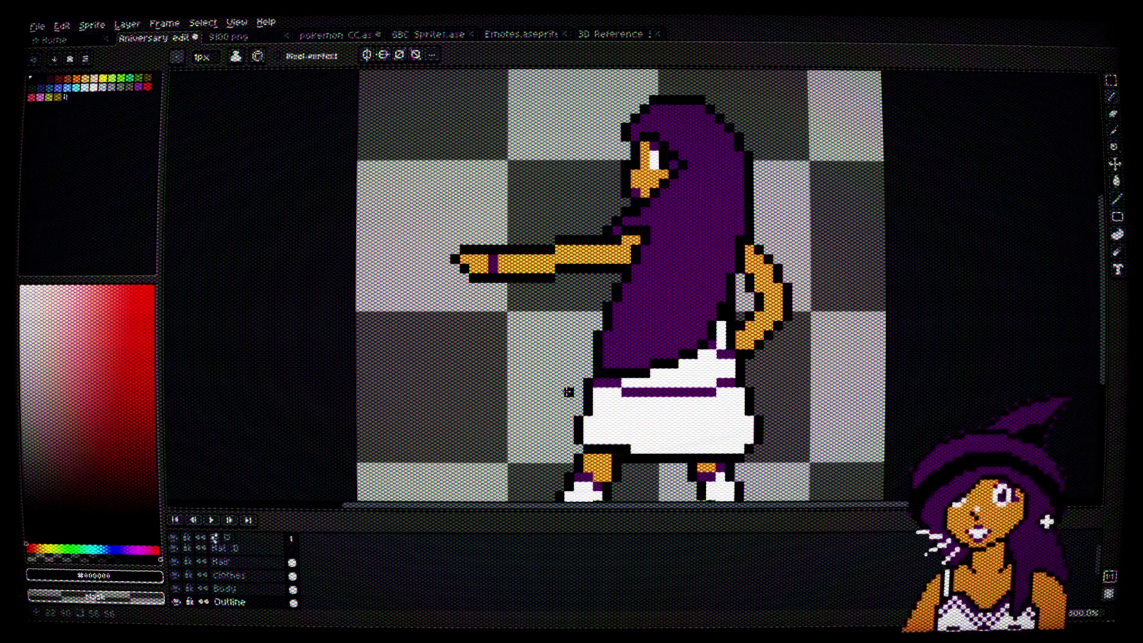
Step: On the Hat layer, swap two hood pixels between purple and black and extend the brim two pixels left
scroll(699, 242, "up", 3)
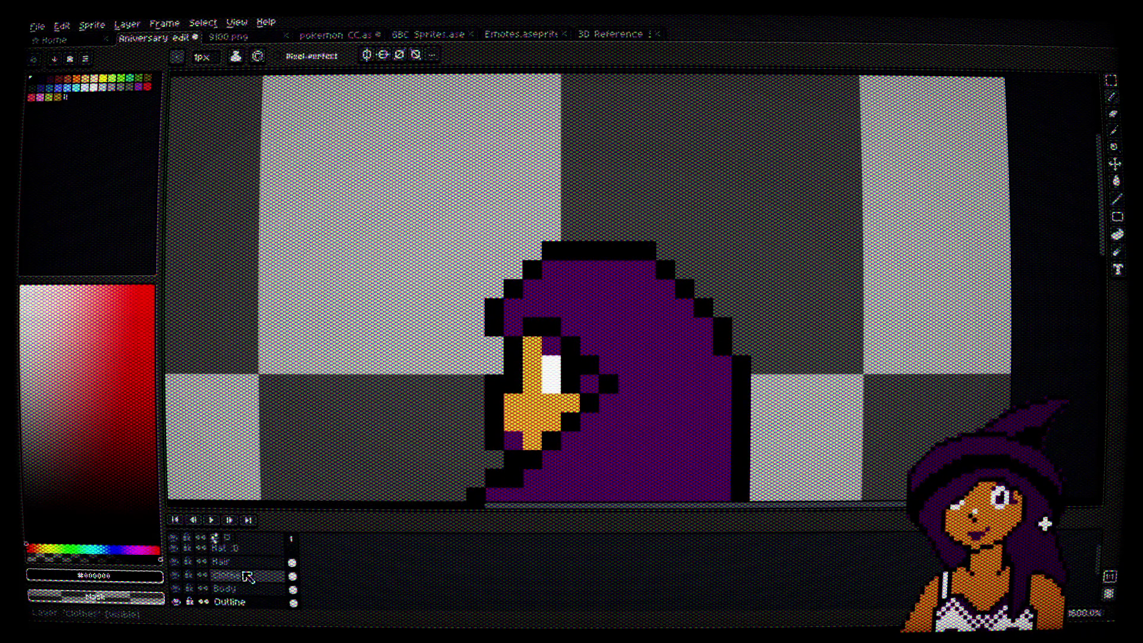
left_click(238, 549)
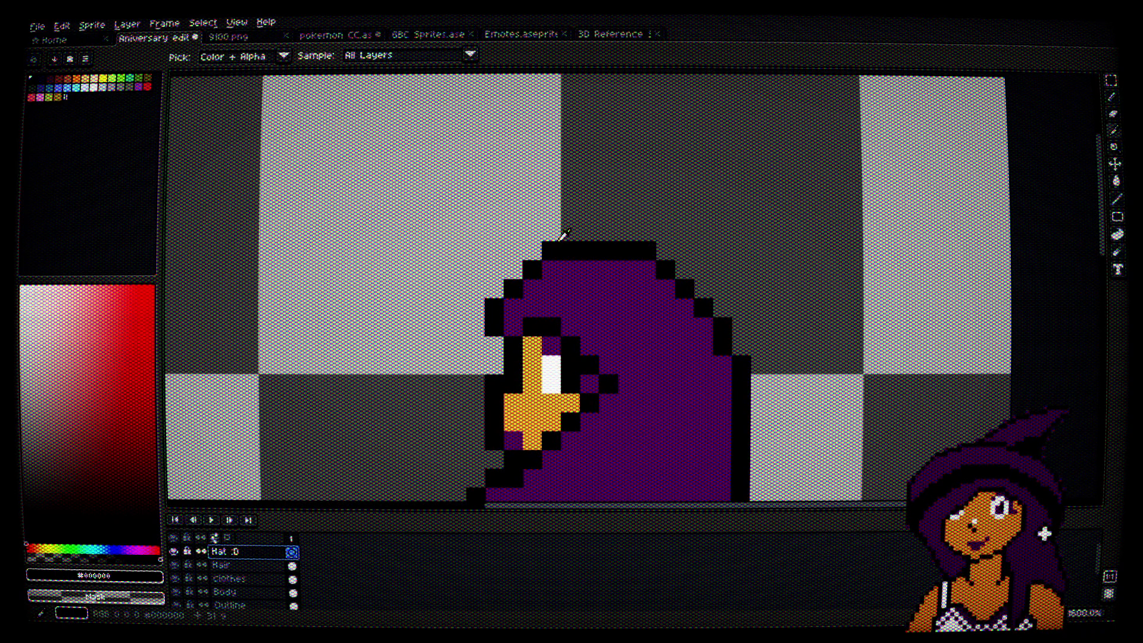
scroll(570, 330, "up", 3)
right_click(570, 329)
left_click(447, 331)
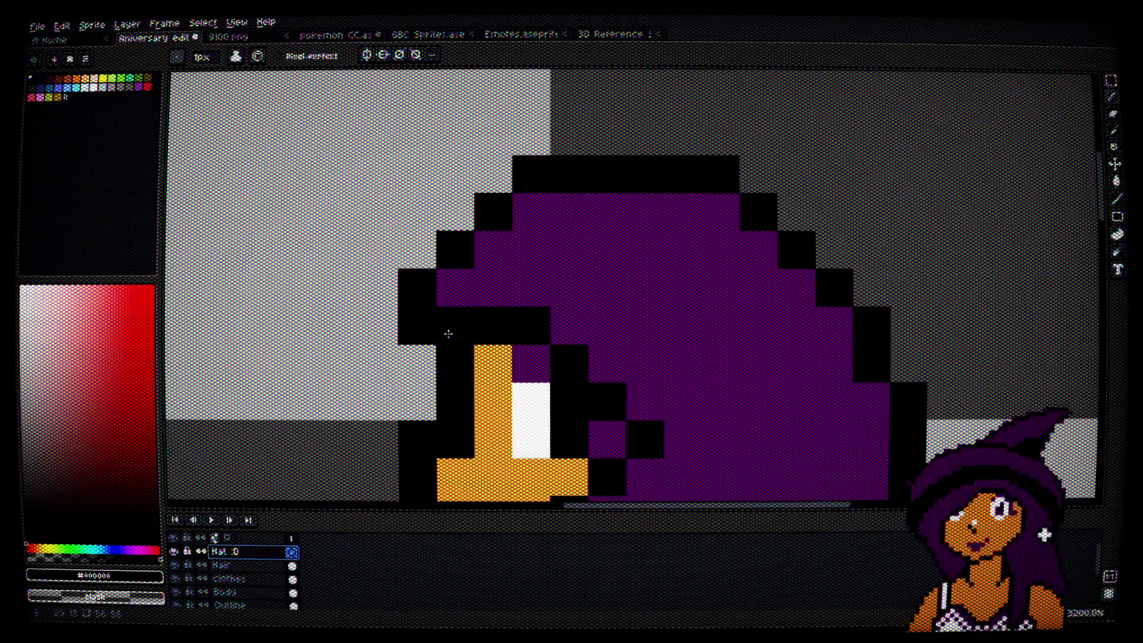
left_click_drag(426, 290, 341, 291)
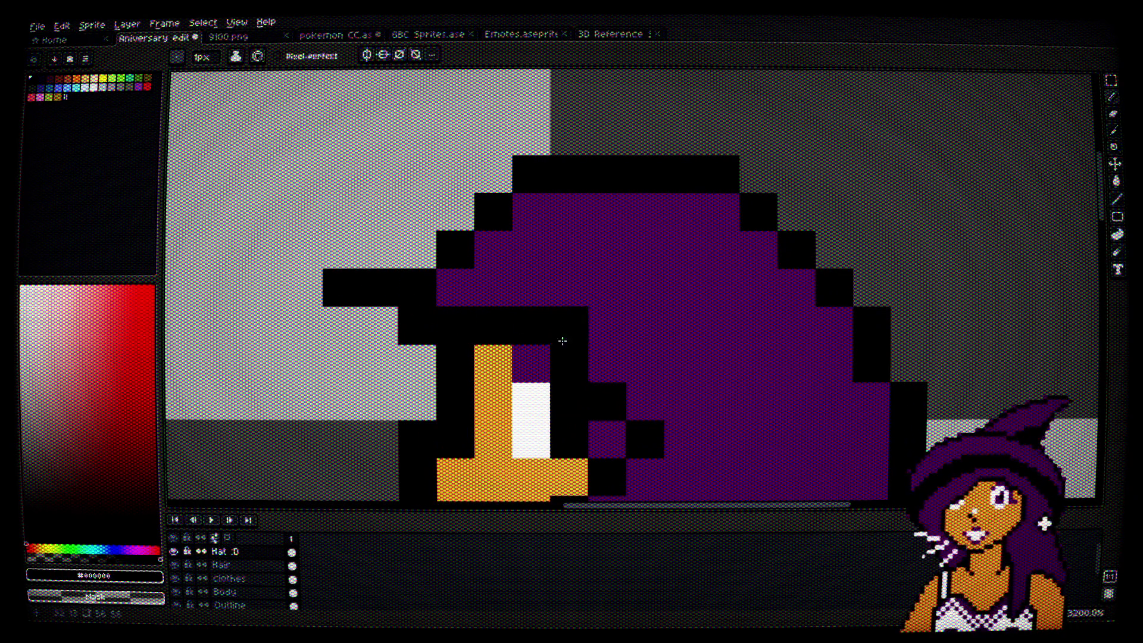
Step: Place black pixels above the brim to form the hat tip, undoing misplaced ones
left_click_drag(671, 386, 664, 371)
scroll(649, 330, "down", 3)
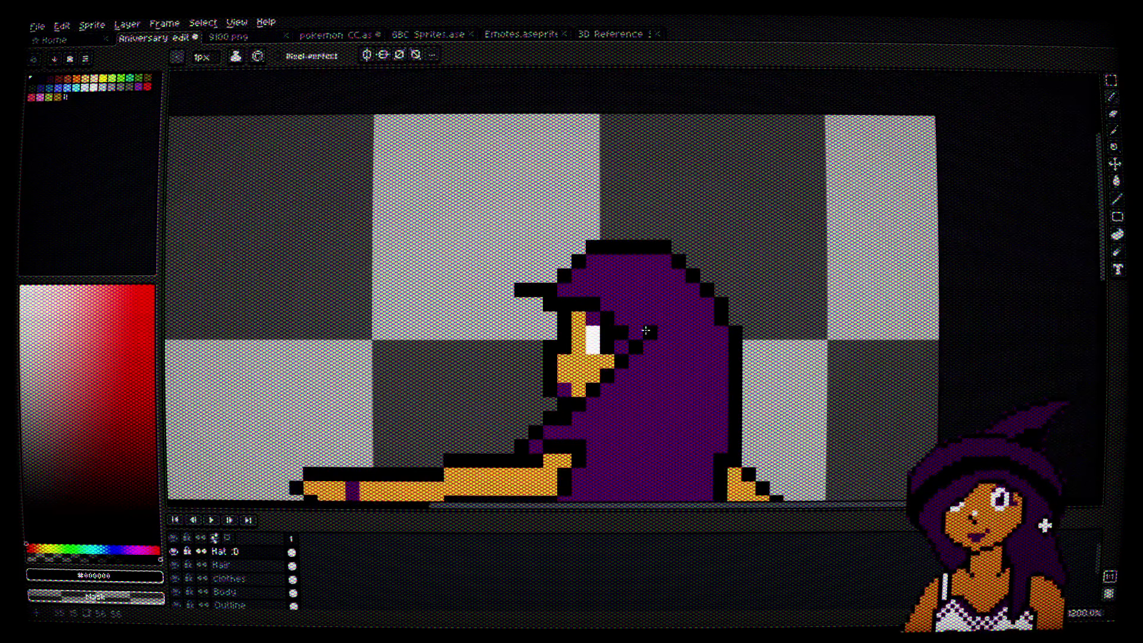
left_click(507, 276)
mouse_move(500, 277)
left_mouse_down()
mouse_move(481, 274)
mouse_move(479, 243)
mouse_move(535, 234)
left_mouse_up()
key("ctrl+z")
key("ctrl+z")
left_click(493, 247)
left_click(479, 247)
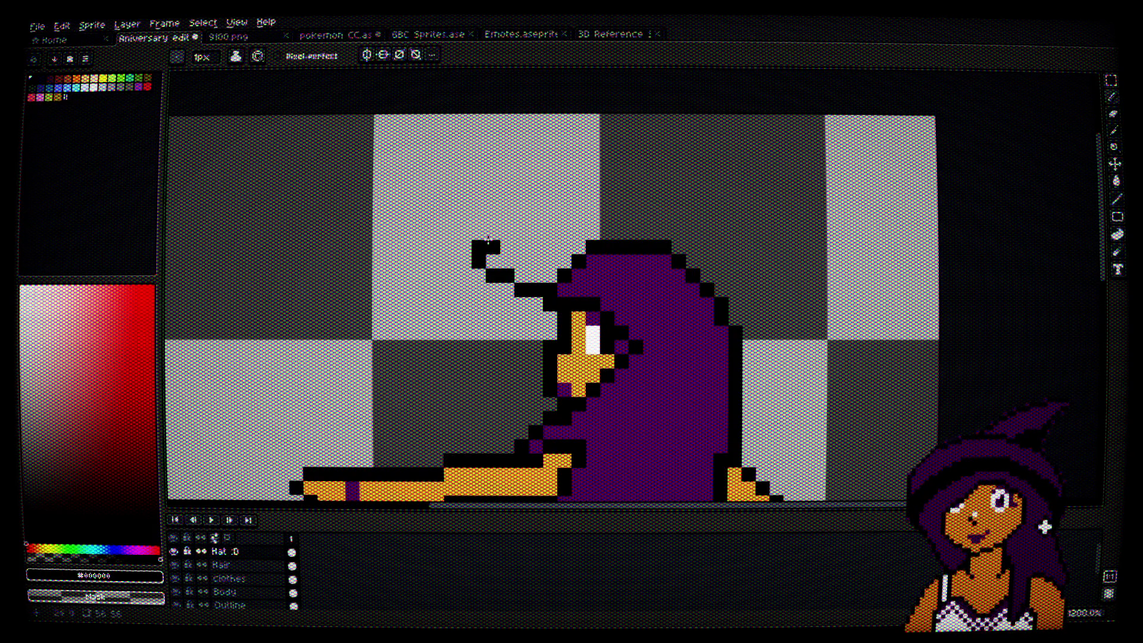
scroll(488, 240, "up", 4)
key("ctrl+z")
left_click(483, 250)
left_click(571, 220)
left_click(597, 222)
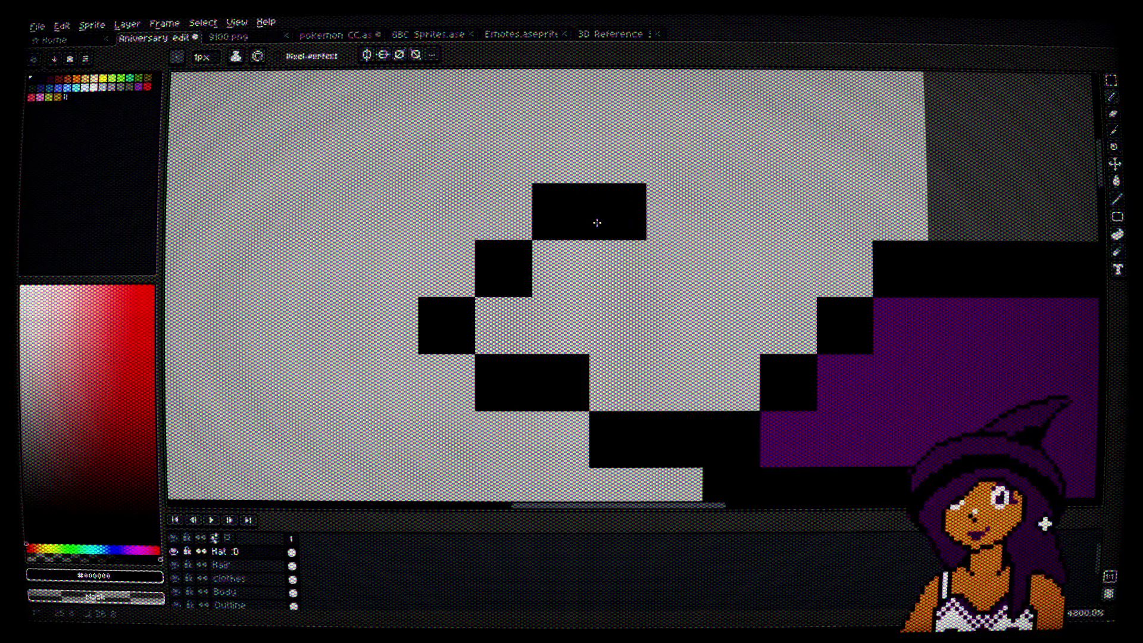
Step: Shape the hat tip into a stepped curl that hooks upward
scroll(597, 222, "down", 4)
left_click(549, 210)
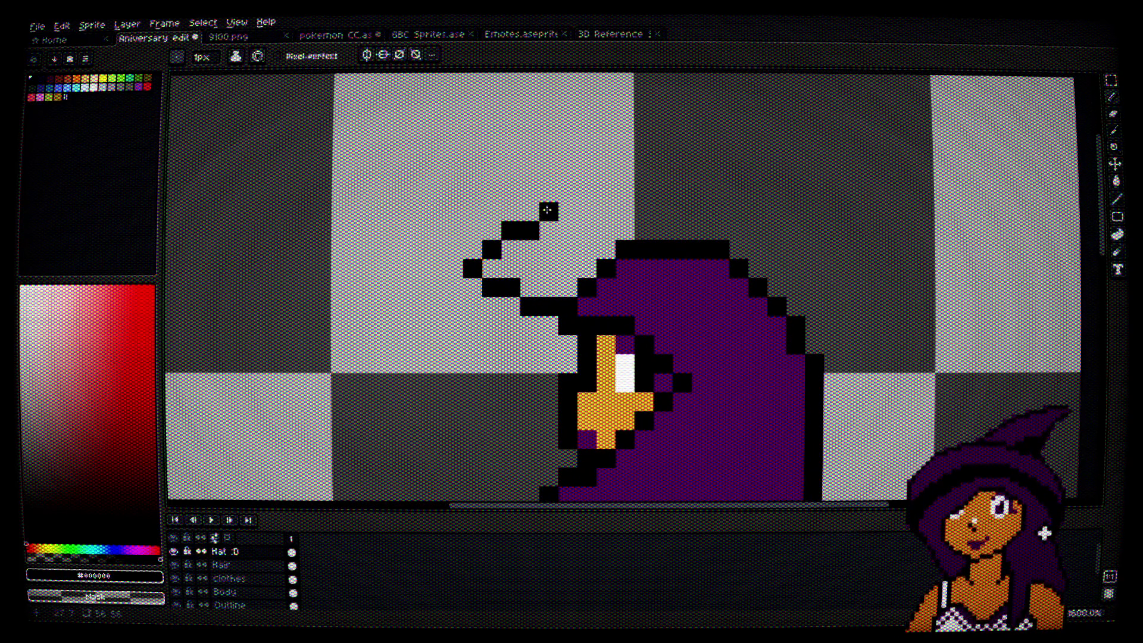
key("ctrl+z")
key("ctrl+z")
key("ctrl+z")
left_click(473, 250)
left_click(492, 230)
left_click(511, 230)
left_click(530, 211)
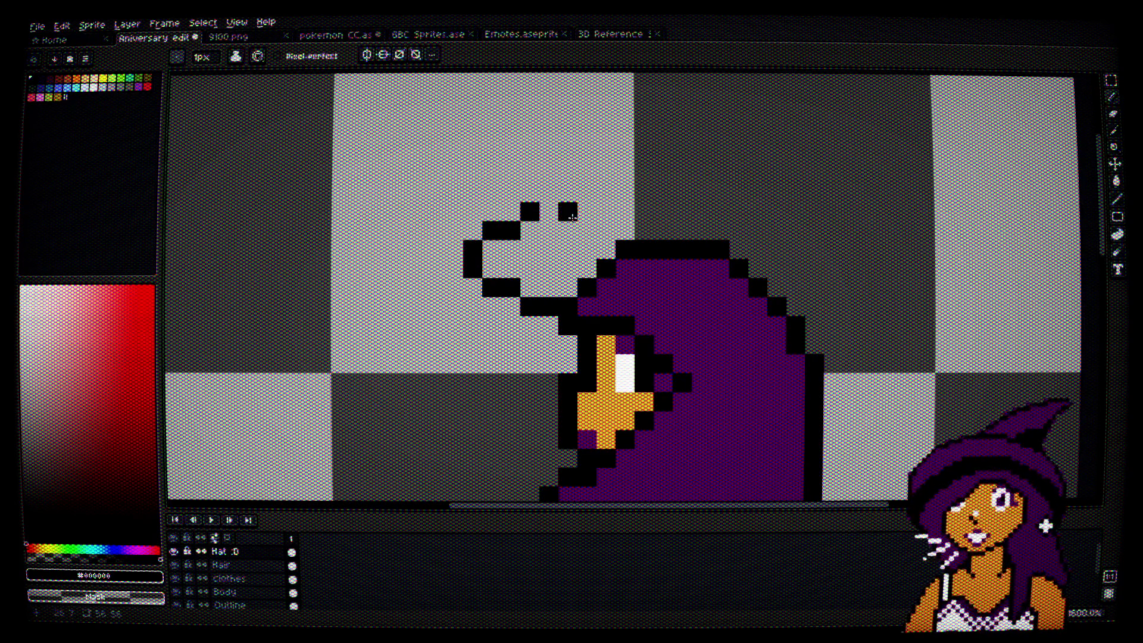
Step: Draw the hat outline across the hood and redraw its upper-left edge, undoing a stray pixel
left_click_drag(780, 351, 776, 348)
mouse_move(621, 321)
left_mouse_down()
mouse_move(620, 344)
mouse_move(762, 386)
mouse_move(827, 322)
mouse_move(780, 241)
mouse_move(690, 188)
mouse_move(573, 150)
mouse_move(468, 152)
left_mouse_up()
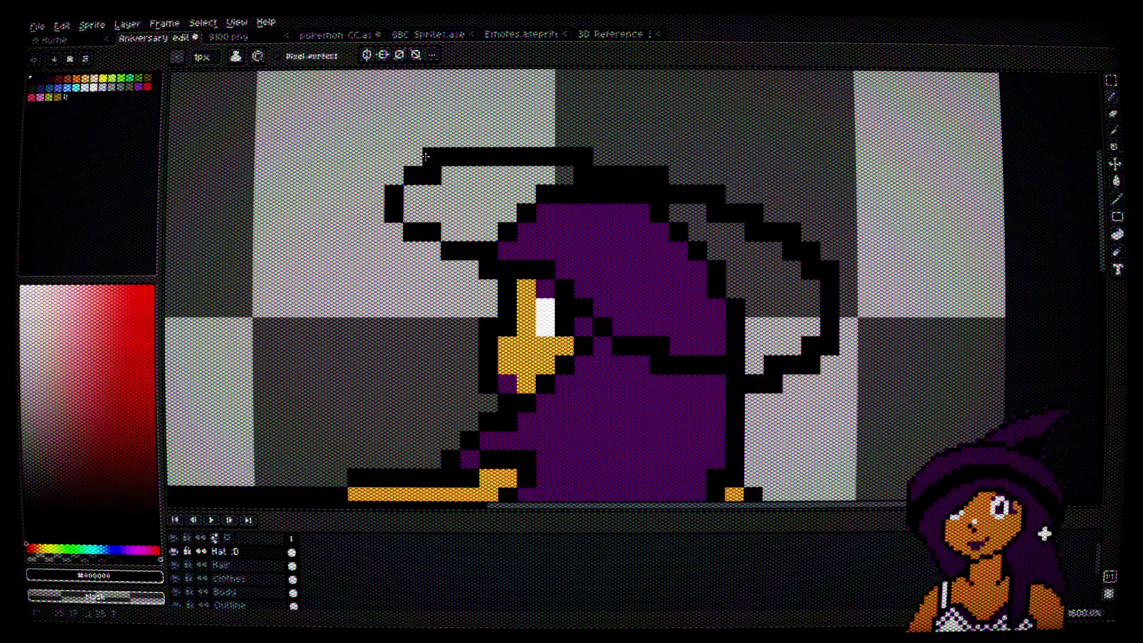
scroll(488, 119, "up", 2)
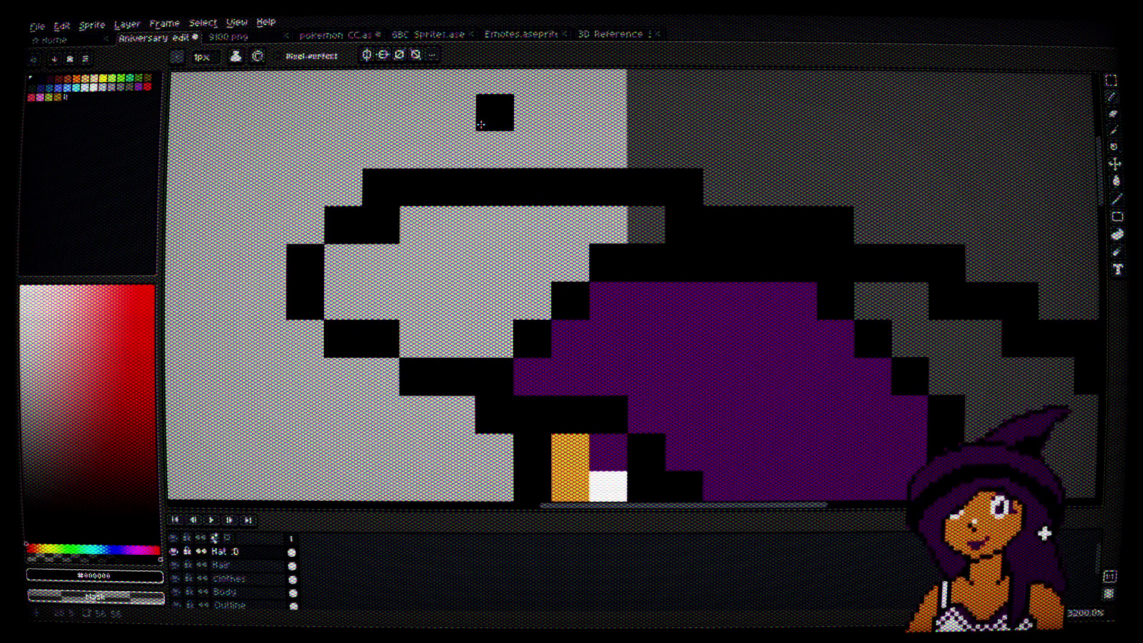
mouse_move(522, 153)
left_mouse_down()
mouse_move(541, 171)
mouse_move(494, 182)
mouse_move(446, 215)
mouse_move(461, 227)
left_mouse_up()
key("ctrl+z")
scroll(459, 199, "right", 3)
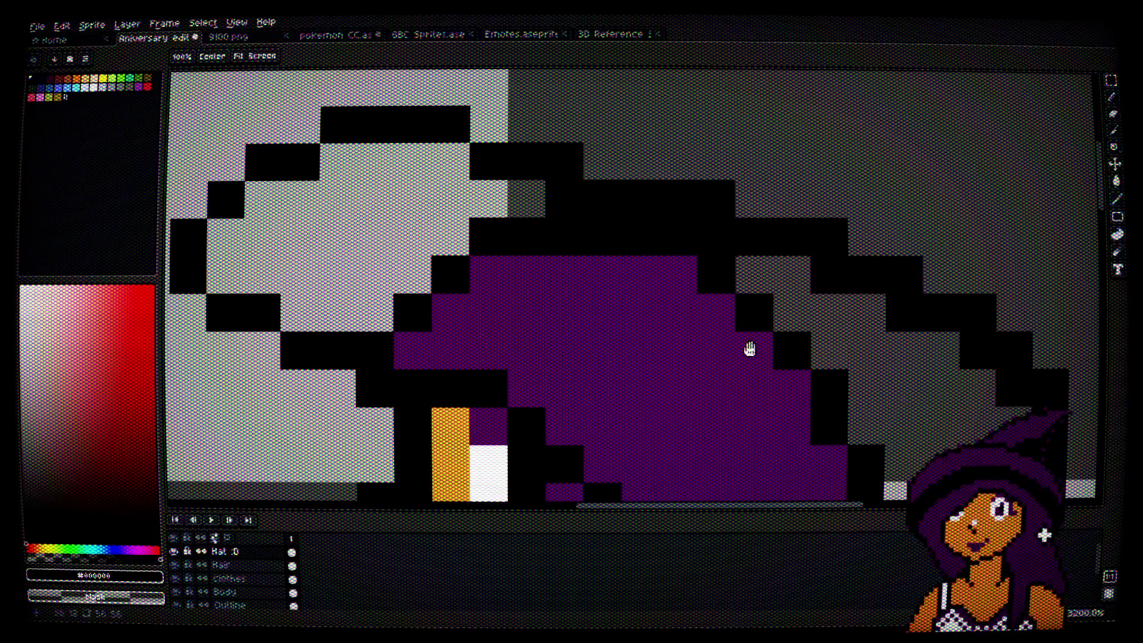
scroll(748, 344, "down", 2)
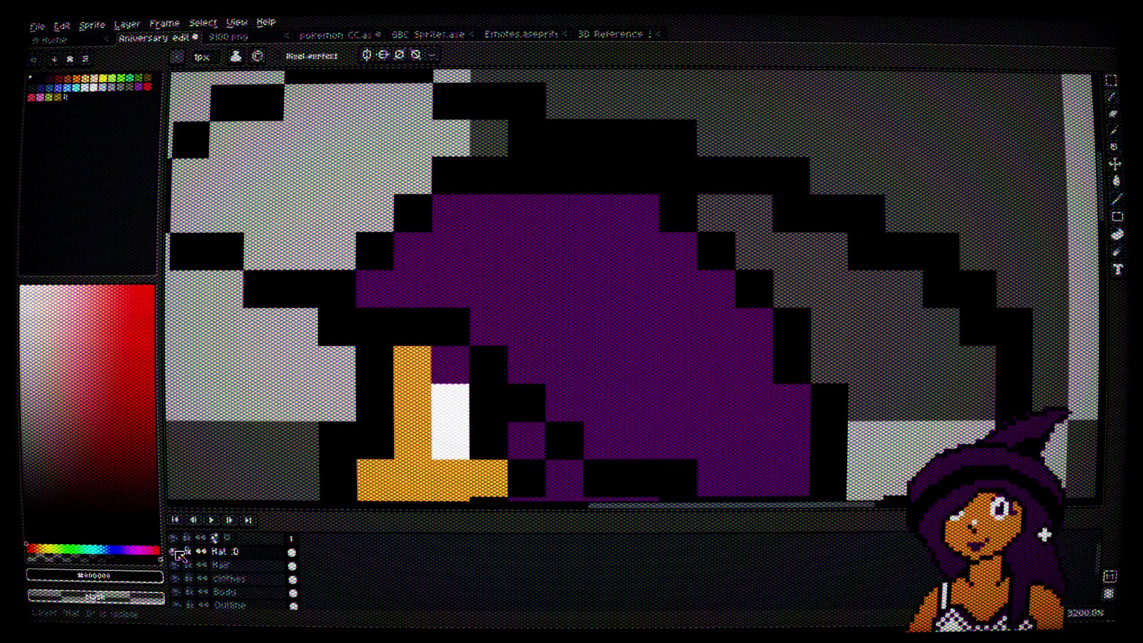
left_click(176, 579)
Step: Hide a second covering layer and bring the hat's lower band into view
left_click(177, 593)
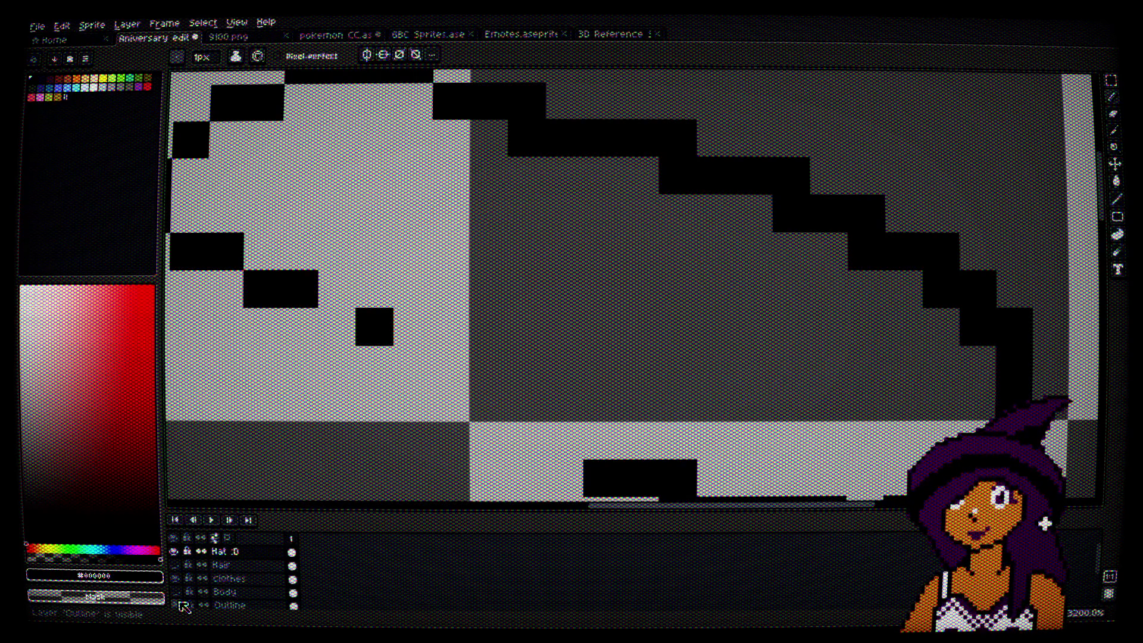
scroll(594, 369, "down", 1)
left_click_drag(594, 369, 643, 212)
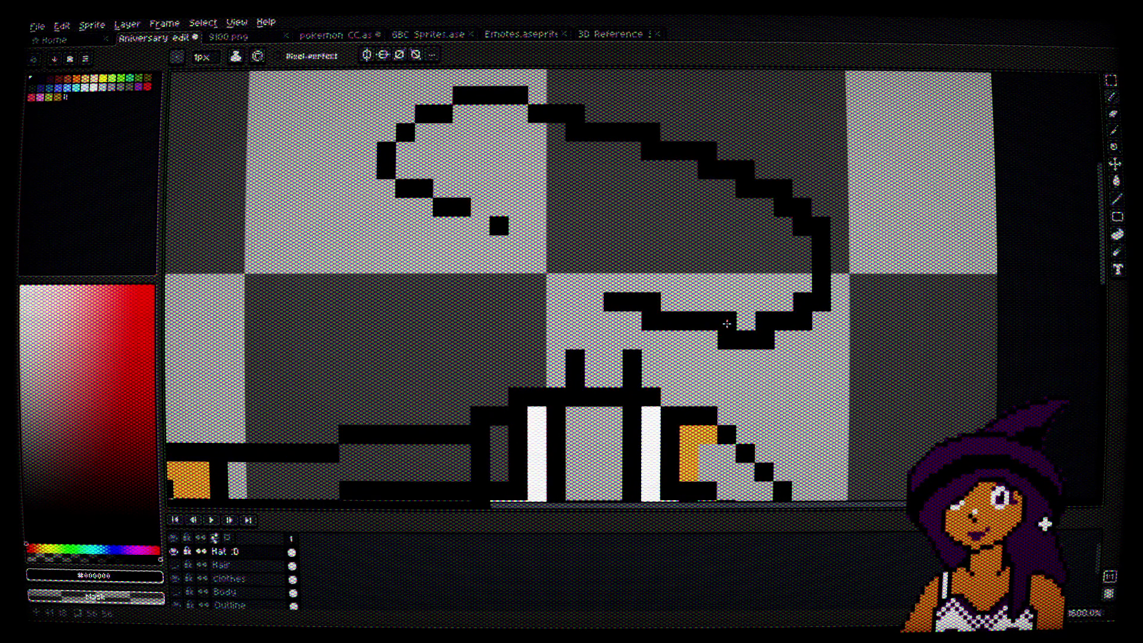
scroll(727, 324, "up", 1)
key("ctrl+z")
left_click_drag(669, 366, 756, 440)
Step: Draw a diagonal outline from the brim notch down to the lower band, erasing stray corner pixels
left_click(437, 244)
left_click_drag(468, 262, 613, 363)
left_click(470, 222)
key("ctrl+z")
left_click(537, 327)
right_click(538, 327)
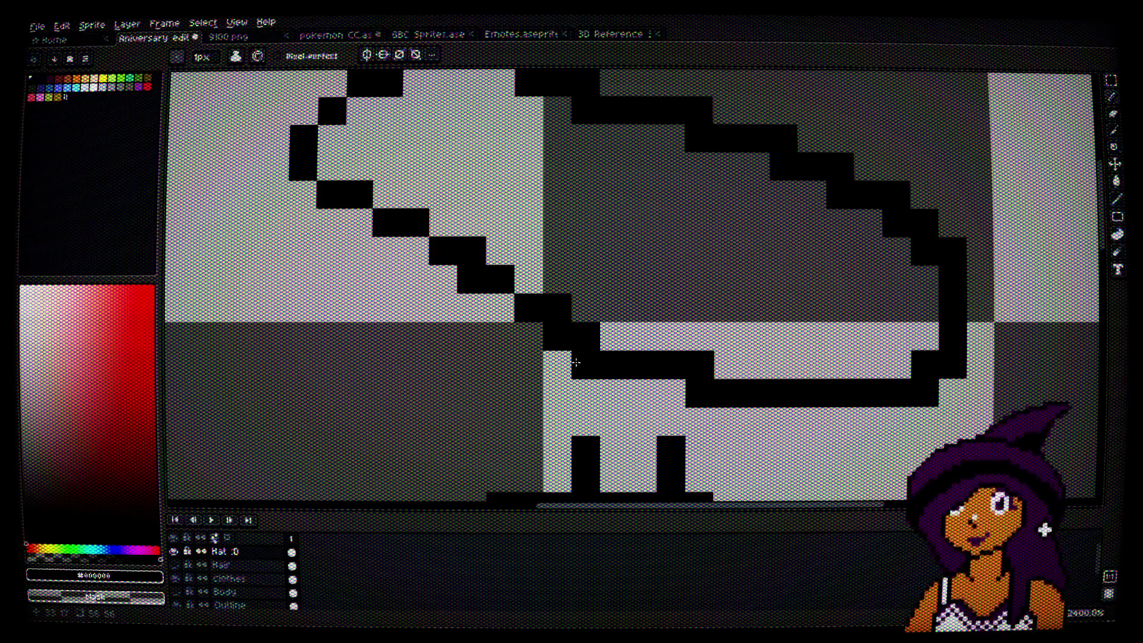
right_click(586, 364)
right_click(471, 278)
left_click(659, 396)
right_click(671, 393)
right_click(700, 393)
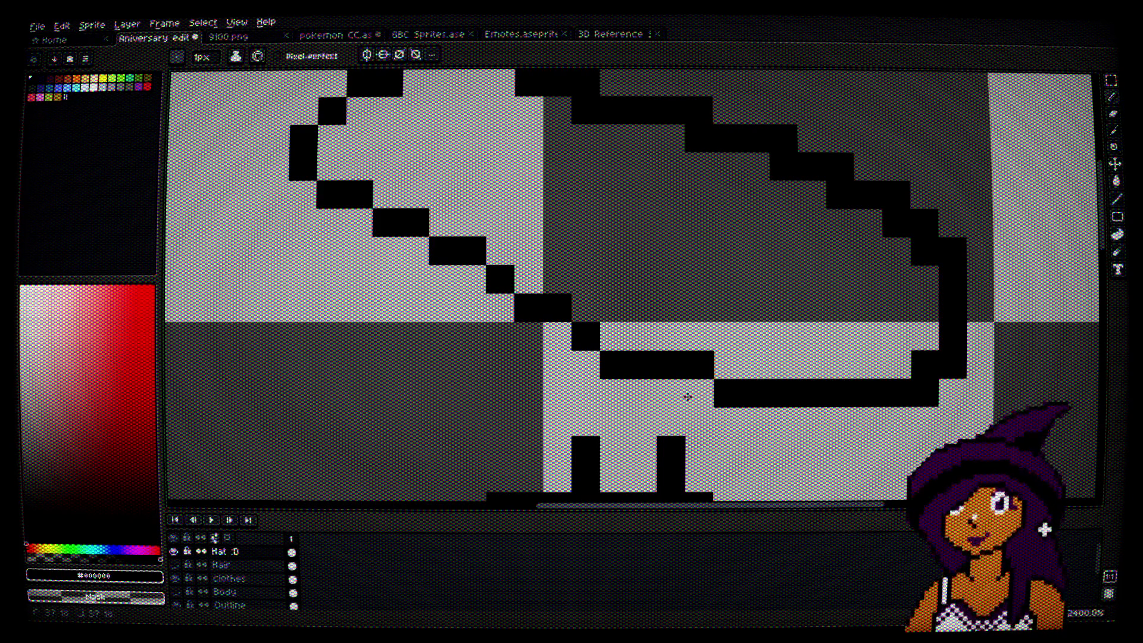
Step: Erase doubled and extra pixels along the hat's right curve and top edge
left_click_drag(842, 317, 685, 323)
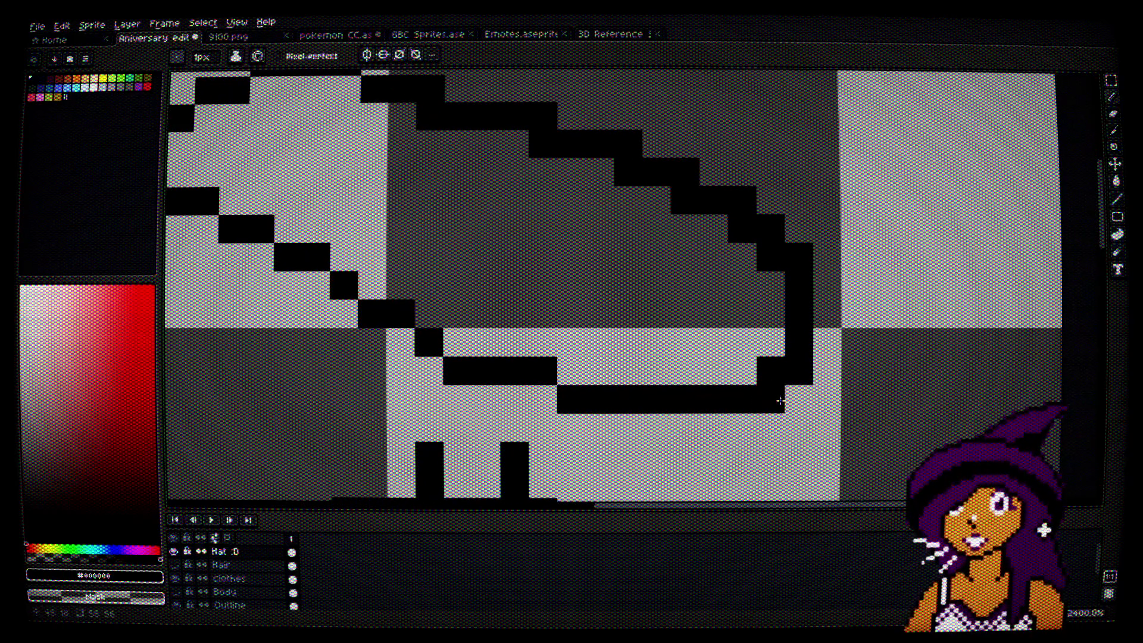
right_click(774, 399)
right_click(799, 370)
right_click(796, 256)
right_click(769, 228)
right_click(725, 197)
left_click(724, 197)
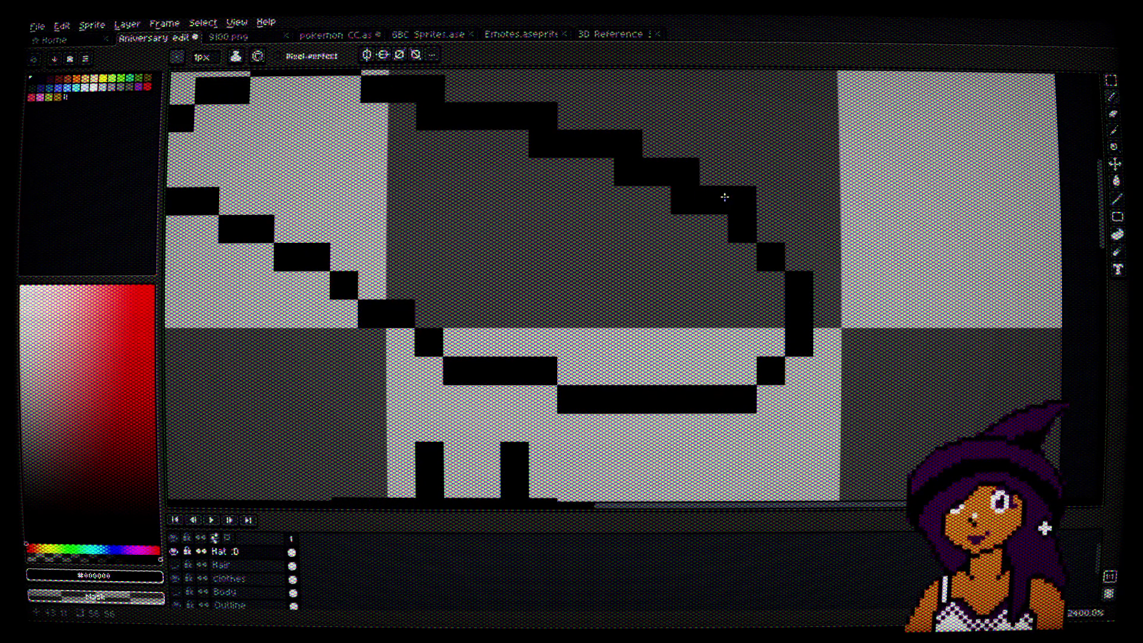
right_click(738, 200)
left_click_drag(694, 127, 766, 203)
right_click(700, 220)
left_click(624, 174)
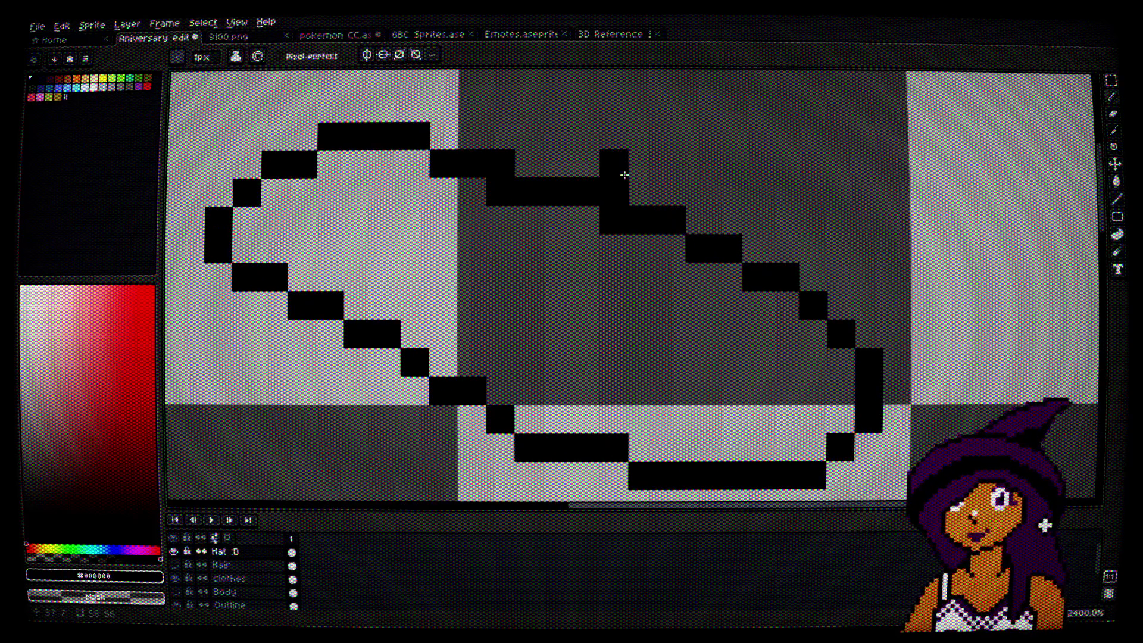
Step: Add a black pixel on the hat outline and erase the one directly beneath it
scroll(761, 234, "down", 4)
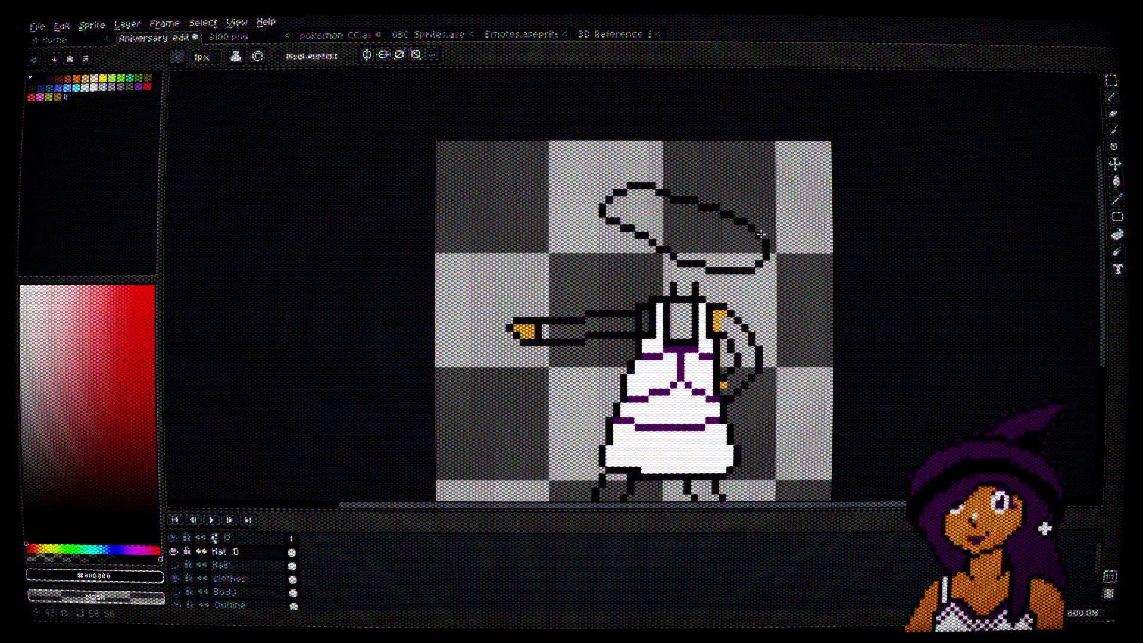
scroll(760, 234, "up", 4)
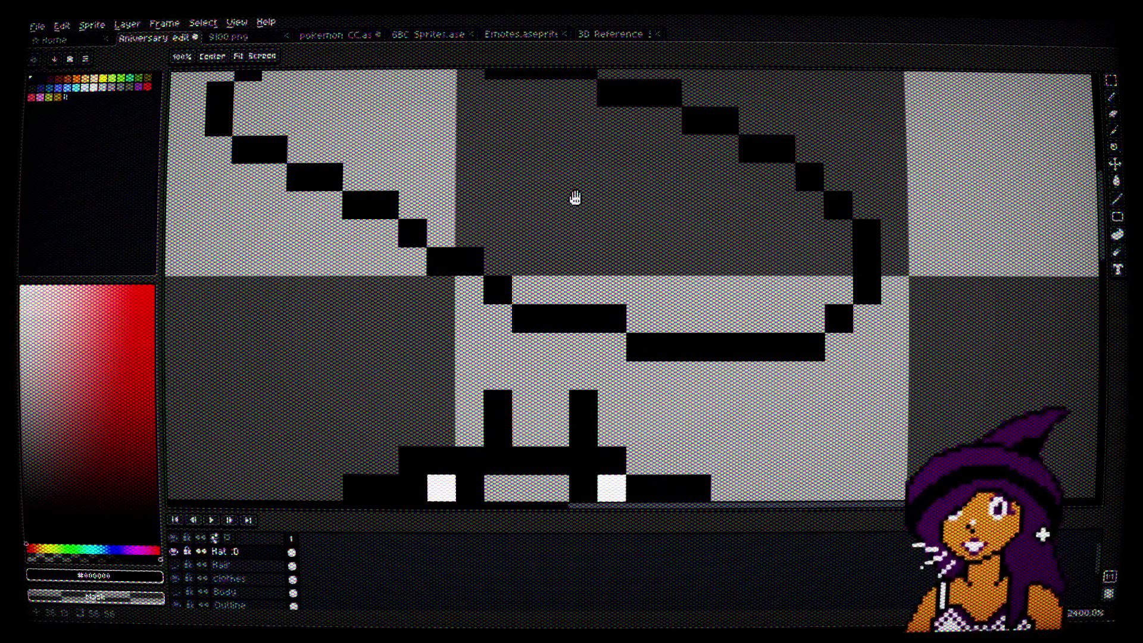
left_click_drag(575, 197, 617, 237)
left_click(570, 327)
right_click(570, 356)
left_click_drag(814, 413, 708, 391)
Step: Tidy the hat's lower-right outline by adding and erasing single pixels
left_click(738, 336)
scroll(759, 370, "down", 5)
scroll(759, 370, "up", 5)
right_click(770, 354)
right_click(747, 330)
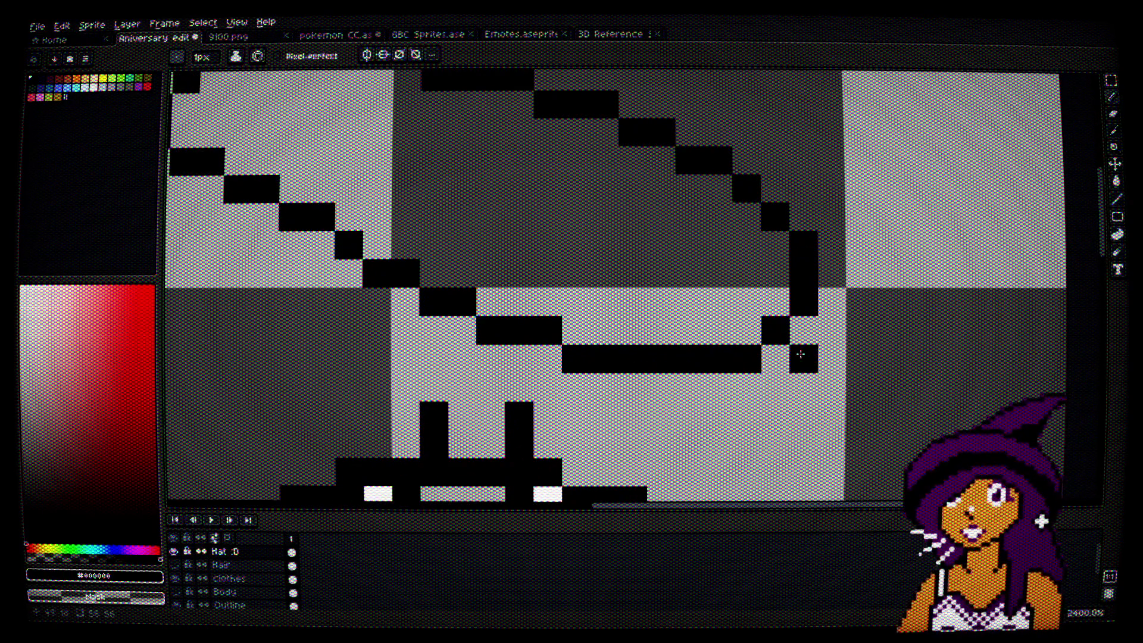
left_click_drag(799, 354, 860, 380)
left_click(643, 346)
right_click(642, 372)
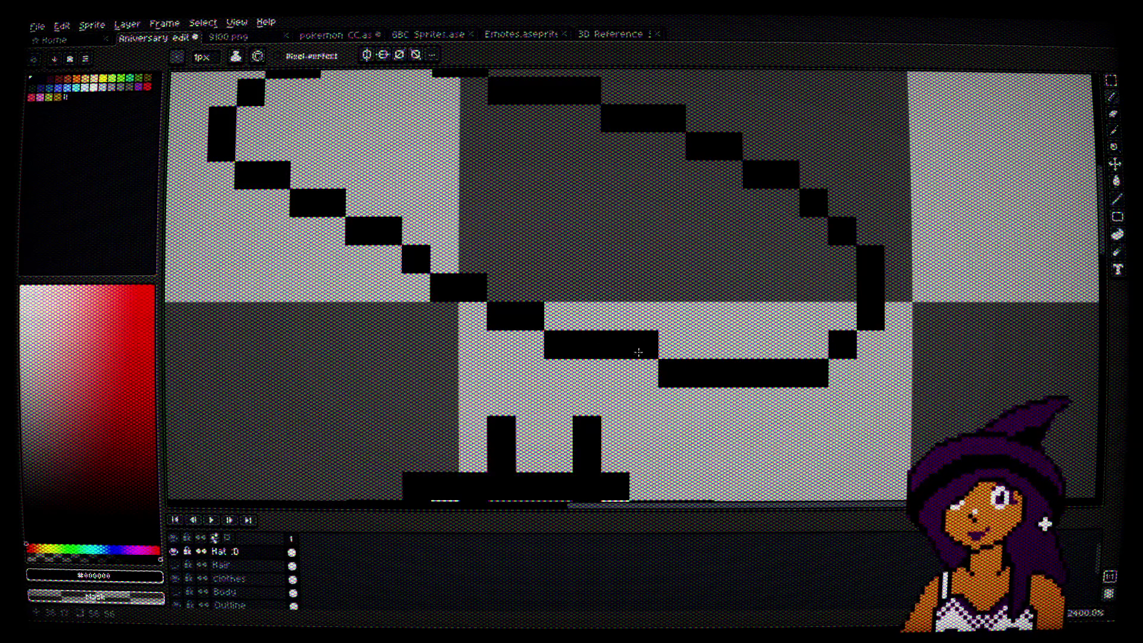
scroll(643, 366, "down", 5)
scroll(649, 362, "up", 3)
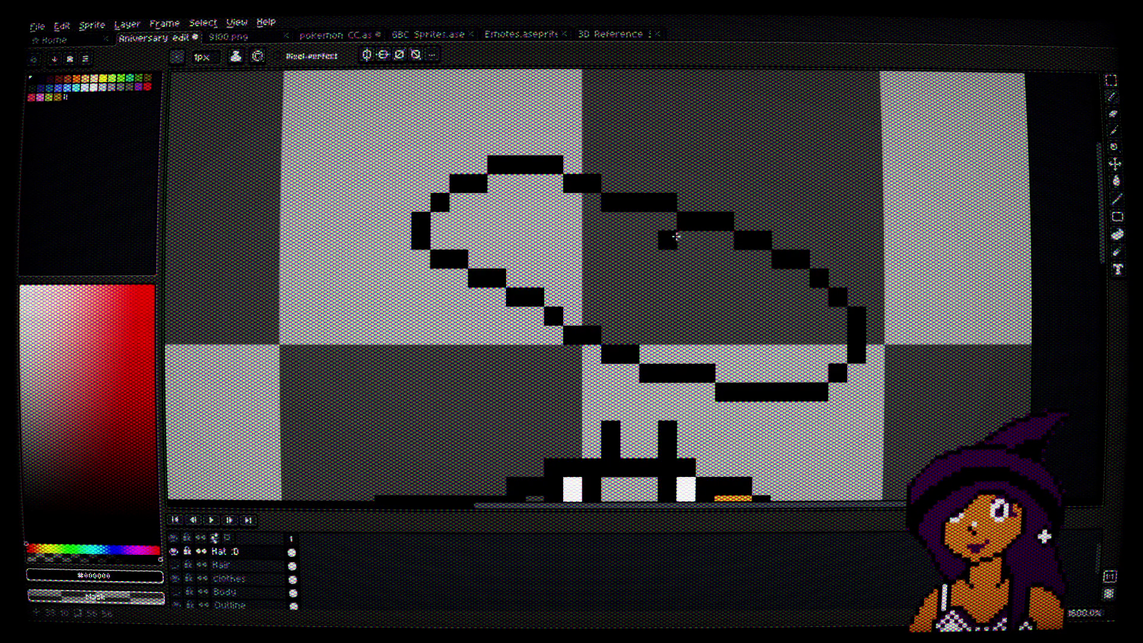
mouse_move(649, 295)
left_mouse_down()
mouse_move(604, 194)
mouse_move(607, 47)
left_mouse_up()
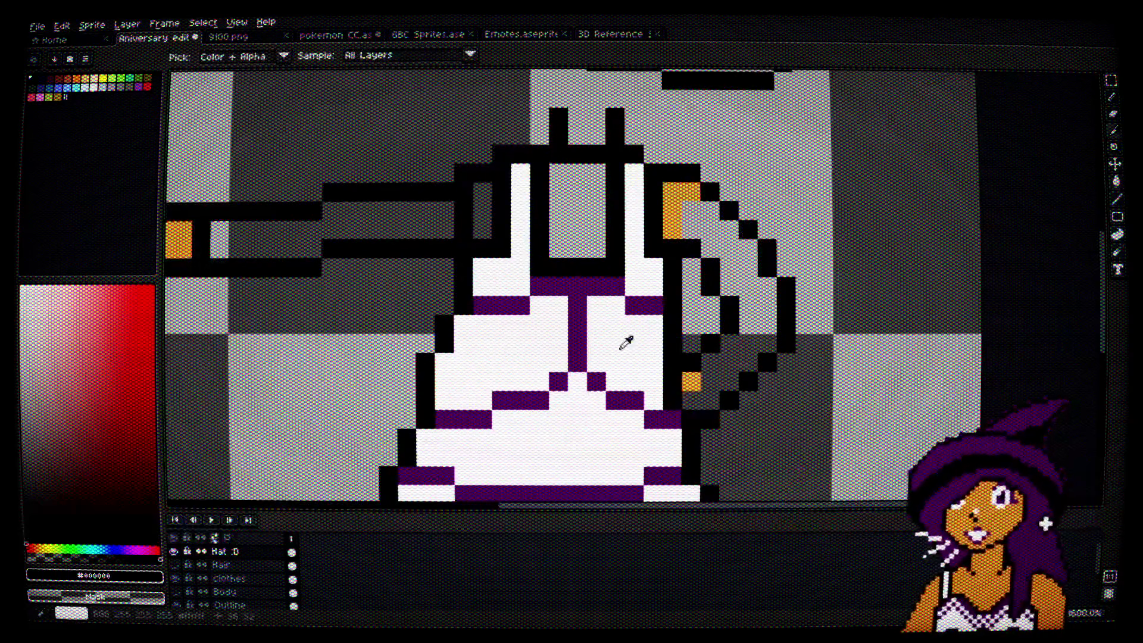
Step: Sample the purple colour and bucket-fill the hat brim, then swap back to black
left_click(584, 306, "alt")
left_click_drag(638, 133, 642, 362)
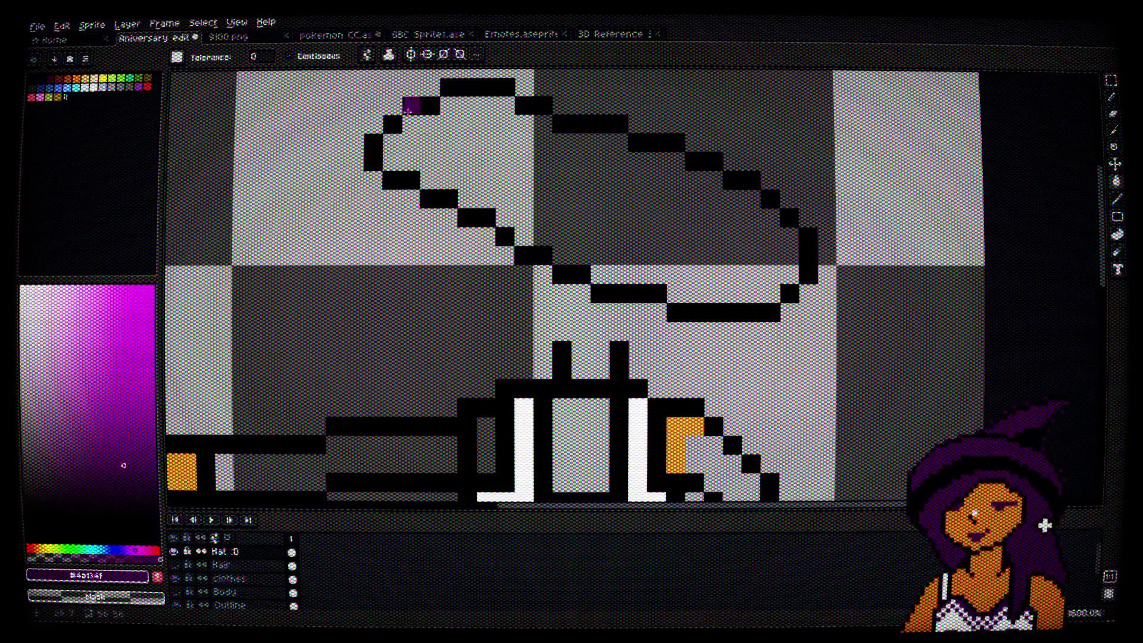
left_click(562, 199)
left_click_drag(588, 225, 599, 271)
key("x")
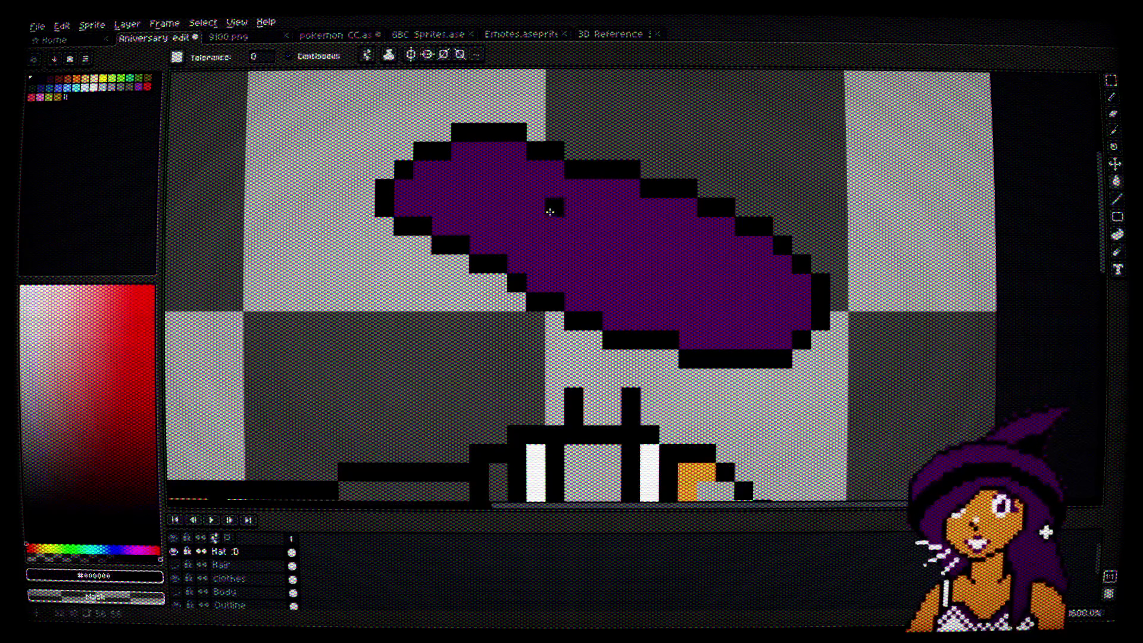
Step: Make the Hair and Body layers visible again and undo an accidental black fill
left_click(174, 565)
left_click(174, 565)
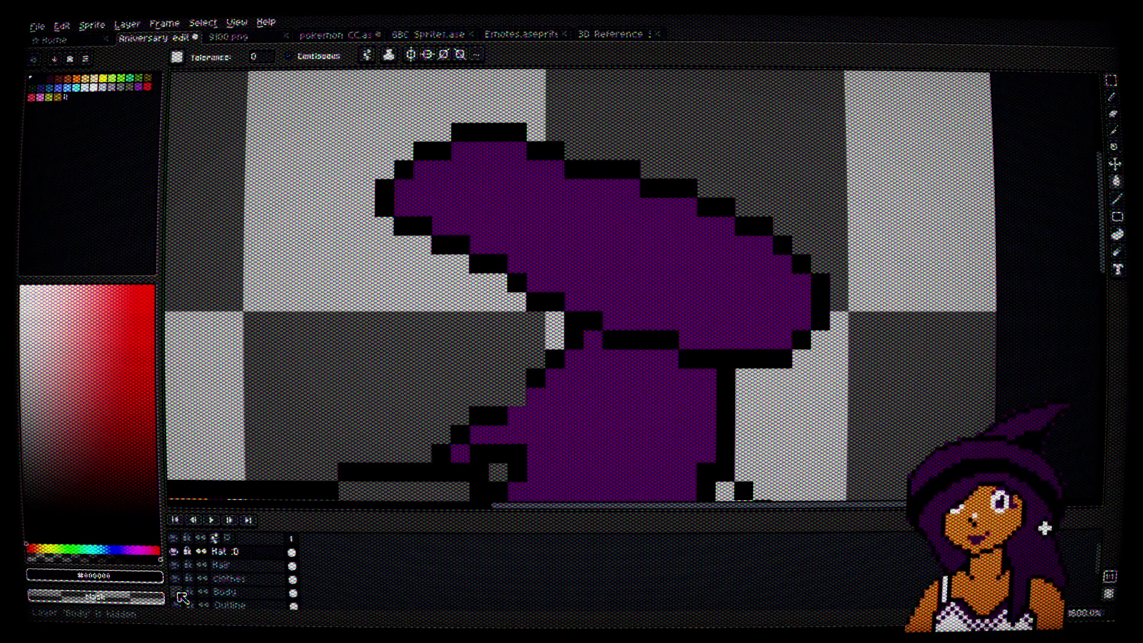
left_click(175, 592)
scroll(622, 346, "down", 4)
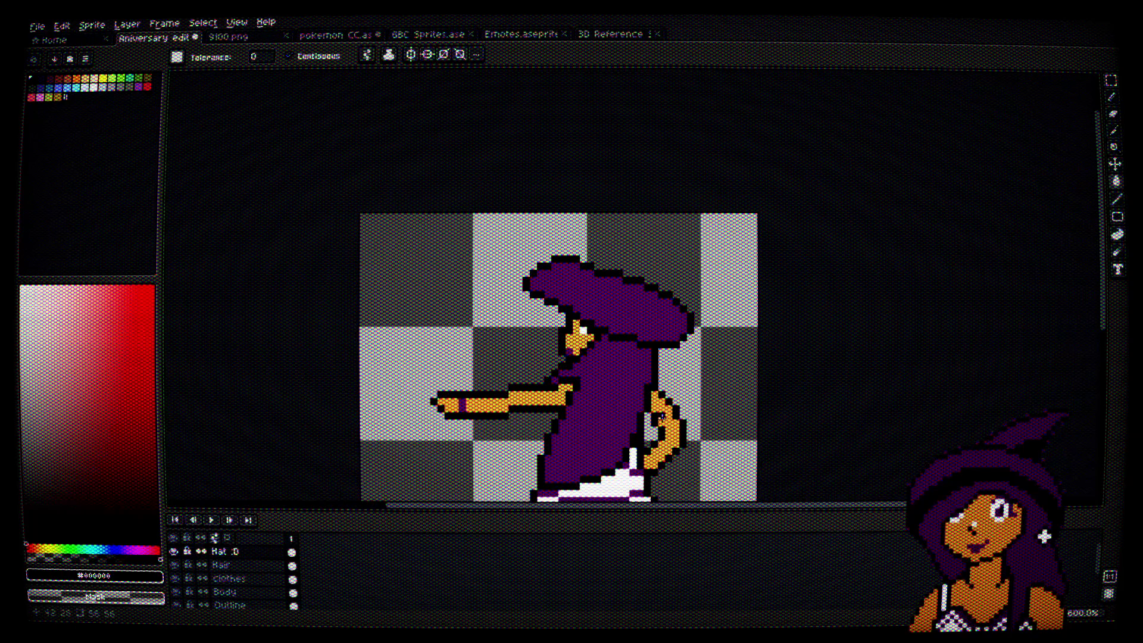
scroll(566, 270, "up", 4)
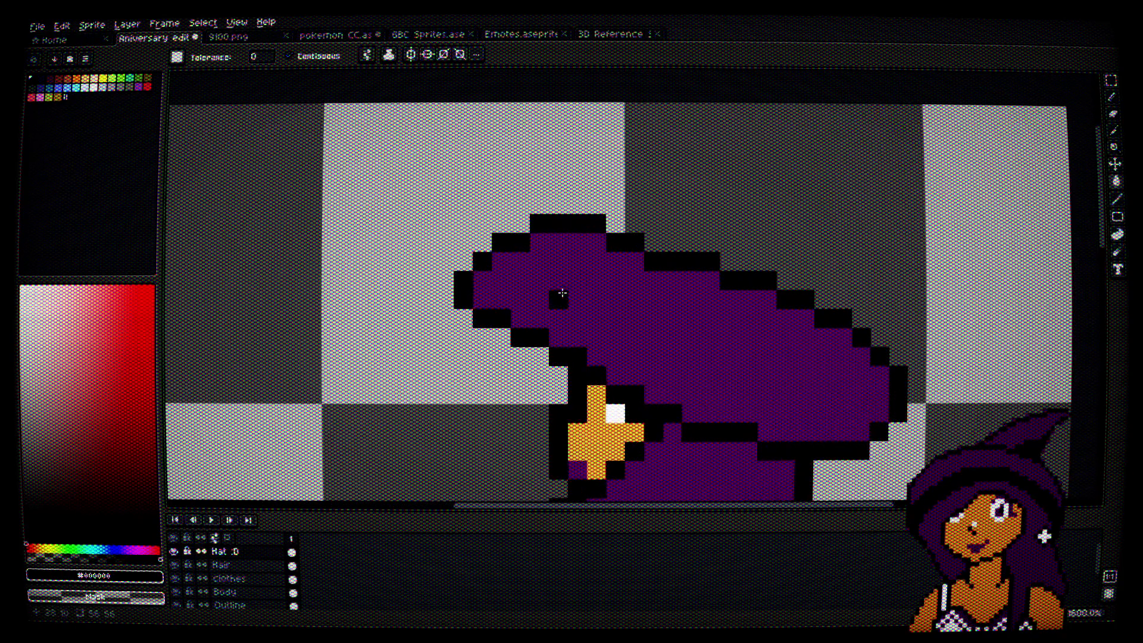
left_click_drag(668, 345, 678, 262)
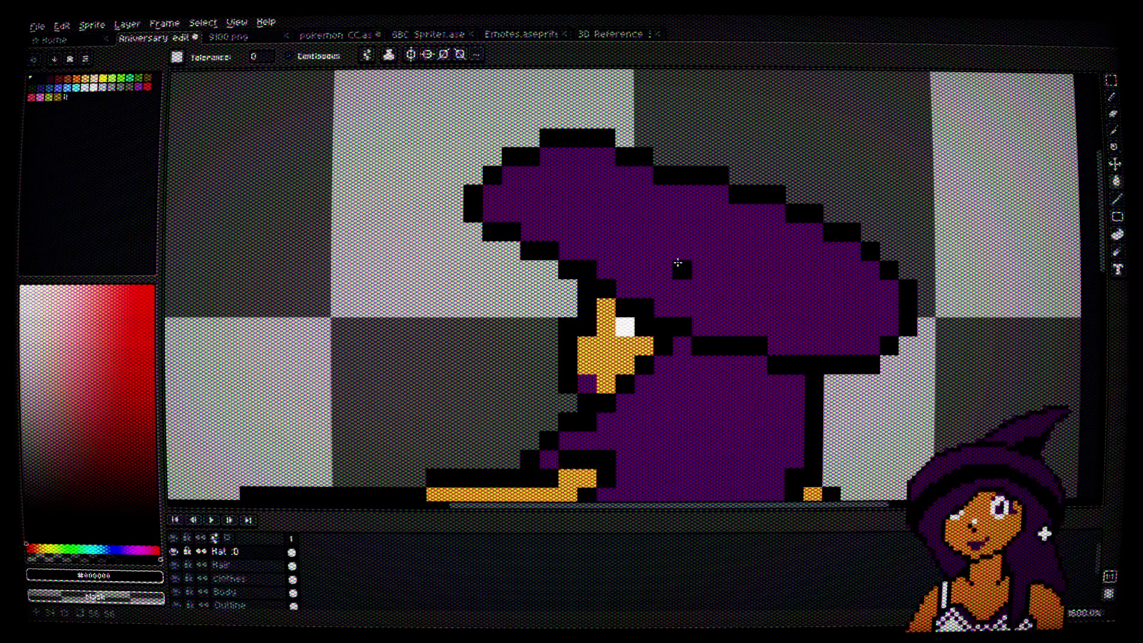
left_click(632, 219)
key("ctrl+z")
Step: Draw the crown's top edge rising up-right from the brim, undoing overlong strokes
left_click_drag(800, 173, 698, 247)
mouse_move(560, 306)
left_mouse_down()
mouse_move(752, 136)
mouse_move(882, 136)
left_mouse_up()
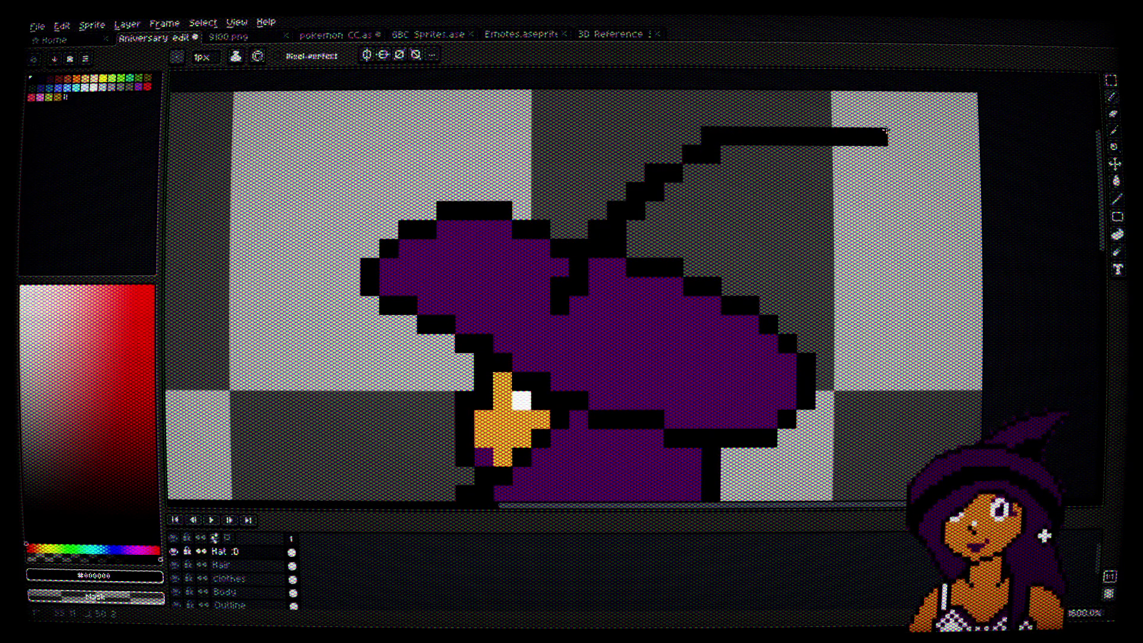
key("ctrl+z")
mouse_move(521, 286)
left_mouse_down()
mouse_move(845, 136)
mouse_move(935, 143)
left_mouse_up()
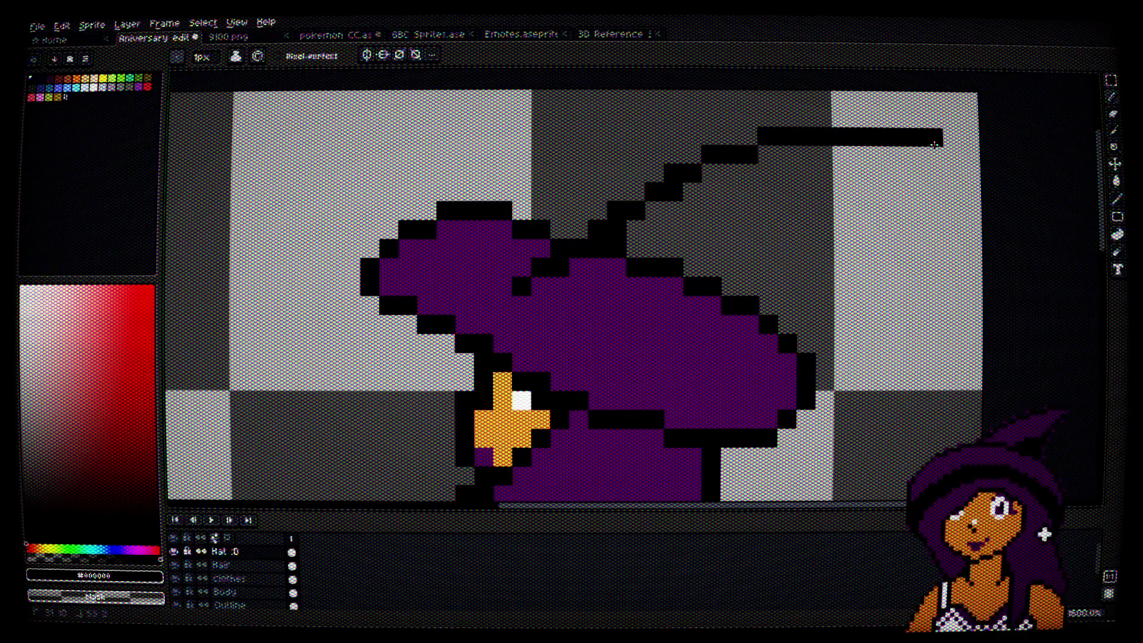
key("ctrl+z")
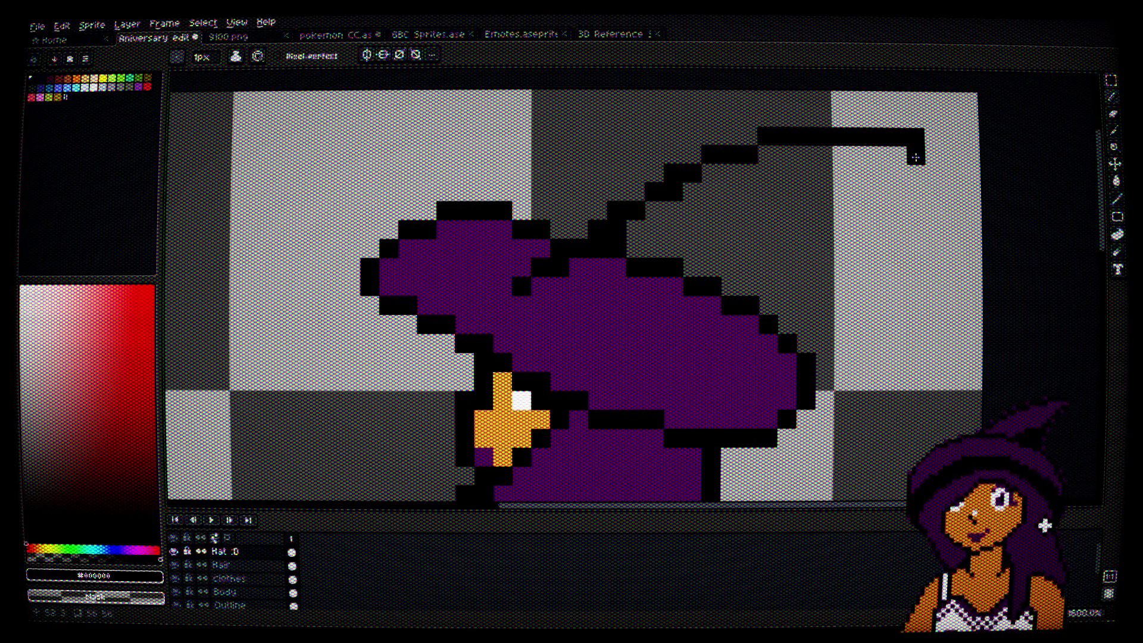
mouse_move(915, 163)
left_mouse_down()
mouse_move(890, 196)
mouse_move(762, 217)
mouse_move(664, 267)
mouse_move(636, 325)
mouse_move(642, 342)
mouse_move(789, 225)
mouse_move(927, 180)
left_mouse_up()
key("ctrl+z")
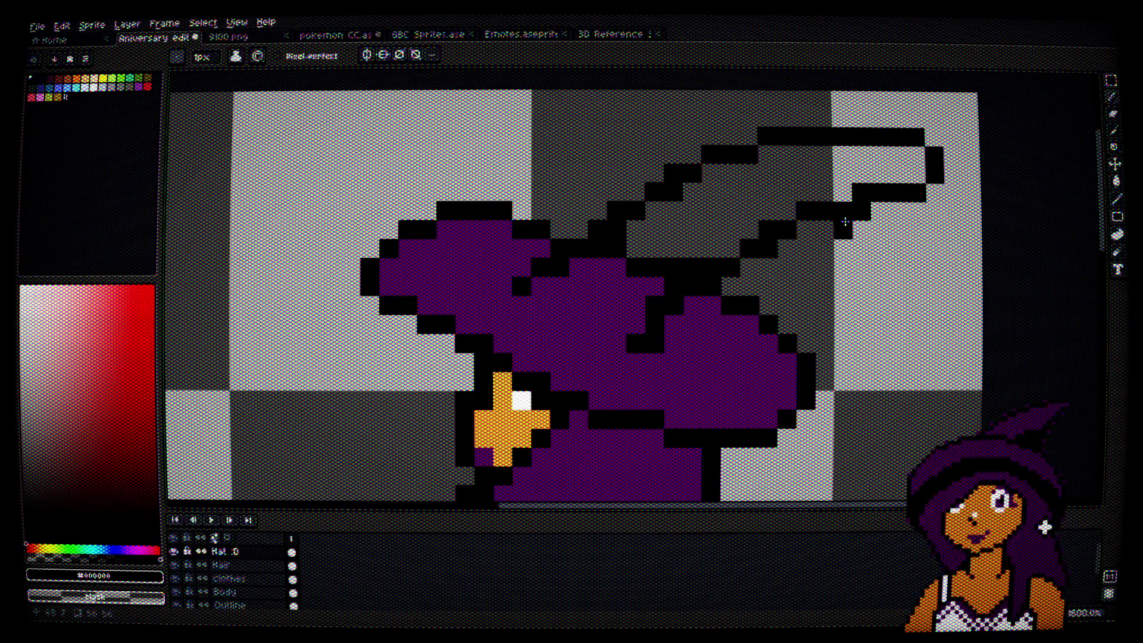
Step: Trace the crown's lower edge back to the brim and repaint black pixels inside the brim purple
mouse_move(935, 177)
left_mouse_down()
mouse_move(898, 211)
mouse_move(776, 262)
left_mouse_up()
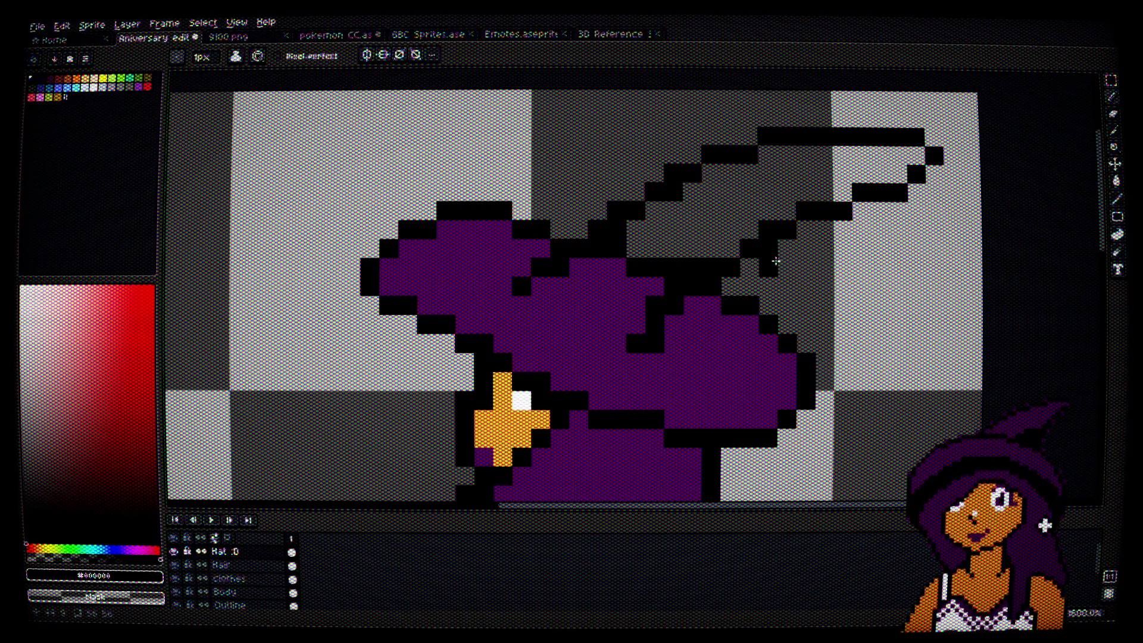
left_click(697, 161)
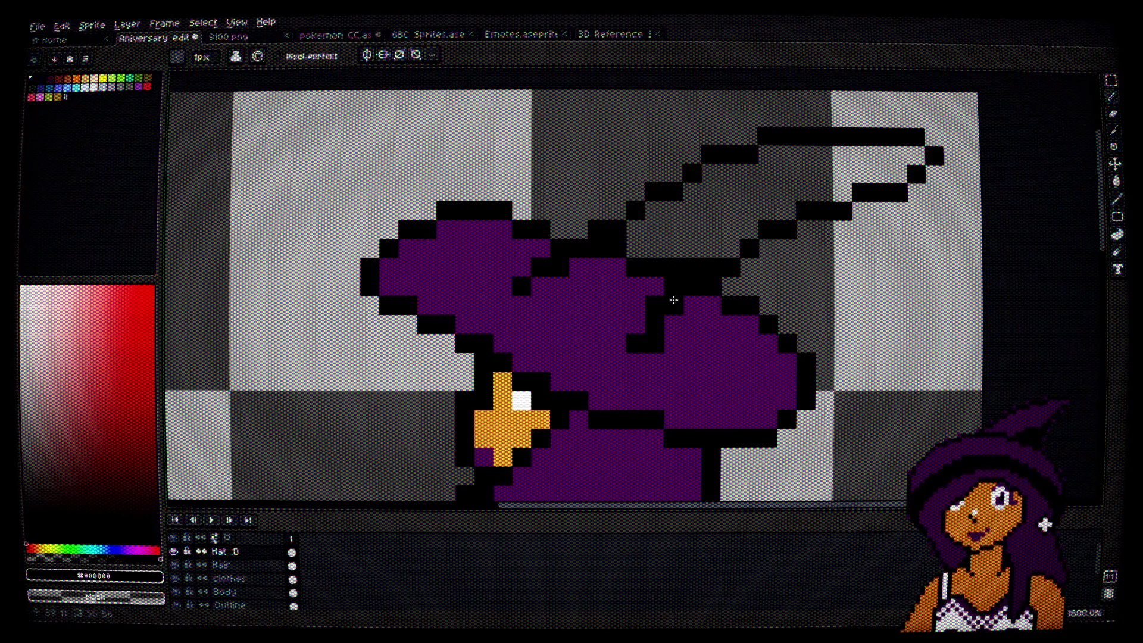
left_click(644, 309, "alt")
mouse_move(633, 332)
left_mouse_down()
mouse_move(649, 299)
mouse_move(620, 270)
left_mouse_up()
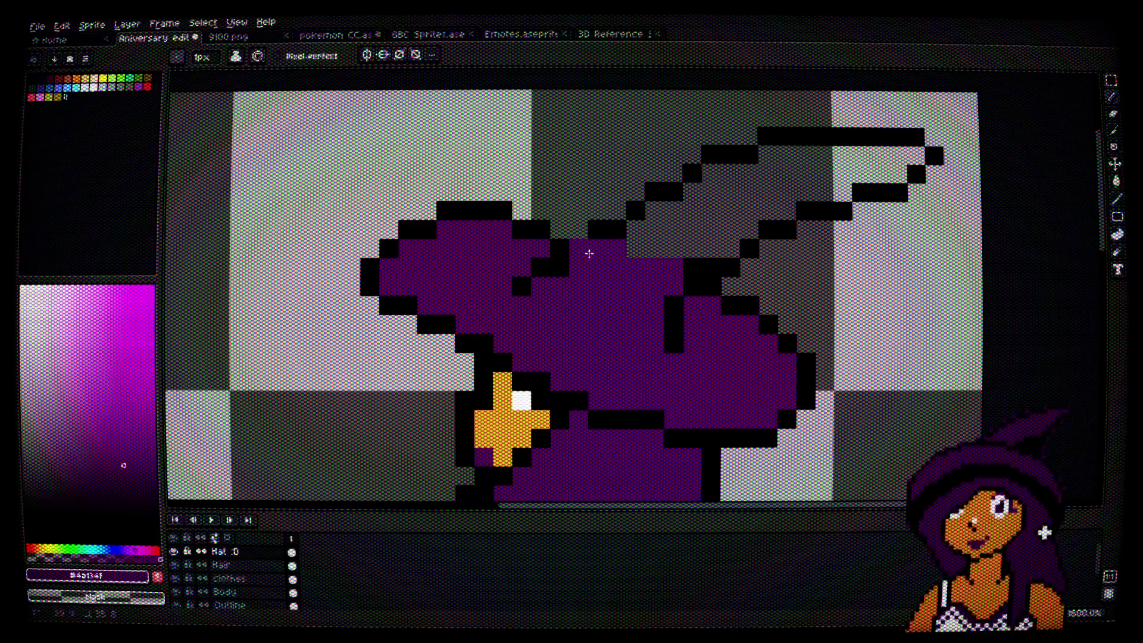
Step: Blacken one stray pixel, then fill the inside of the hat tip with purple
key("alt")
left_click(563, 241, "alt")
left_click(579, 247)
left_click(573, 278, "alt")
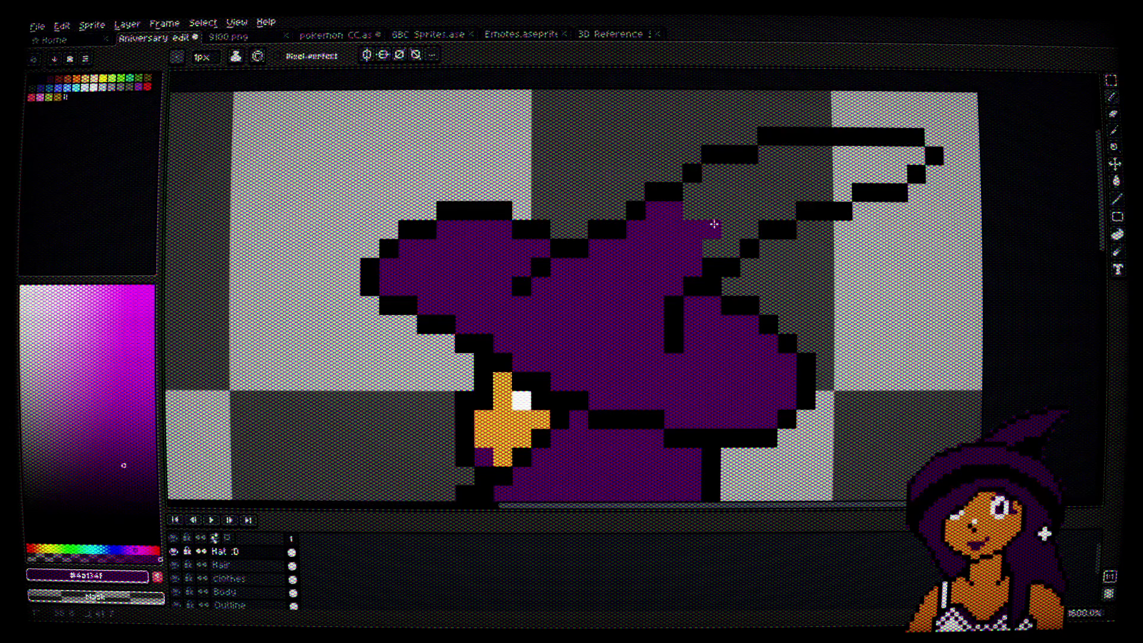
mouse_move(713, 248)
left_mouse_down()
mouse_move(737, 217)
mouse_move(722, 173)
mouse_move(790, 196)
mouse_move(801, 170)
mouse_move(811, 186)
mouse_move(839, 162)
mouse_move(896, 154)
left_mouse_up()
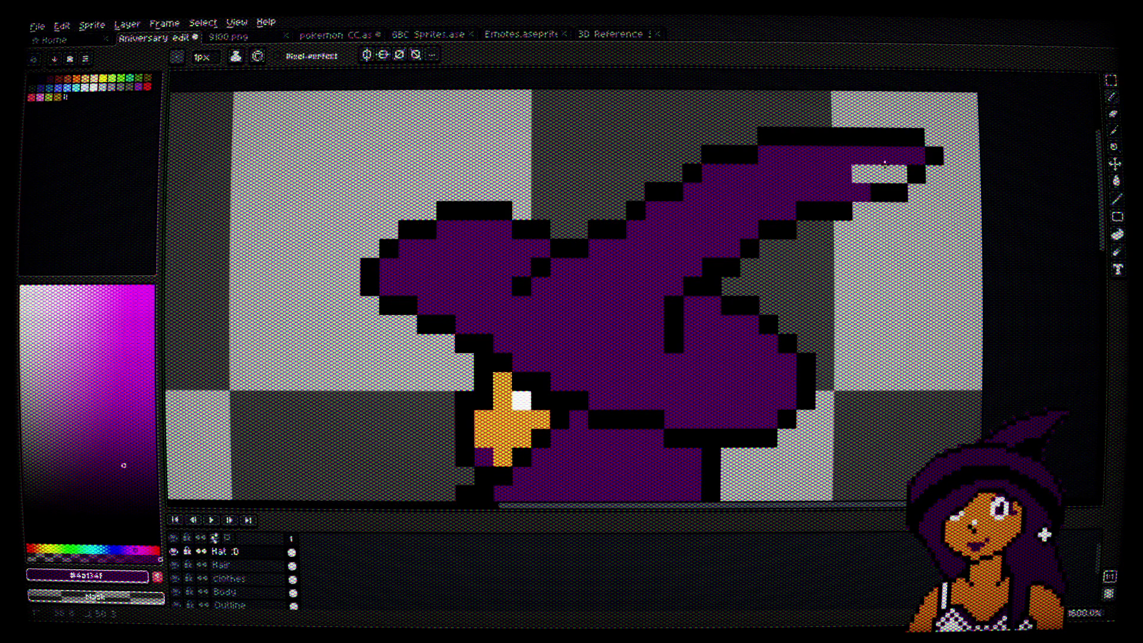
Step: Draw a black fold line across the hat, extending it up toward the tip
left_click(874, 187, "alt")
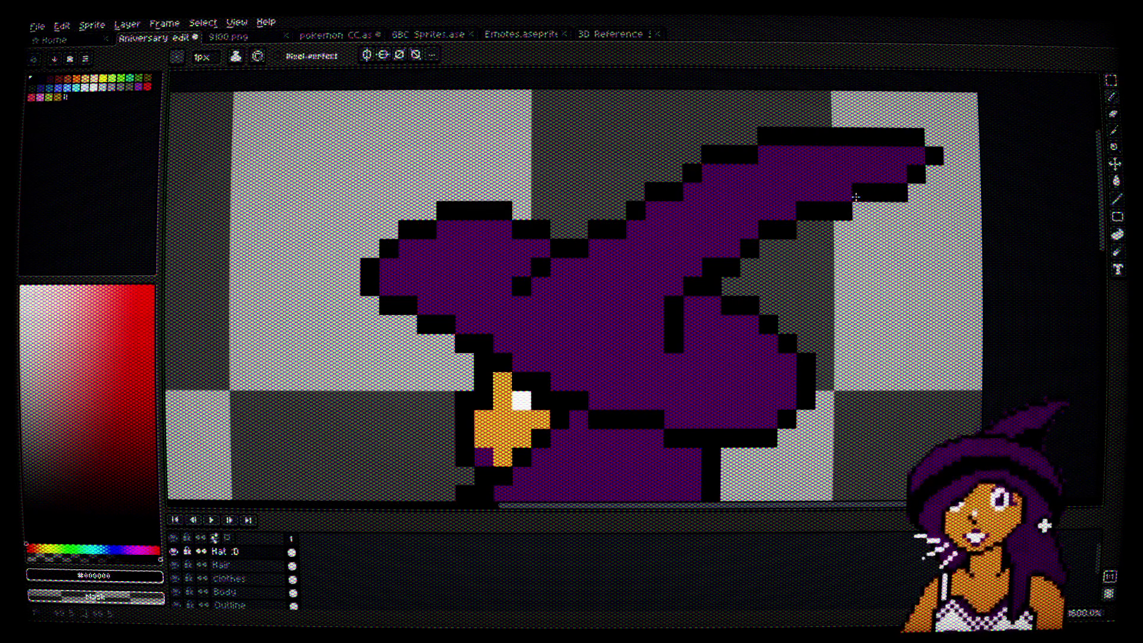
scroll(848, 237, "down", 4)
scroll(810, 244, "up", 5)
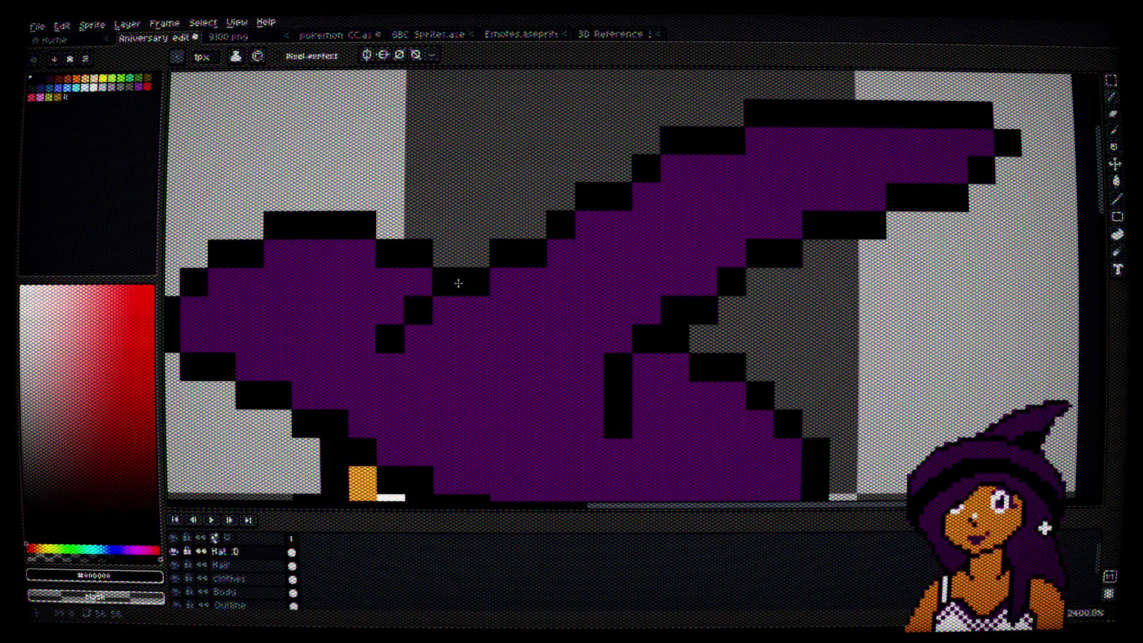
mouse_move(332, 307)
left_mouse_down()
mouse_move(447, 281)
mouse_move(574, 199)
mouse_move(543, 238)
mouse_move(396, 340)
left_mouse_up()
left_click(597, 263, "alt")
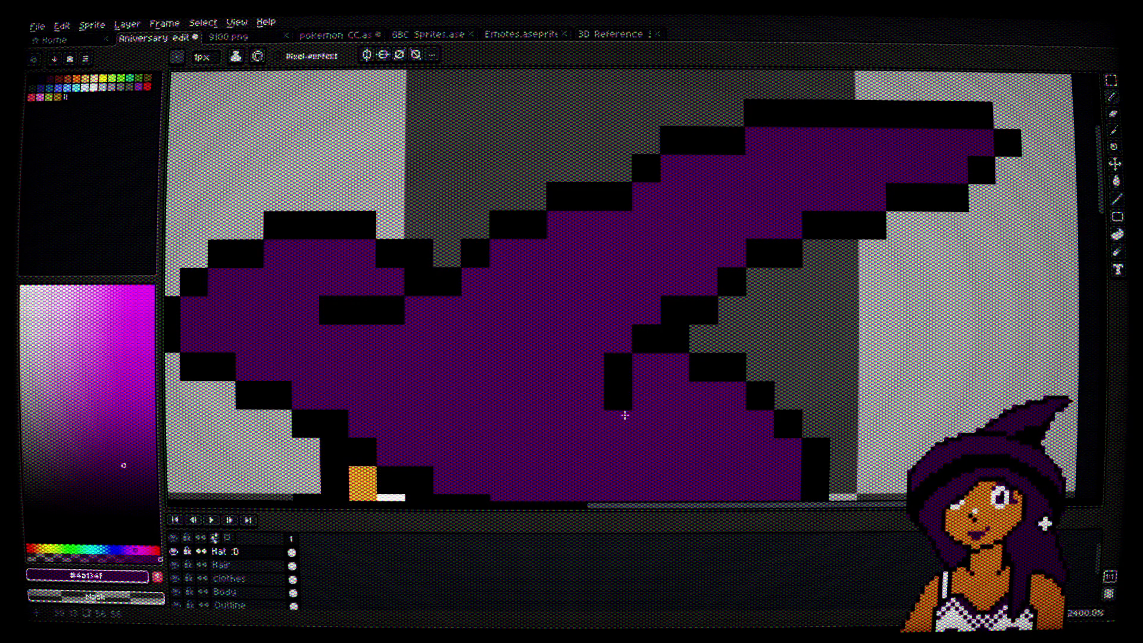
Step: Add black outline pixels, and repaint the old fold column purple to shift the fold one column right
left_click(613, 390, "alt")
mouse_move(648, 364)
left_mouse_down()
mouse_move(631, 306)
mouse_move(626, 367)
left_mouse_up()
left_click(633, 308)
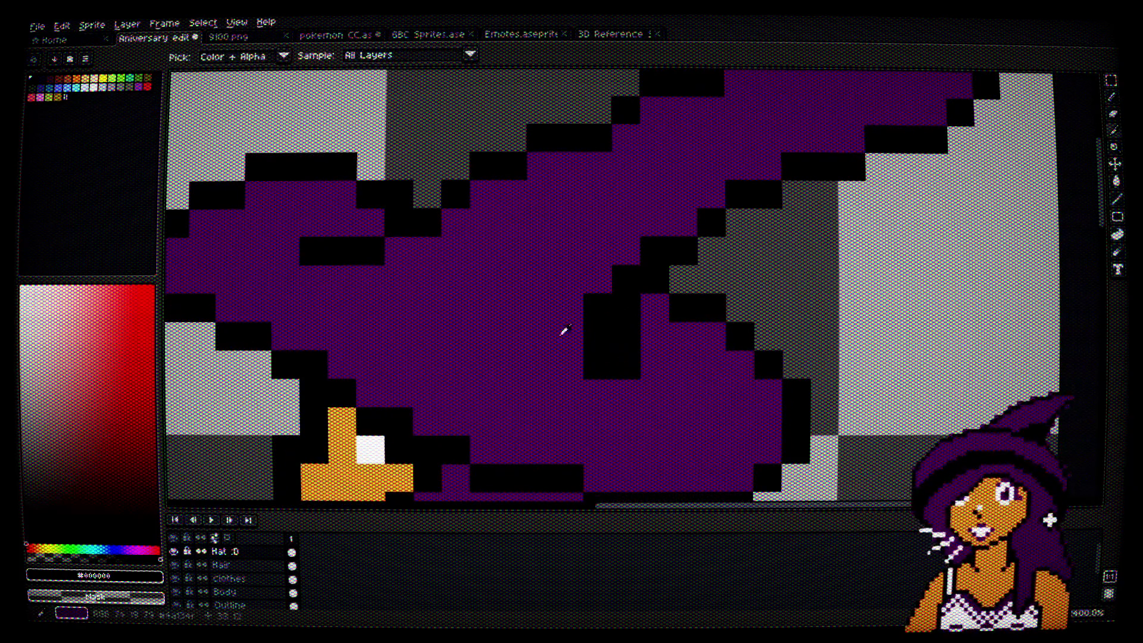
left_click(564, 330, "alt")
left_click_drag(595, 288, 598, 366)
left_click(627, 274)
left_click(655, 251)
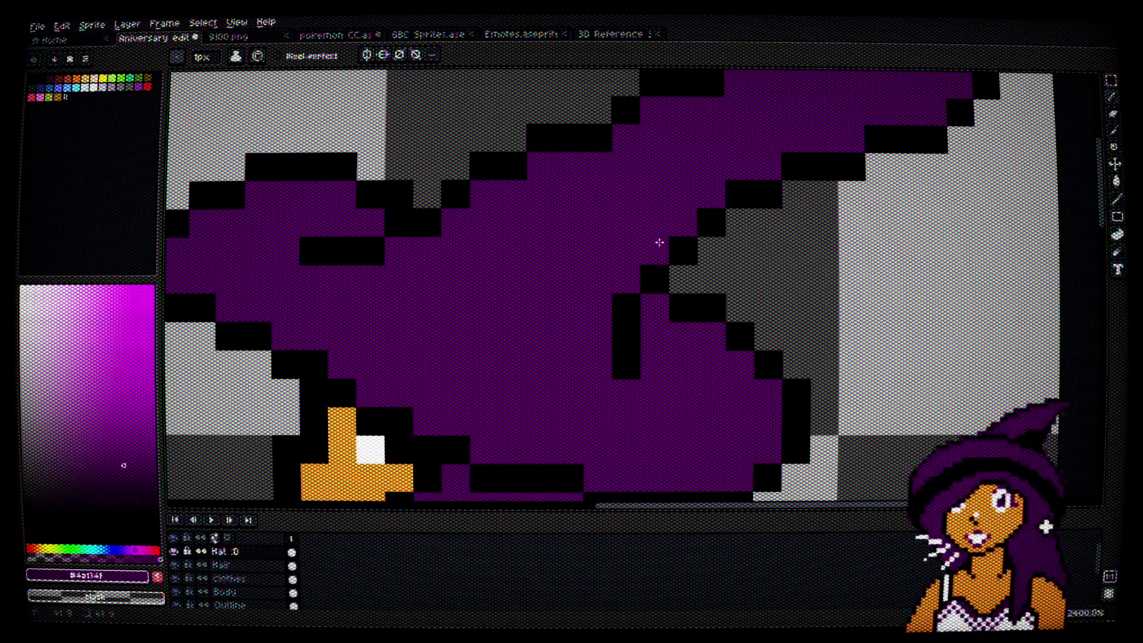
Step: Add black pixels to the hat tip's outline, keeping one outline pixel black
left_click(691, 248, "alt")
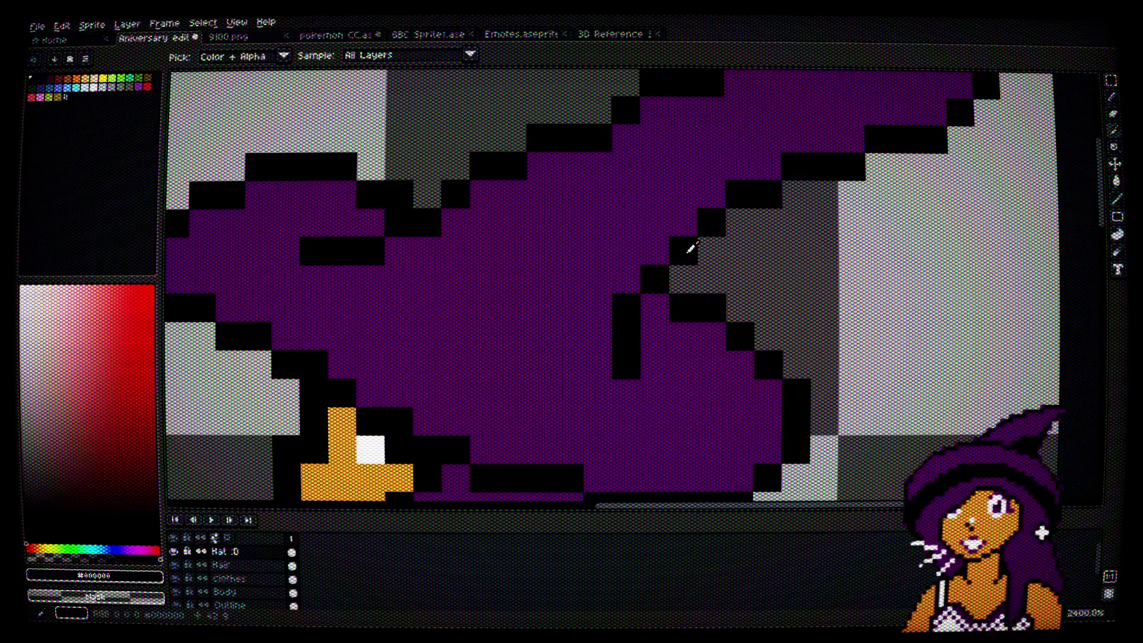
left_click_drag(766, 217, 715, 268)
left_click(550, 160)
left_click(556, 186, "alt")
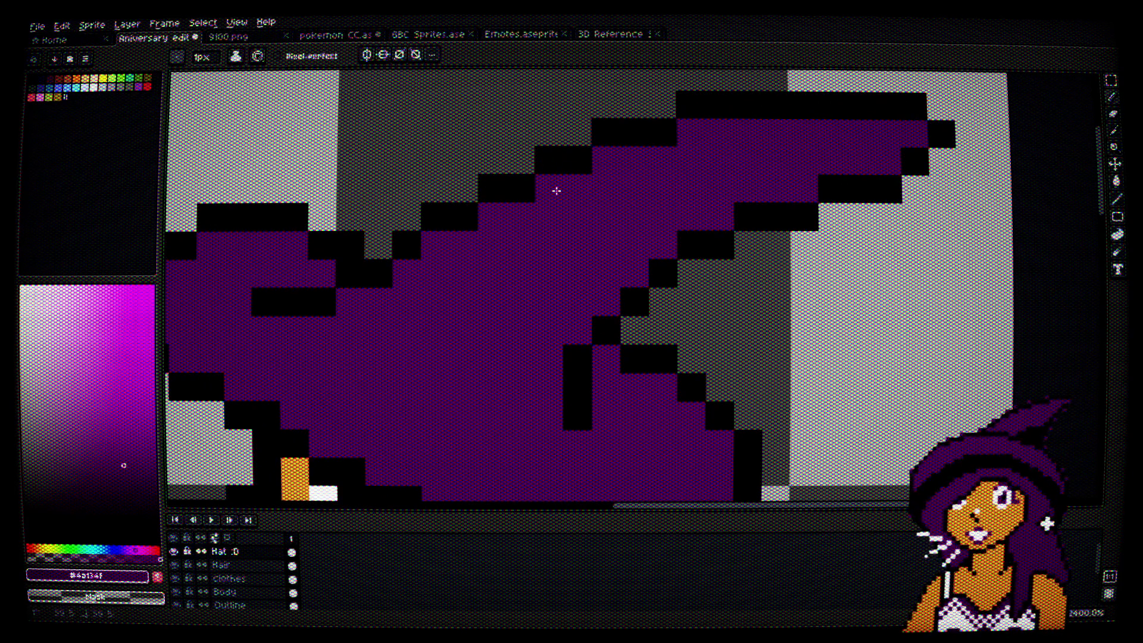
scroll(637, 224, "down", 3)
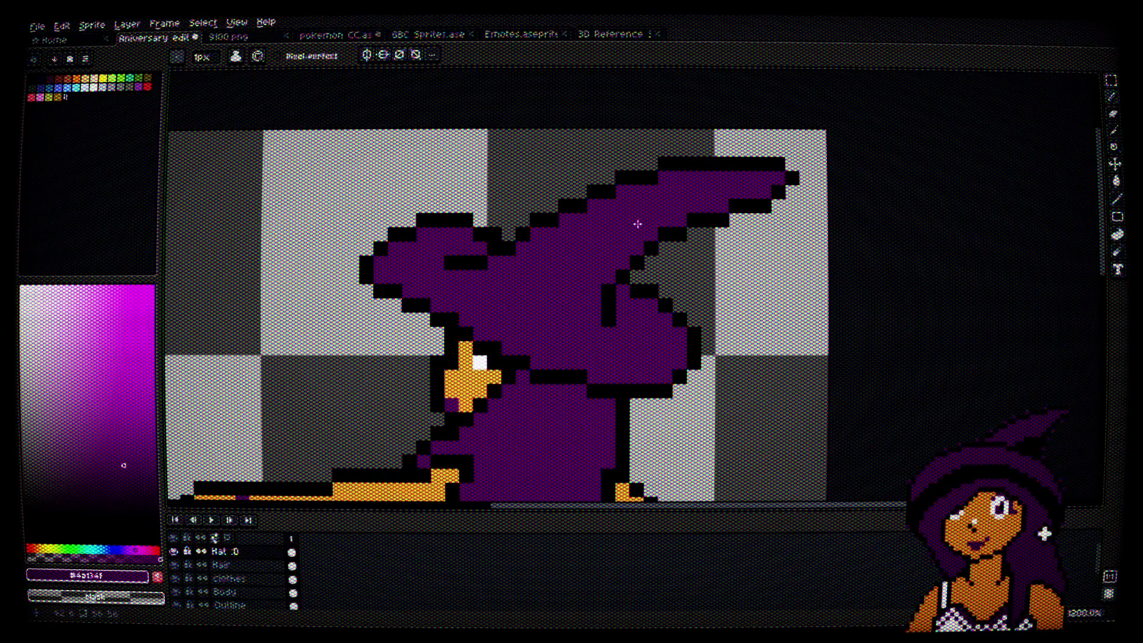
scroll(655, 297, "up", 1)
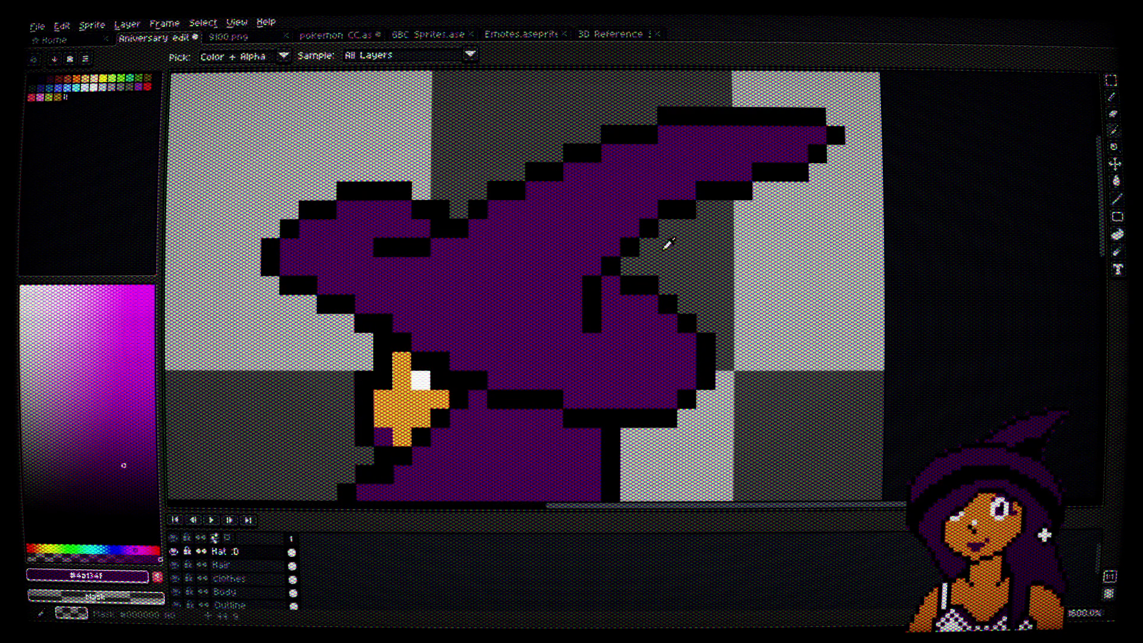
left_click(706, 192)
key("ctrl+z")
left_click(681, 112, "alt")
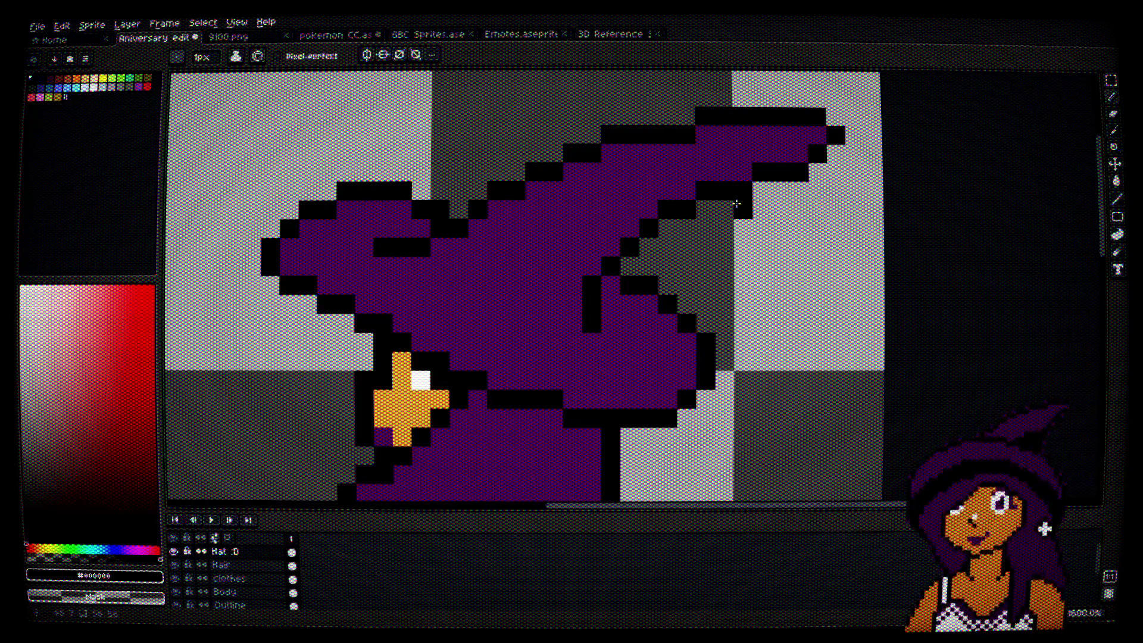
Step: Outline the hat's top-left edge in black and repaint extra outline cells purple
scroll(738, 196, "down", 4)
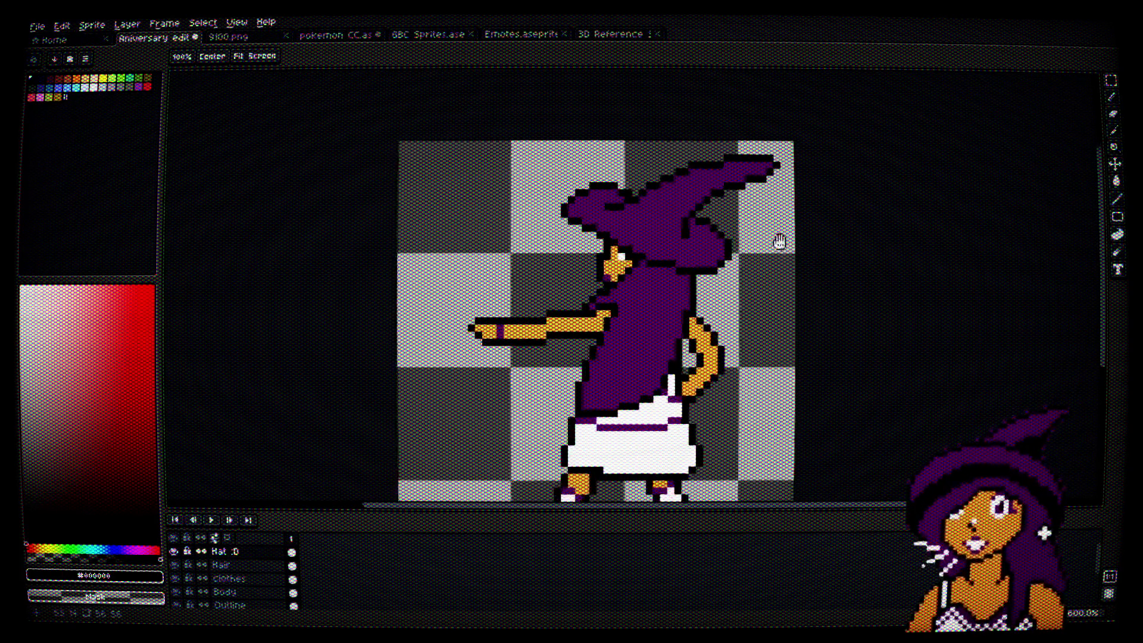
left_click_drag(780, 241, 781, 232)
scroll(726, 146, "up", 3)
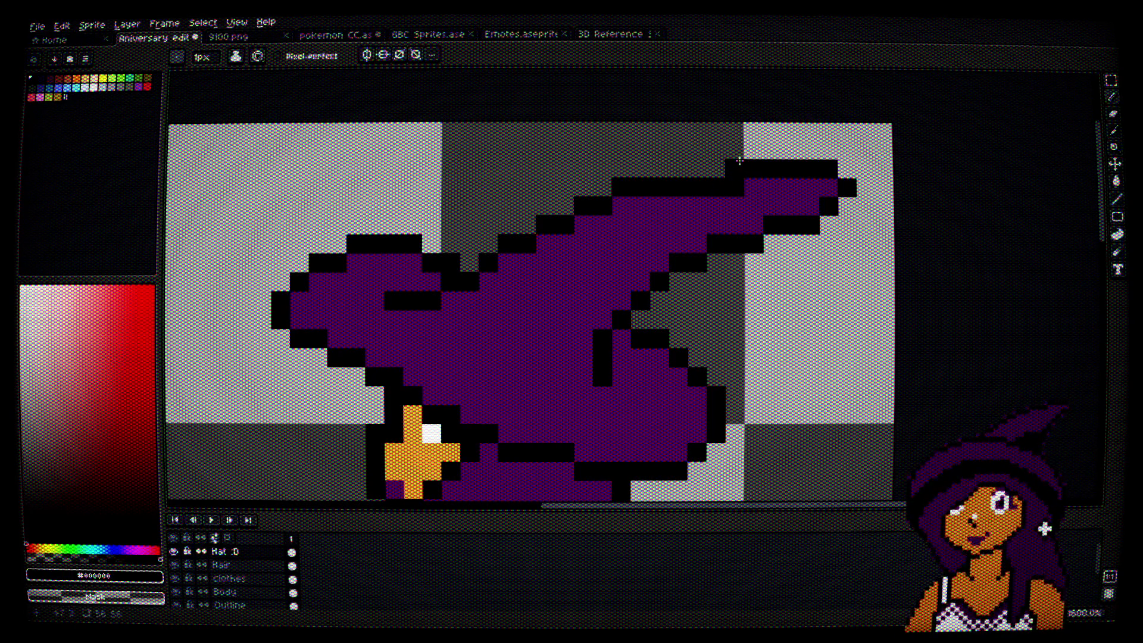
scroll(768, 227, "down", 3)
scroll(778, 234, "up", 6)
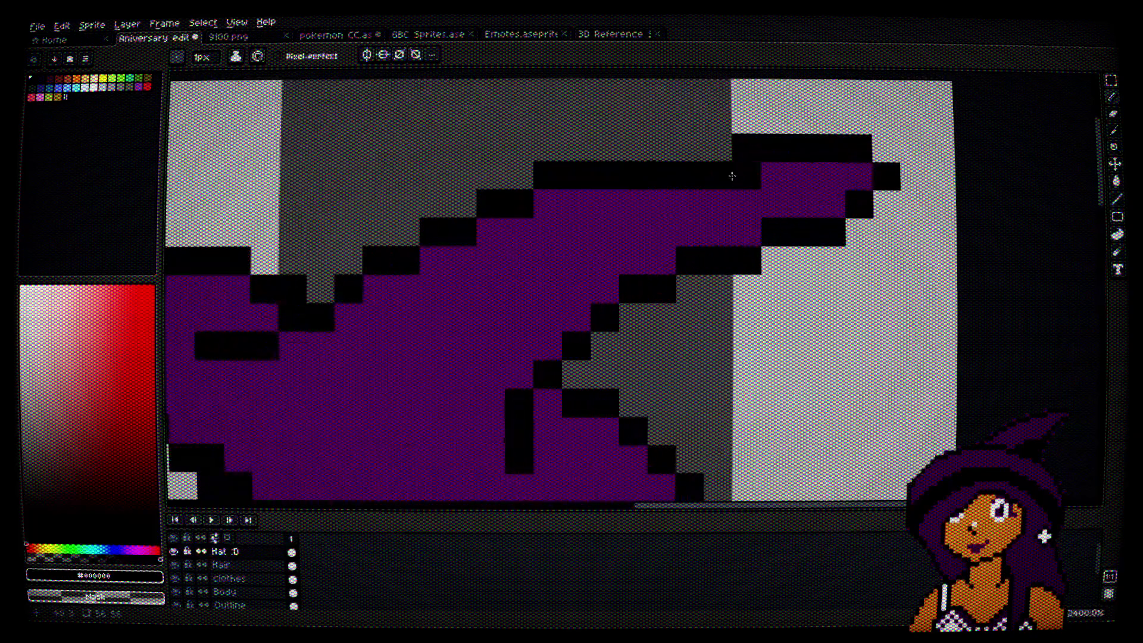
left_click(756, 178, "alt")
left_click(524, 192, "alt")
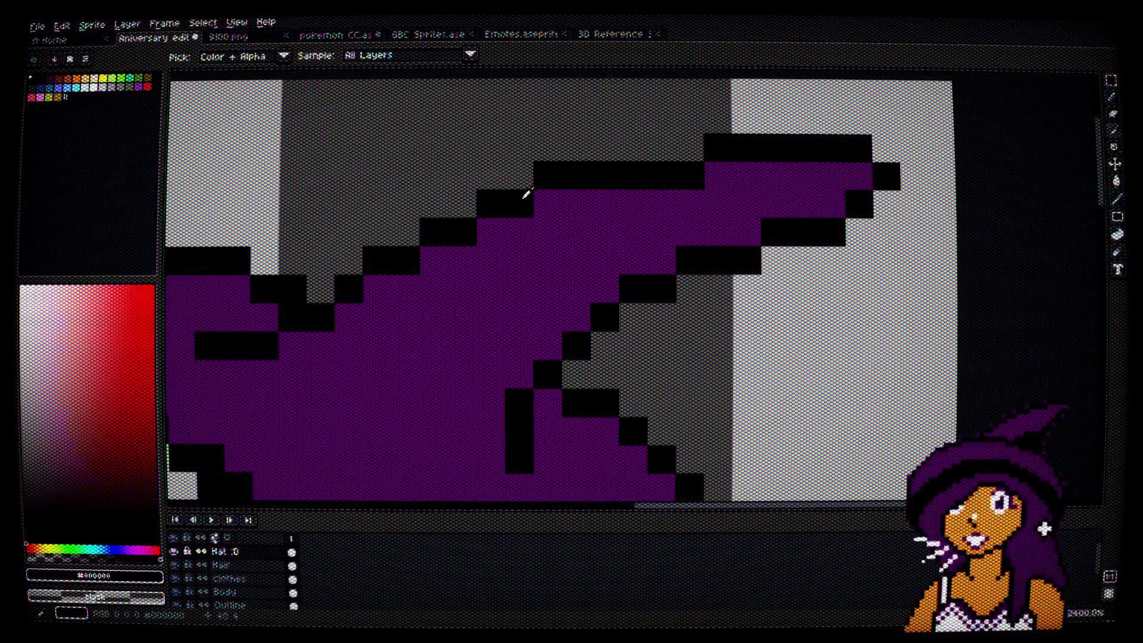
scroll(700, 265, "down", 6)
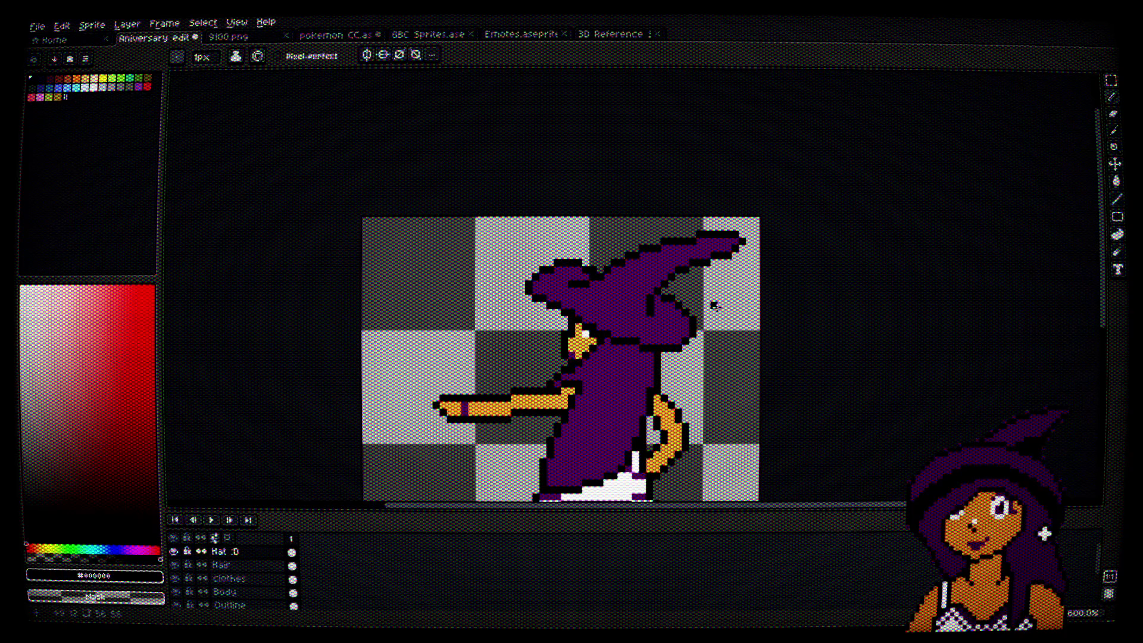
left_click_drag(714, 305, 748, 256)
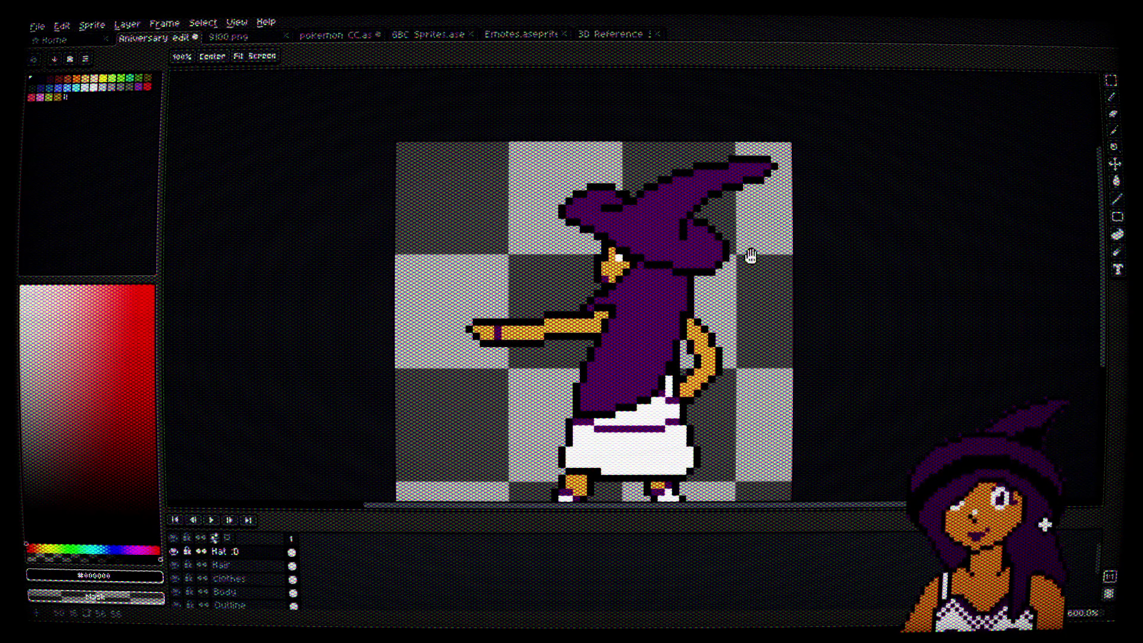
scroll(589, 196, "up", 6)
mouse_move(613, 185)
left_mouse_down()
mouse_move(549, 185)
mouse_move(520, 252)
mouse_move(558, 271)
left_mouse_up()
left_click(607, 262, "alt")
mouse_move(622, 215)
left_mouse_down()
mouse_move(586, 216)
mouse_move(562, 250)
left_mouse_up()
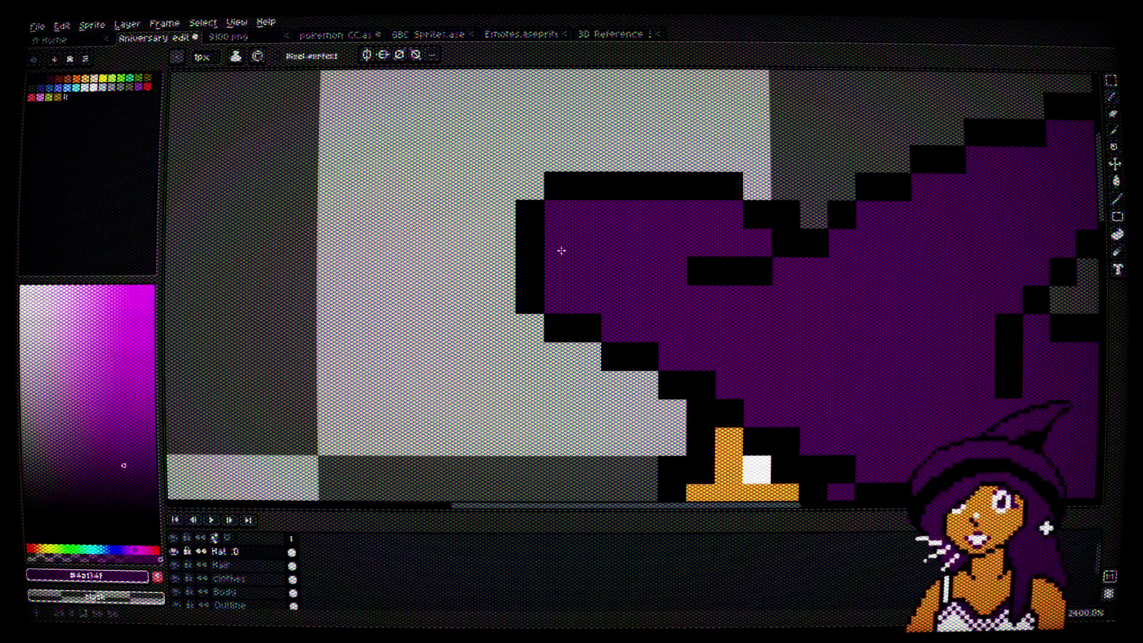
Step: Clear two stray outline cells at the hat's top-left corner
scroll(588, 259, "down", 3)
left_click_drag(730, 344, 682, 304)
scroll(842, 332, "up", 3)
scroll(836, 360, "down", 3)
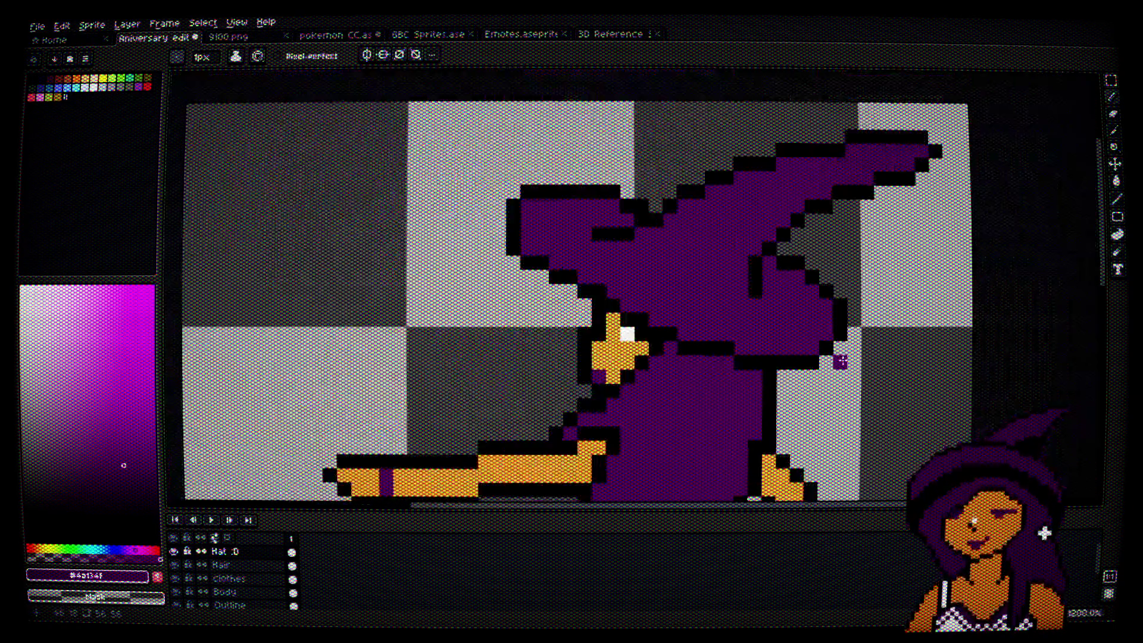
scroll(541, 203, "up", 4)
left_click(505, 201, "alt")
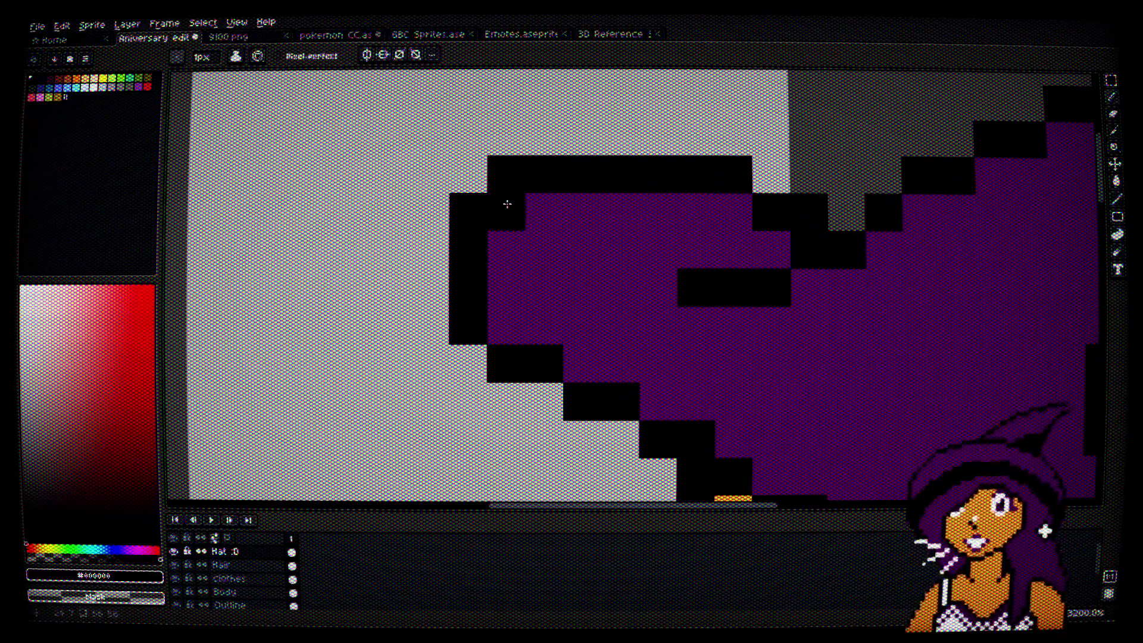
left_click(475, 204)
left_click(507, 179)
scroll(849, 345, "down", 4)
scroll(784, 306, "up", 2)
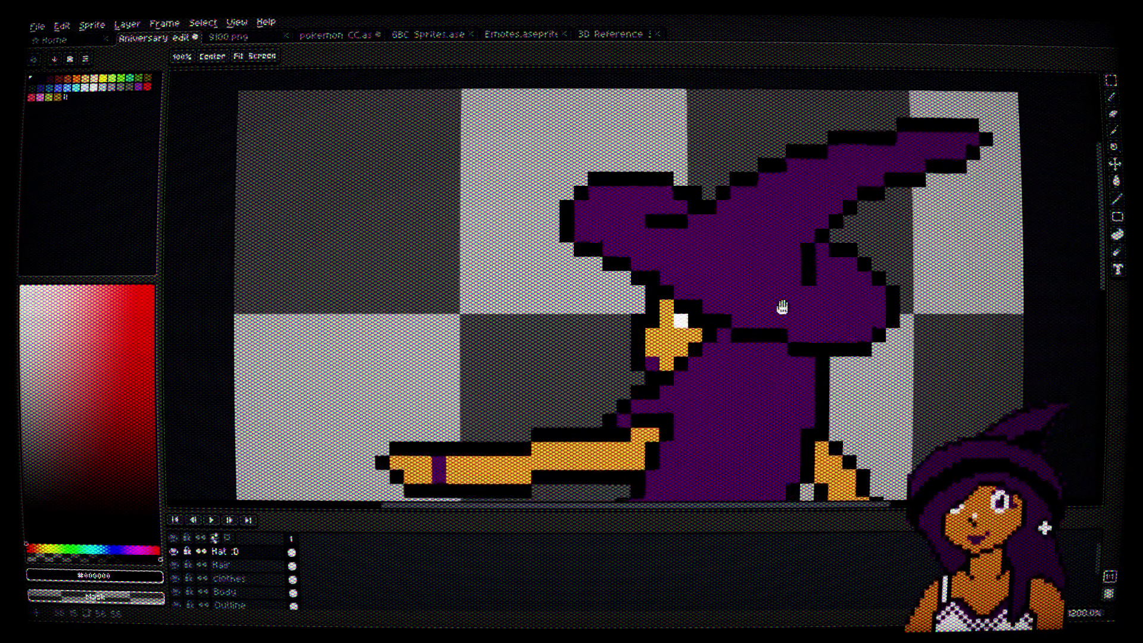
scroll(710, 318, "up", 1)
scroll(710, 318, "up", 2)
key("alt")
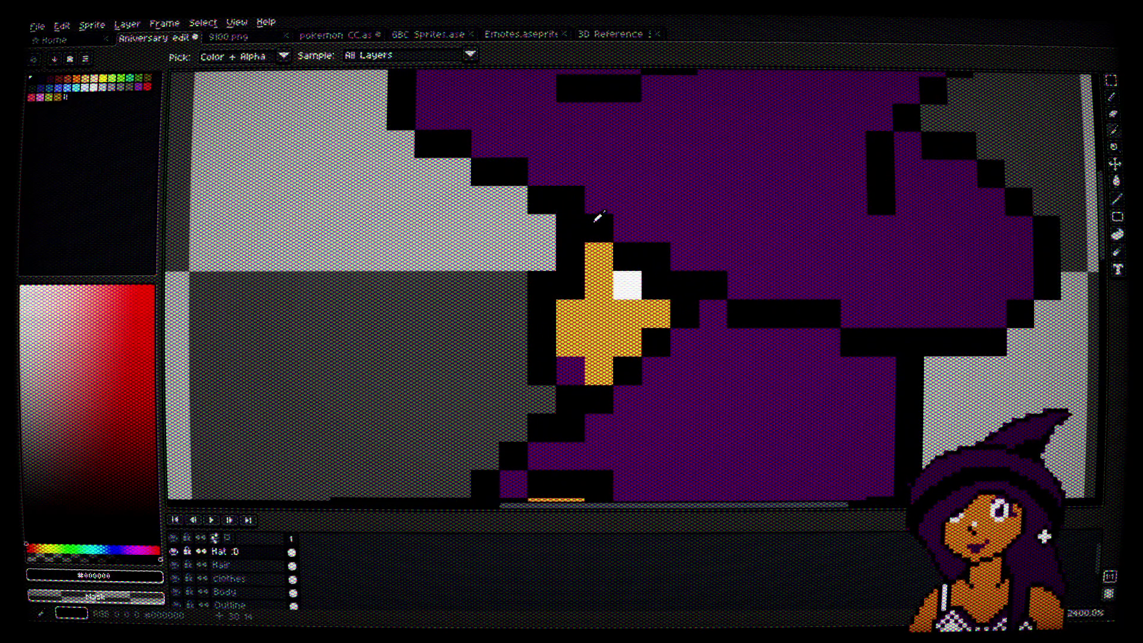
Step: Widen the eye's white by a pixel and extend the black brim outline above the eye
right_click(637, 255)
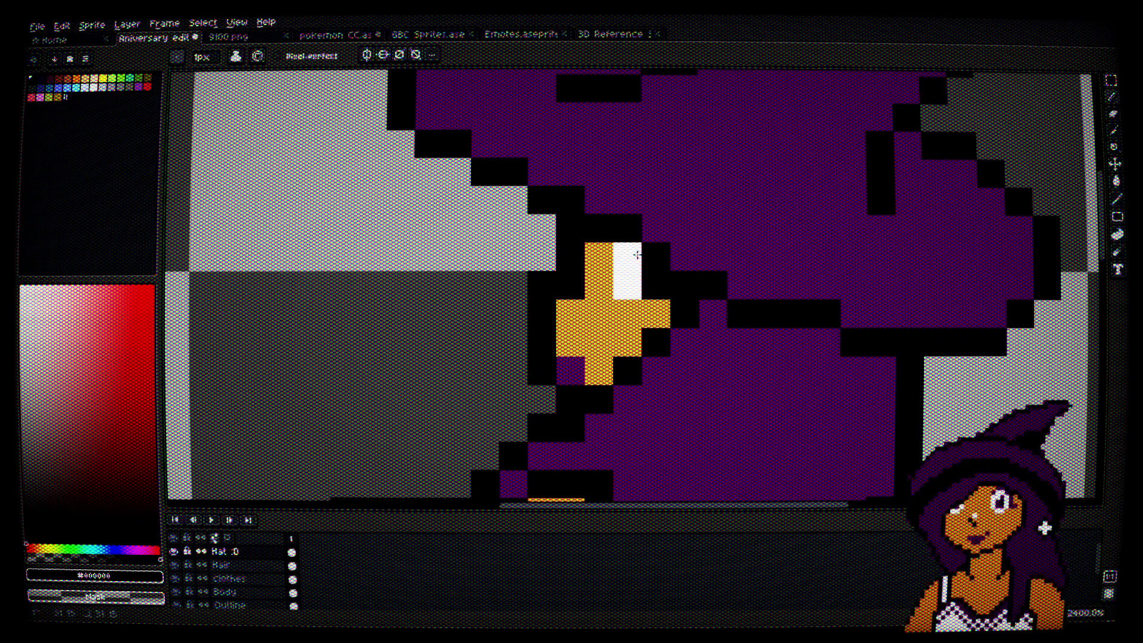
right_click(685, 286)
left_click(655, 226)
left_click(683, 257)
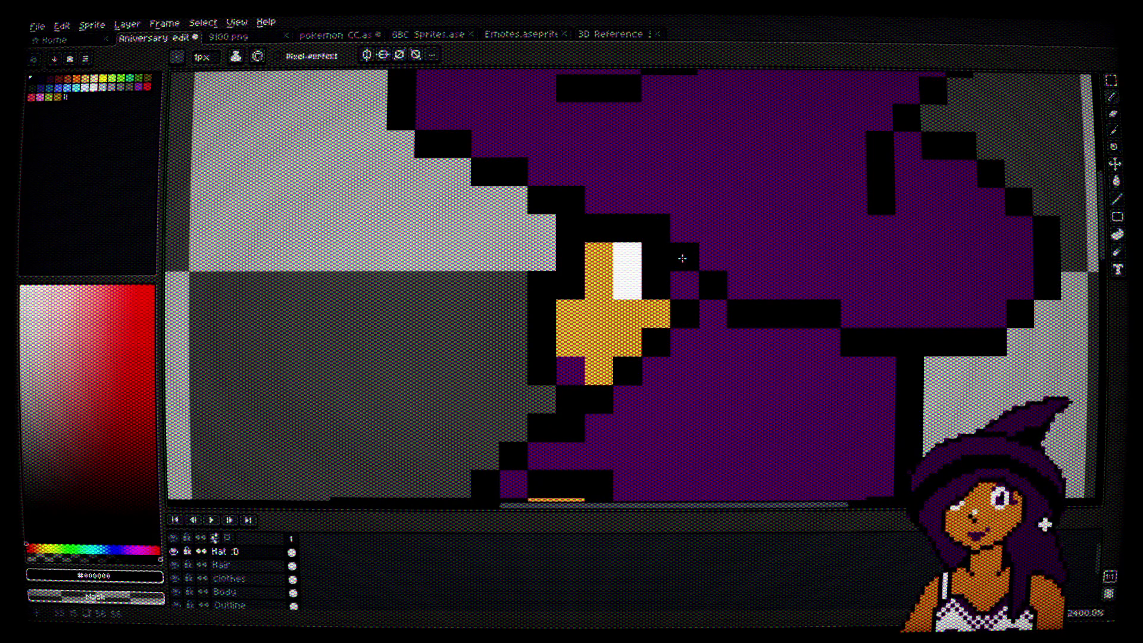
left_click(588, 202)
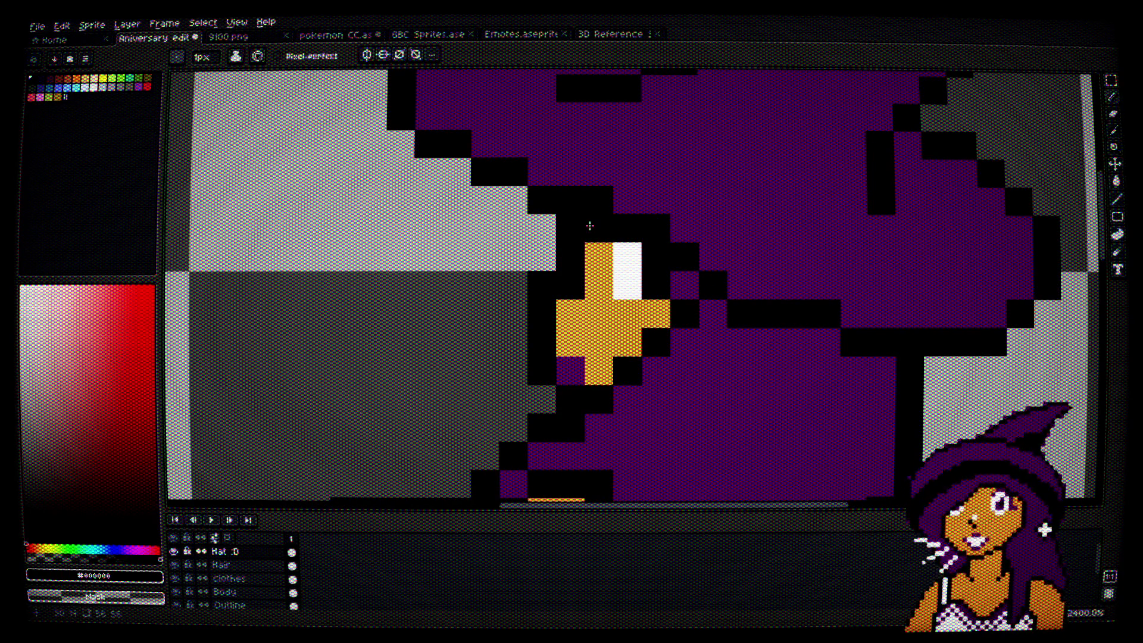
Step: Outline the brim's lower edge in black
scroll(701, 326, "down", 5)
mouse_move(749, 360)
left_mouse_down()
mouse_move(684, 255)
mouse_move(697, 345)
left_mouse_up()
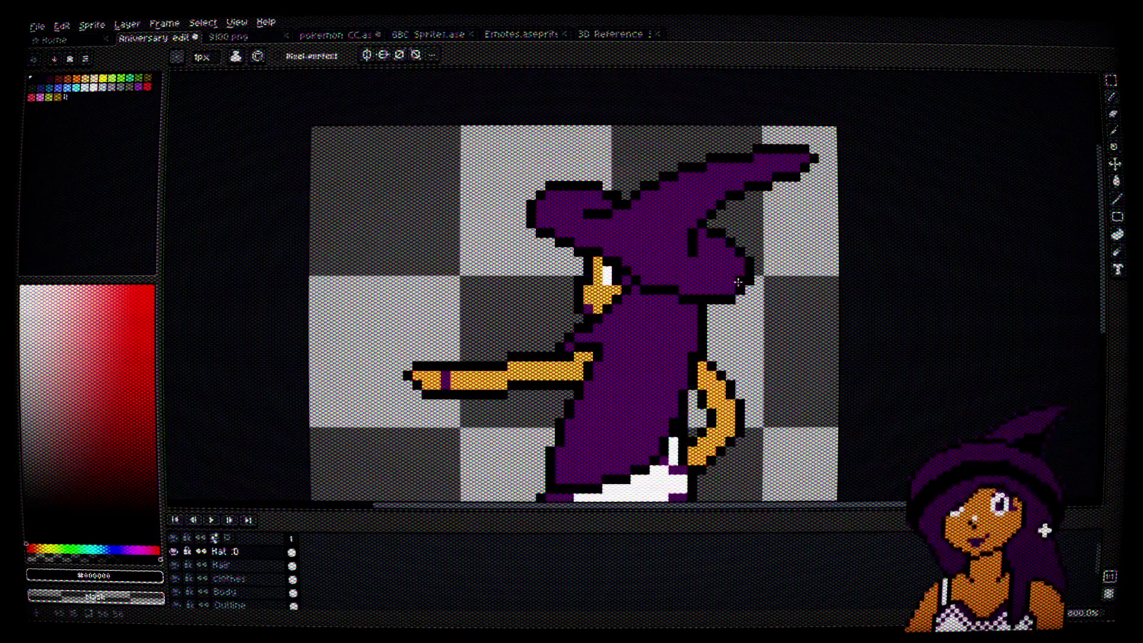
left_click_drag(731, 272, 706, 230)
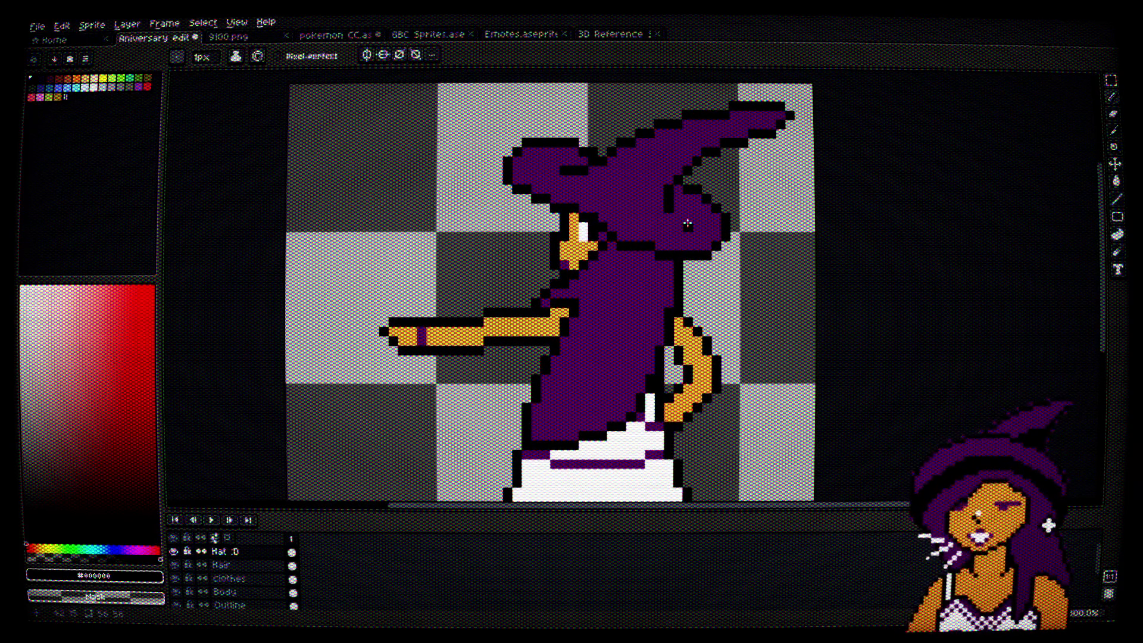
scroll(722, 206, "up", 3)
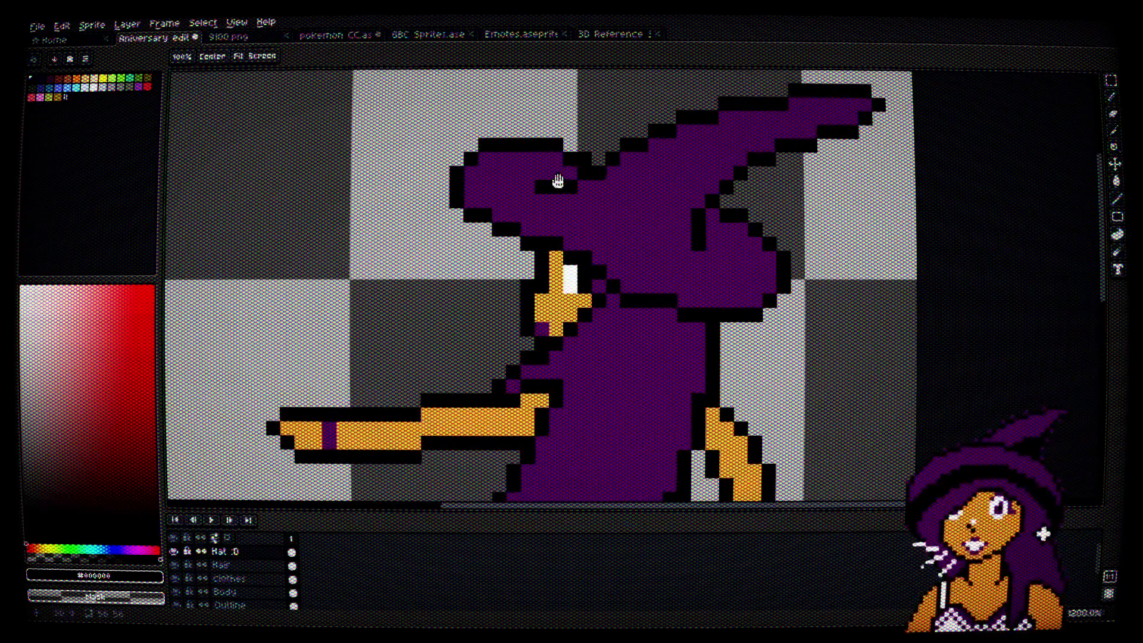
mouse_move(678, 345)
left_mouse_down()
mouse_move(727, 345)
mouse_move(812, 319)
mouse_move(813, 247)
mouse_move(792, 254)
mouse_move(792, 307)
mouse_move(773, 310)
left_mouse_up()
Step: Close the brim's right end with two black outline pixels and one purple fill pixel
left_click(750, 245, "alt")
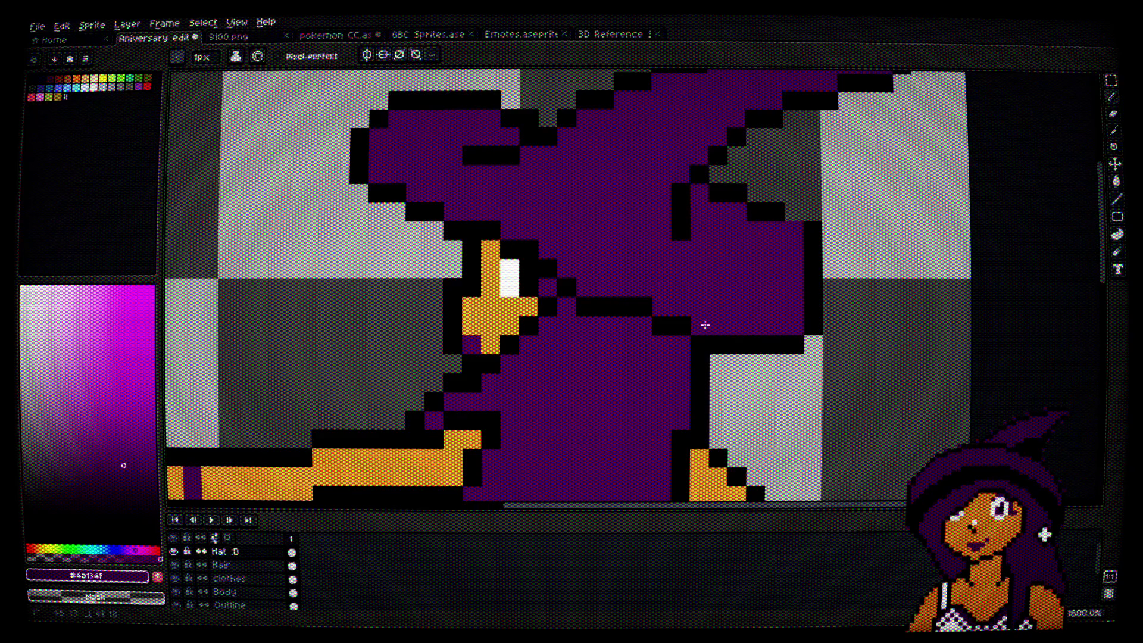
left_click(768, 213, "alt")
left_click(795, 230)
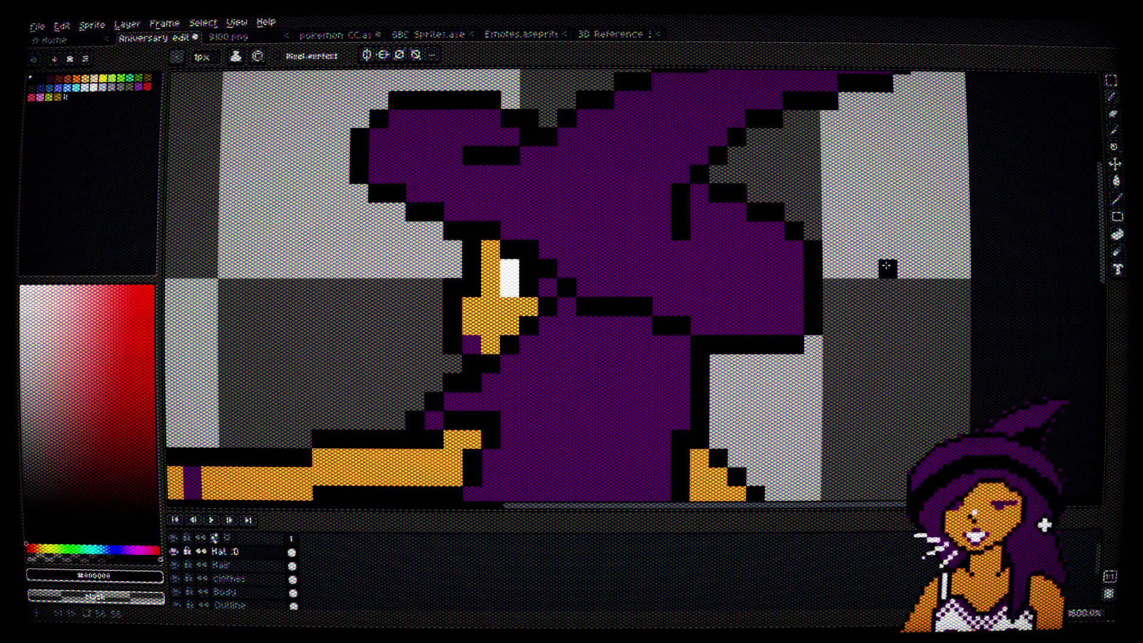
scroll(886, 266, "down", 3)
scroll(878, 301, "up", 3)
left_click(811, 266)
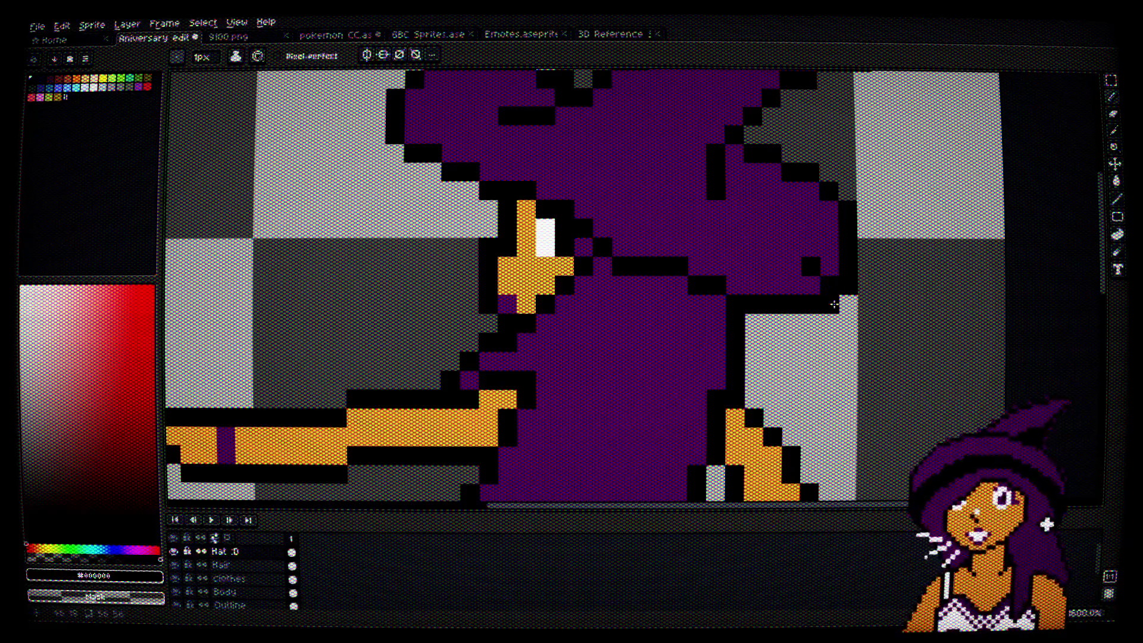
left_click(806, 230, "alt")
left_click(827, 298)
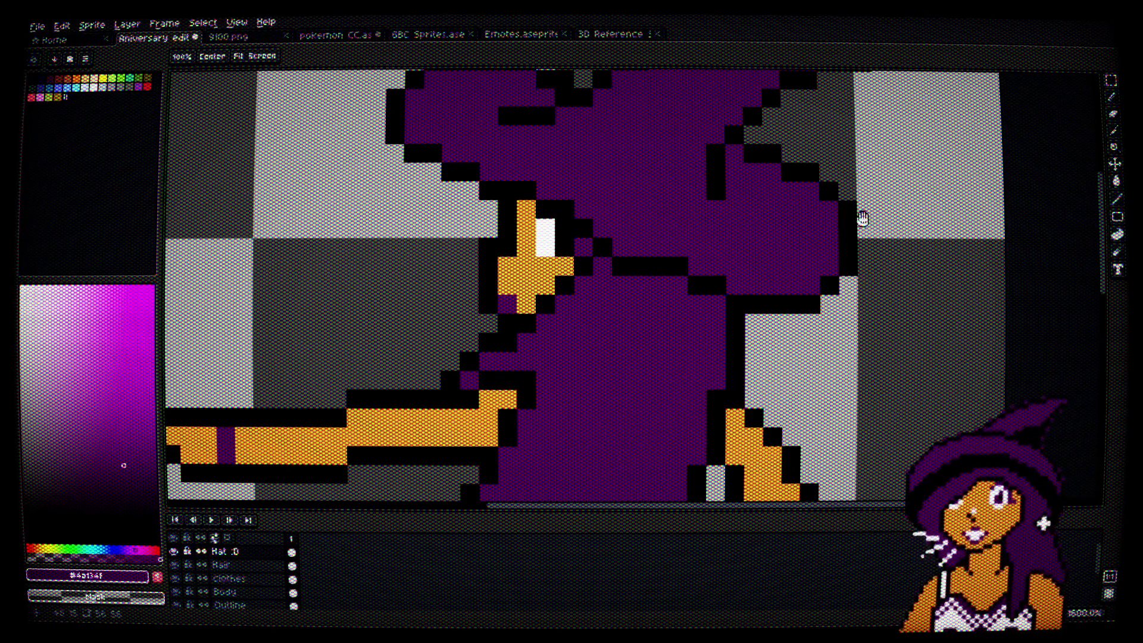
left_click_drag(639, 124, 666, 215)
left_click(416, 199, "alt")
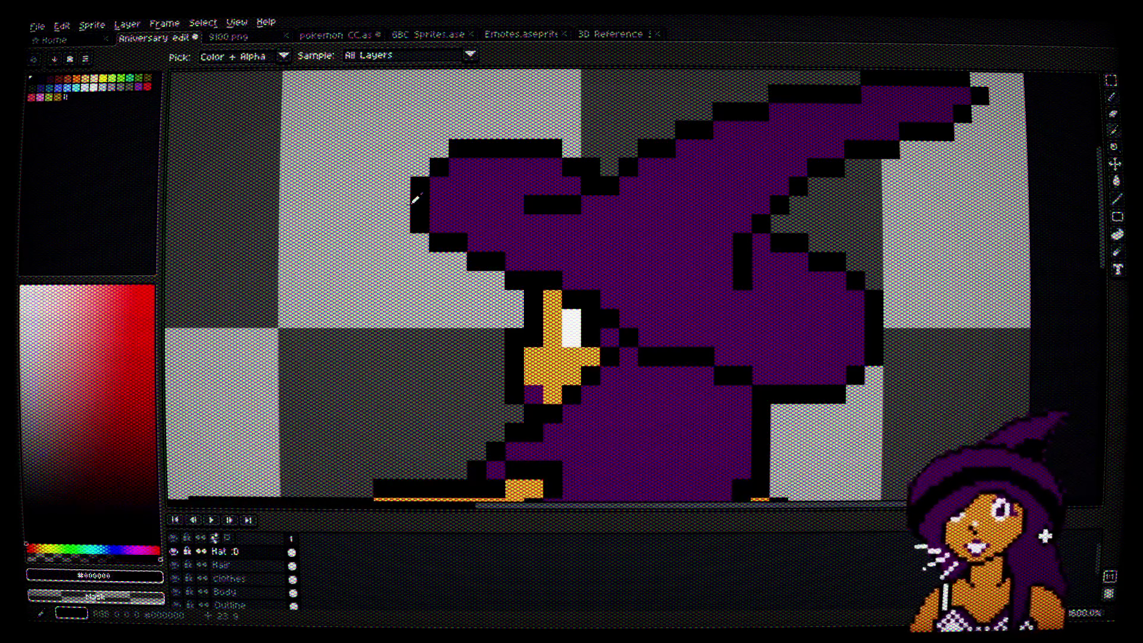
Step: Fill gaps in the hat's left and top outline with black pixels
left_click(401, 221)
left_click(439, 148)
left_click(400, 205)
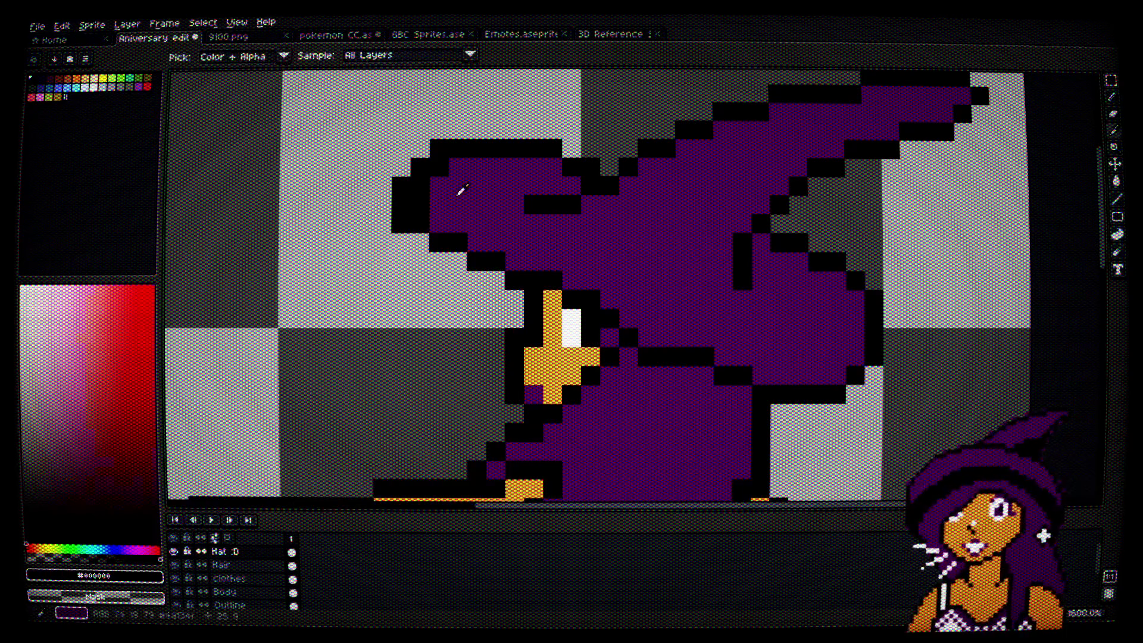
left_click(449, 167, "alt")
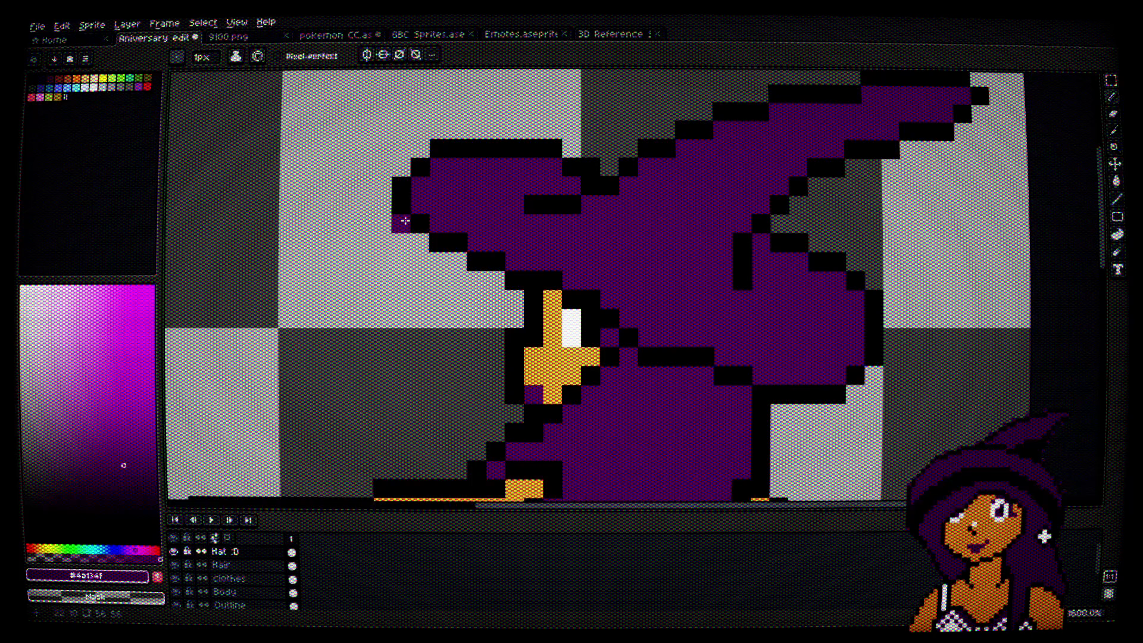
scroll(536, 219, "down", 3)
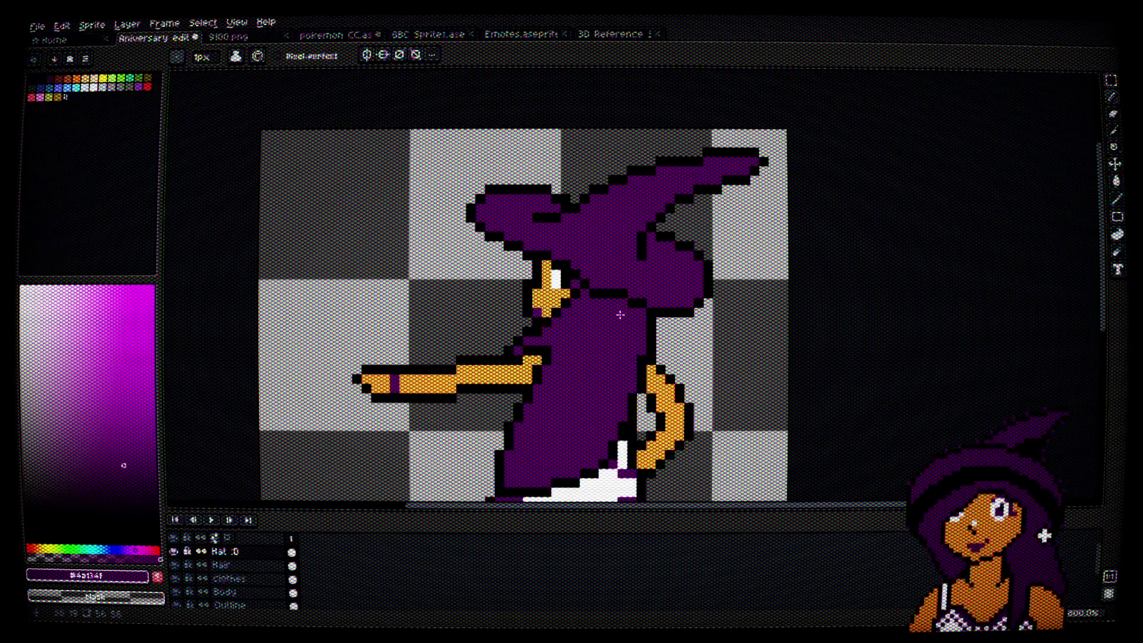
scroll(620, 315, "up", 3)
Step: Draw a black row above the hat's top outline, paint the row beneath it purple, and check the result at different zooms
left_click(569, 256, "alt")
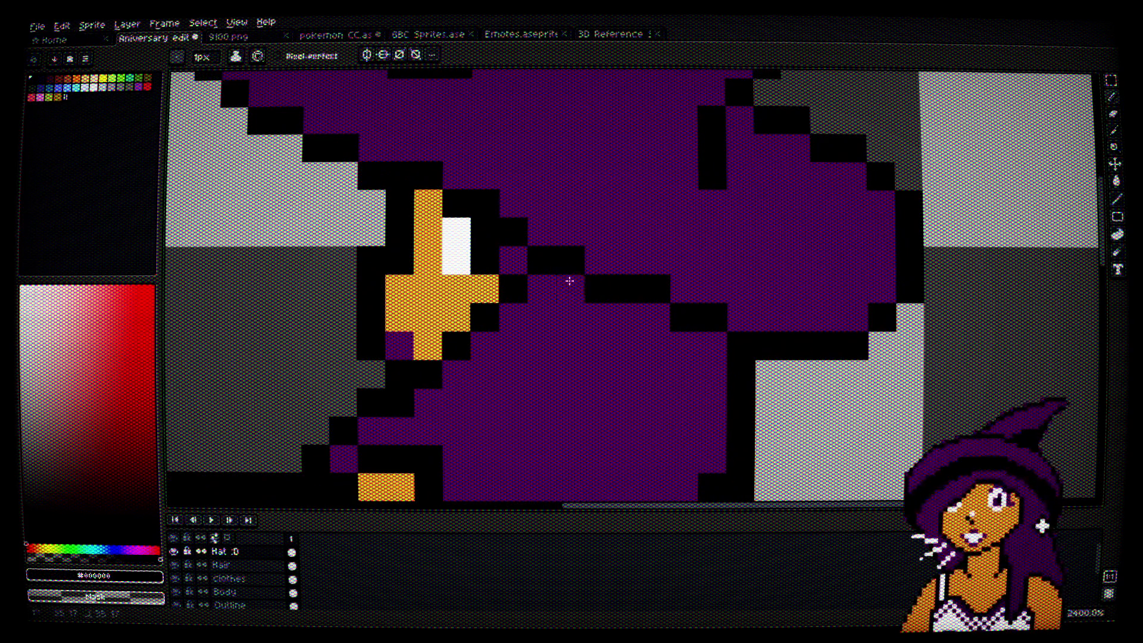
scroll(661, 354, "down", 6)
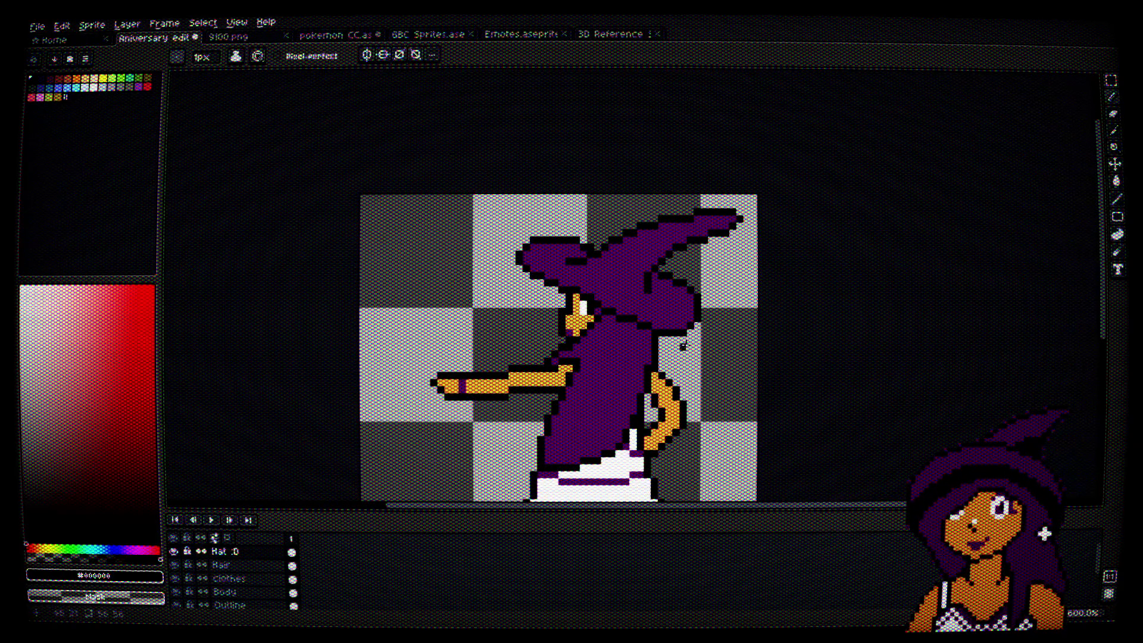
scroll(597, 247, "up", 4)
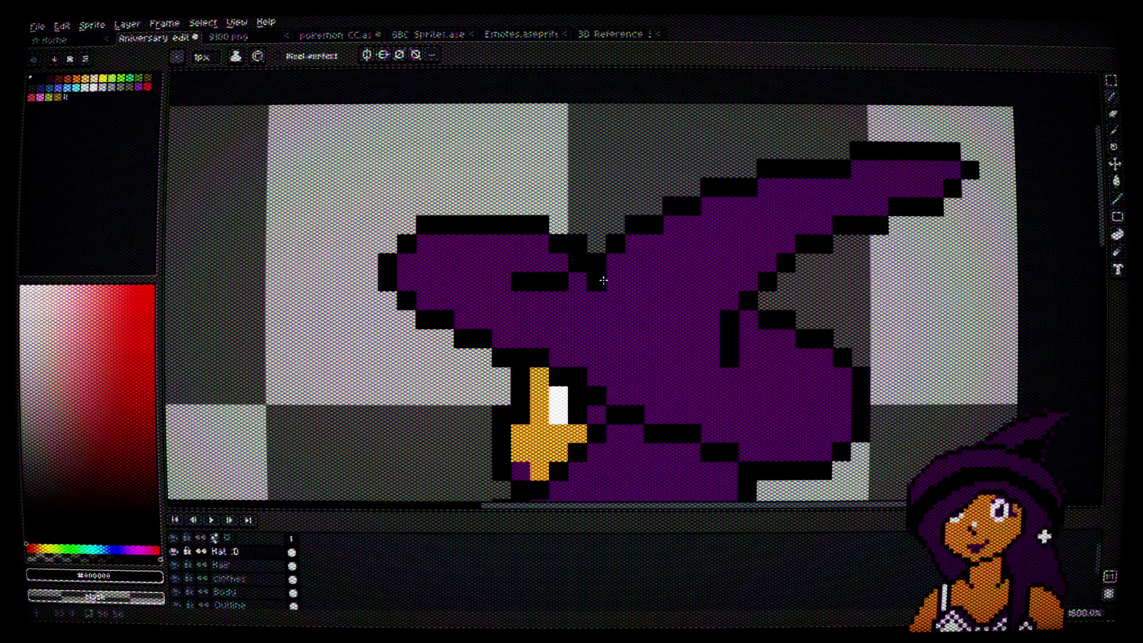
scroll(524, 211, "up", 3)
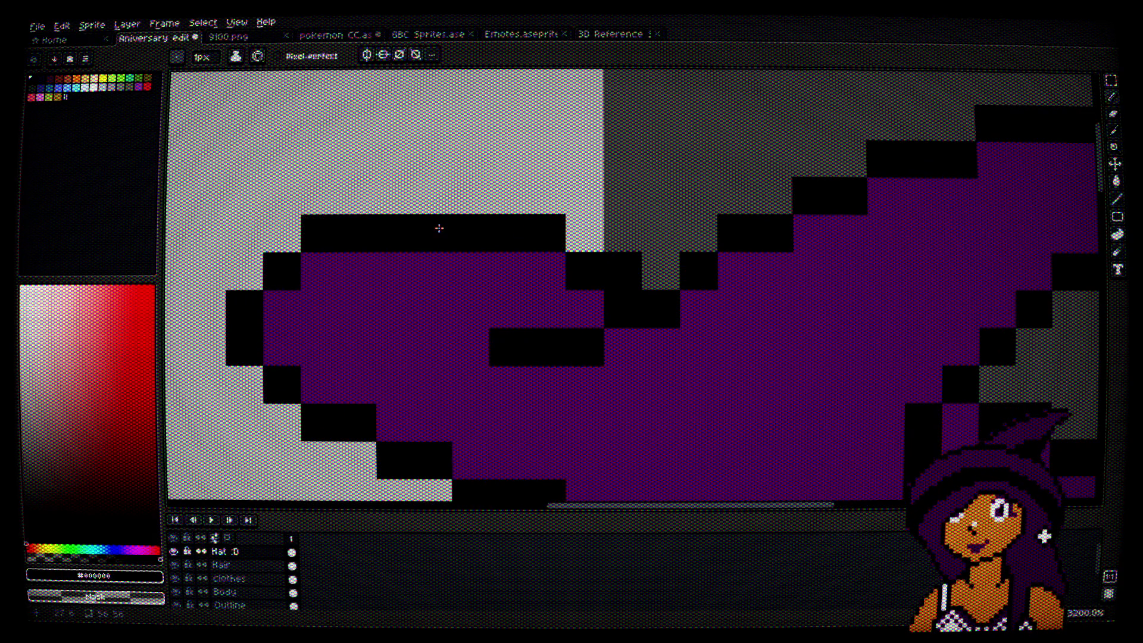
mouse_move(387, 197)
left_mouse_down()
mouse_move(477, 201)
mouse_move(396, 232)
left_mouse_up()
left_click(467, 271, "alt")
scroll(436, 270, "down", 1)
scroll(544, 317, "down", 3)
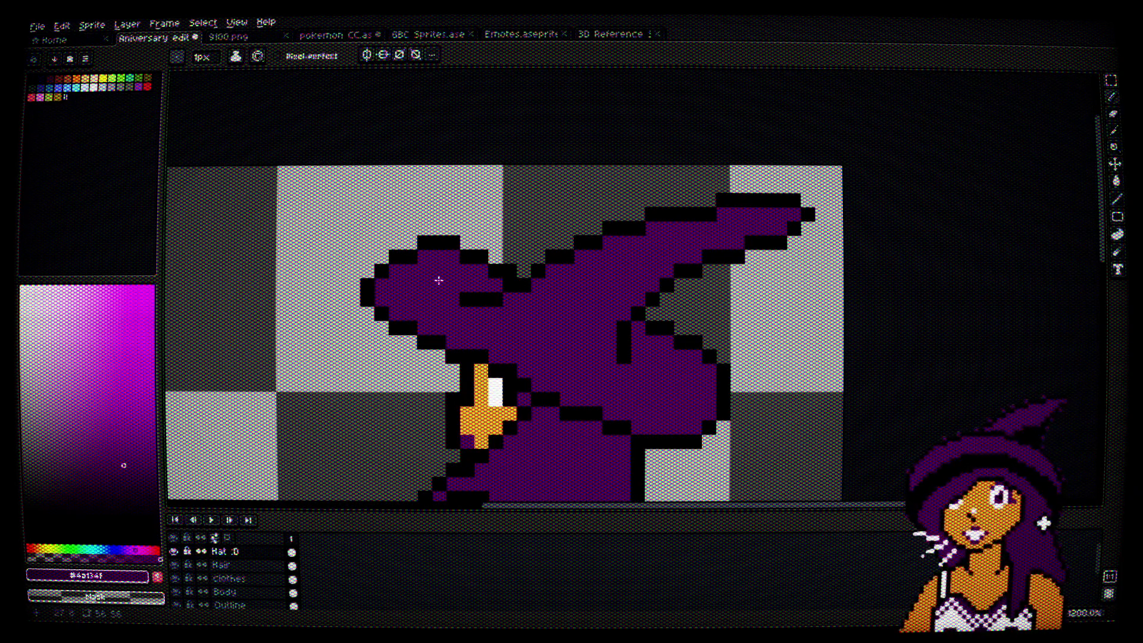
scroll(438, 280, "up", 3)
scroll(439, 279, "down", 3)
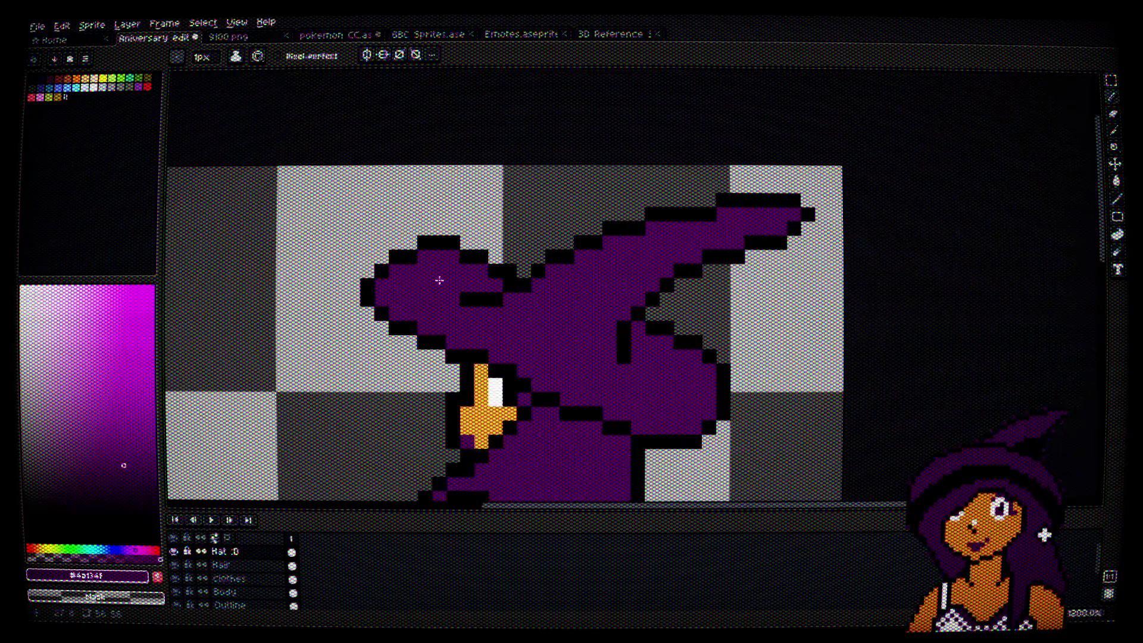
scroll(433, 241, "up", 3)
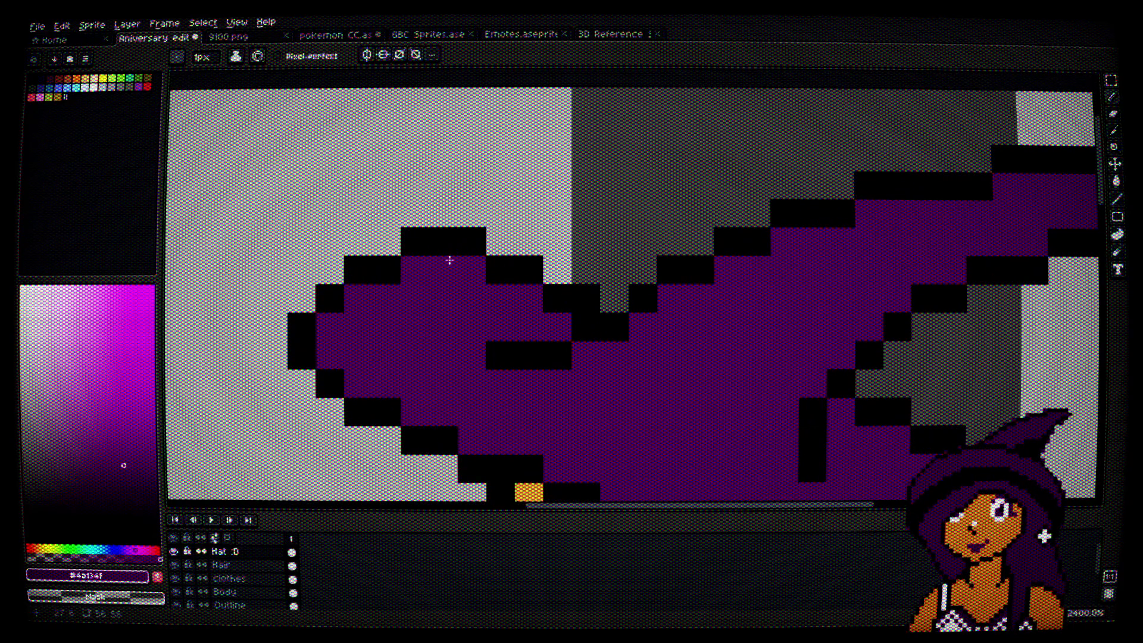
Step: Turn one lobe outline pixel purple, add black pixels at the lobe's top, and purple a stray black pixel
left_click(493, 258, "alt")
left_click(469, 264, "alt")
left_click(487, 268)
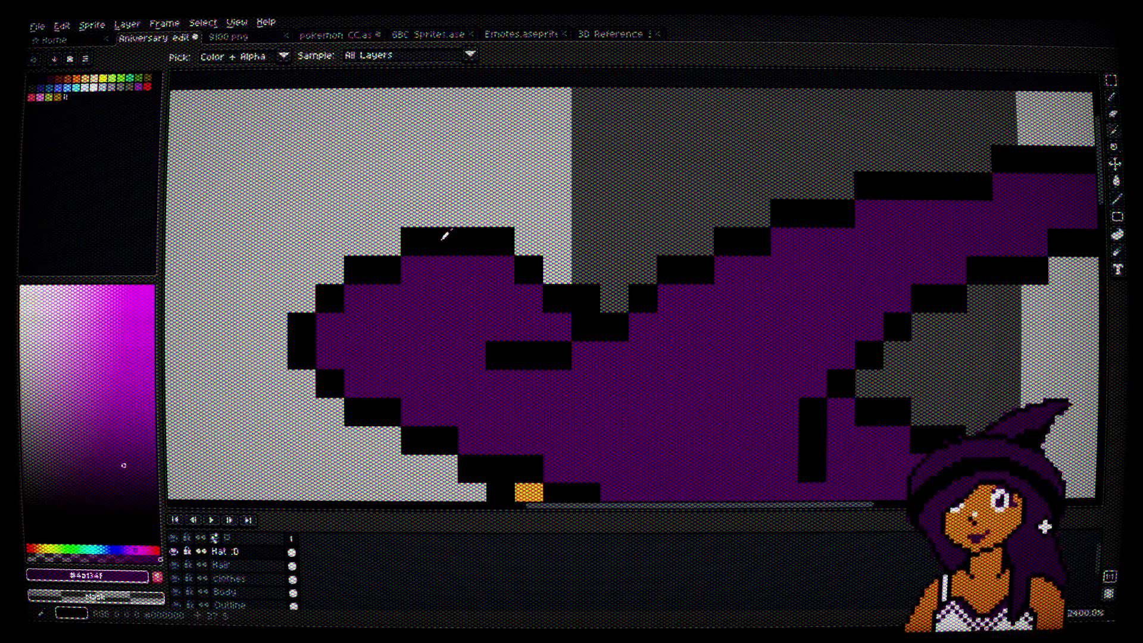
left_click(446, 235, "alt")
left_click(297, 301)
left_click(330, 269)
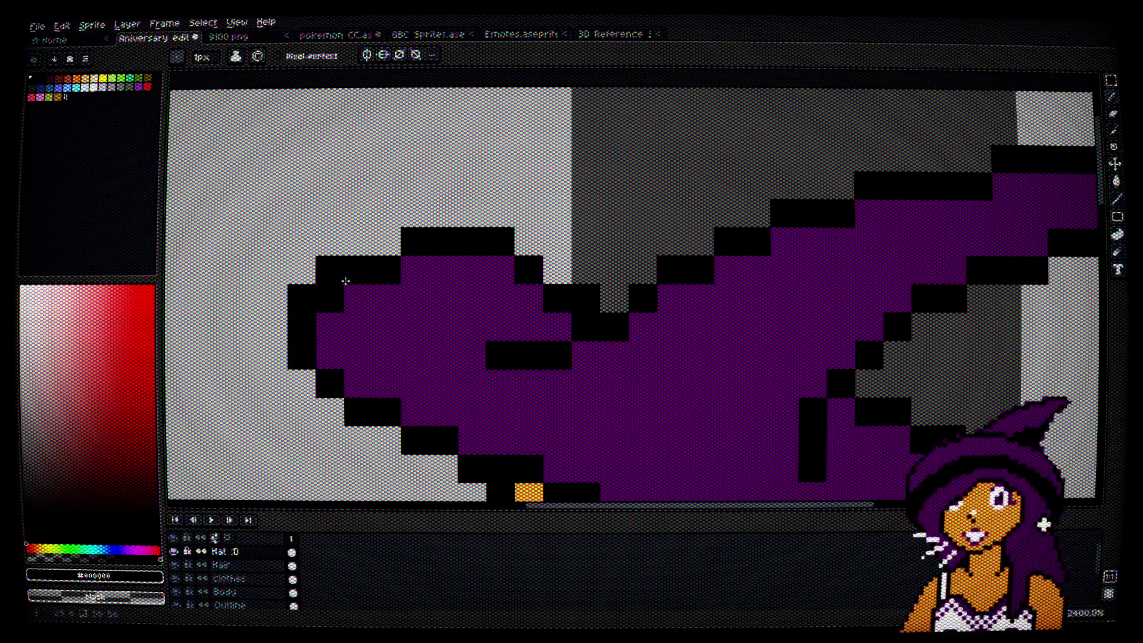
left_click(357, 297, "alt")
left_click(338, 303)
Step: Recentre on the hat and turn two more lobe outline pixels purple
scroll(415, 288, "down", 2)
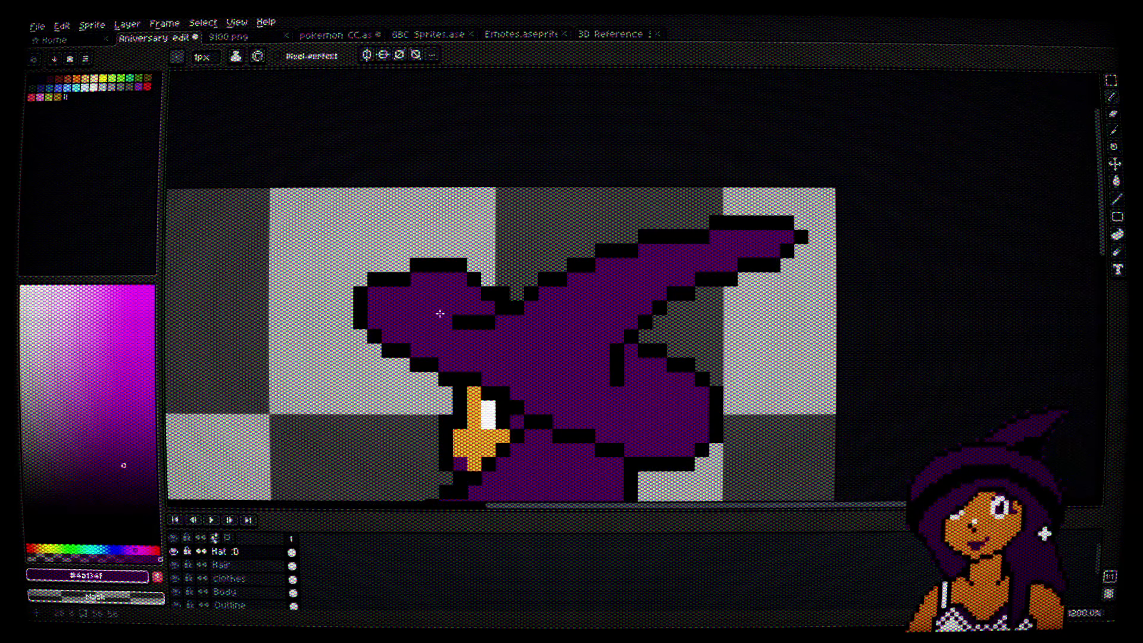
scroll(440, 313, "up", 1)
scroll(421, 283, "up", 1)
left_click(388, 247, "alt")
scroll(387, 247, "down", 3)
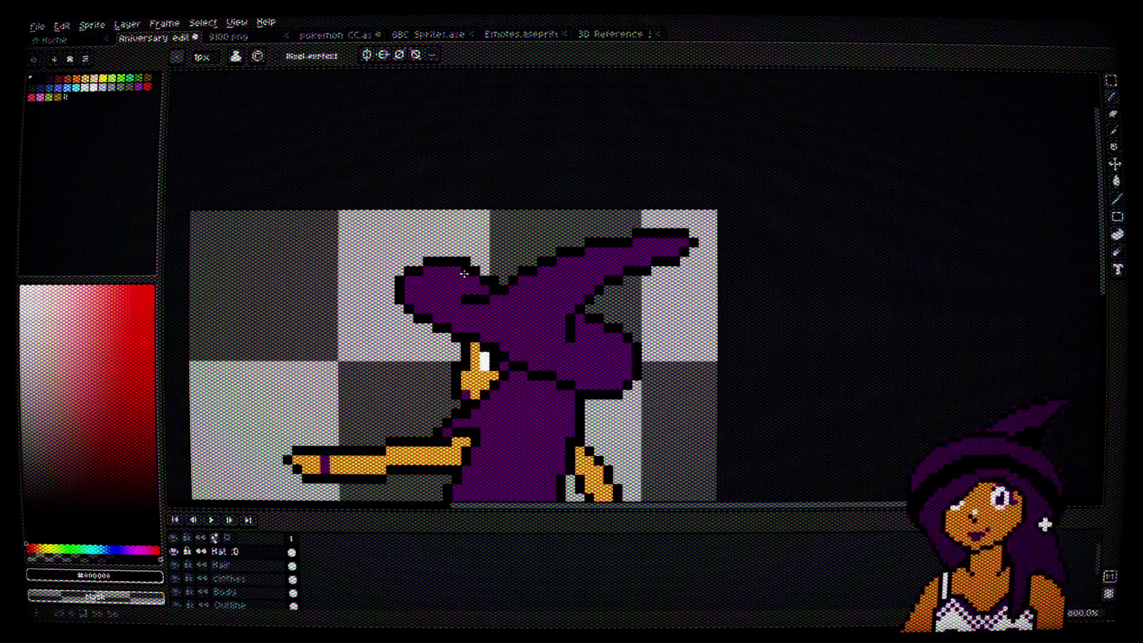
left_click_drag(464, 273, 468, 247)
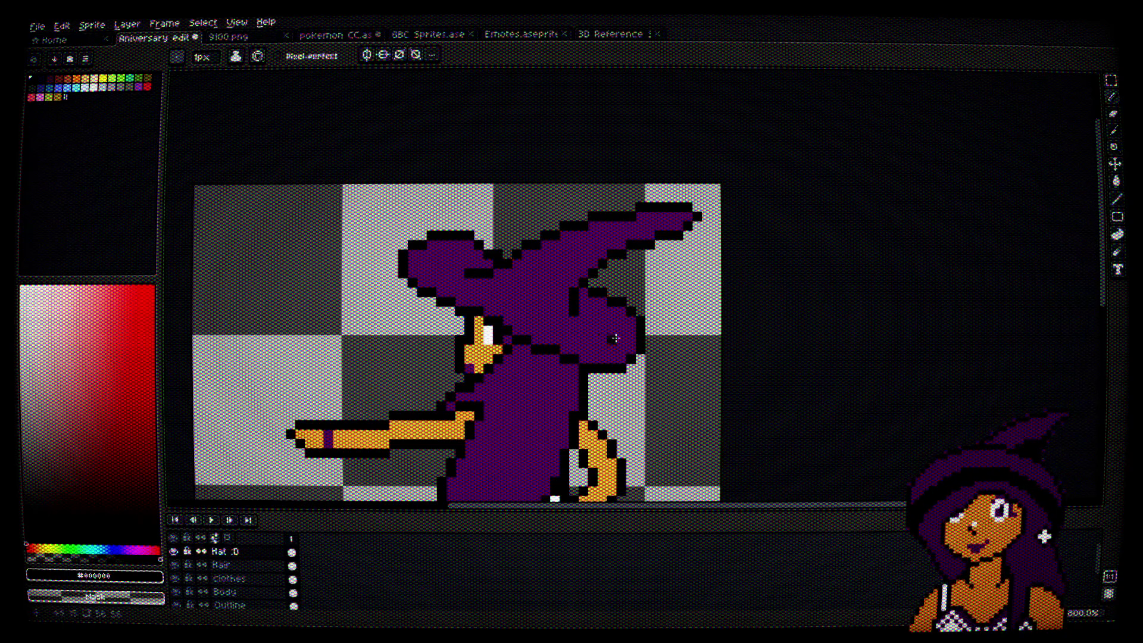
scroll(471, 231, "up", 3)
left_click(467, 276, "alt")
scroll(483, 238, "down", 1)
left_click(482, 238, "alt")
scroll(427, 220, "down", 2)
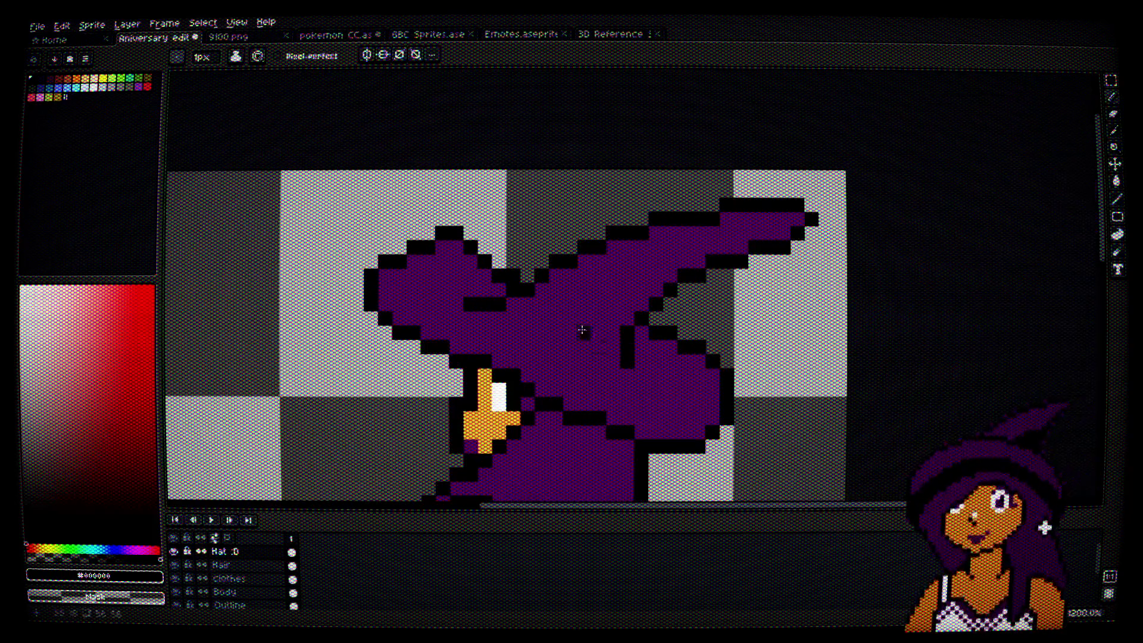
left_click_drag(582, 330, 585, 314)
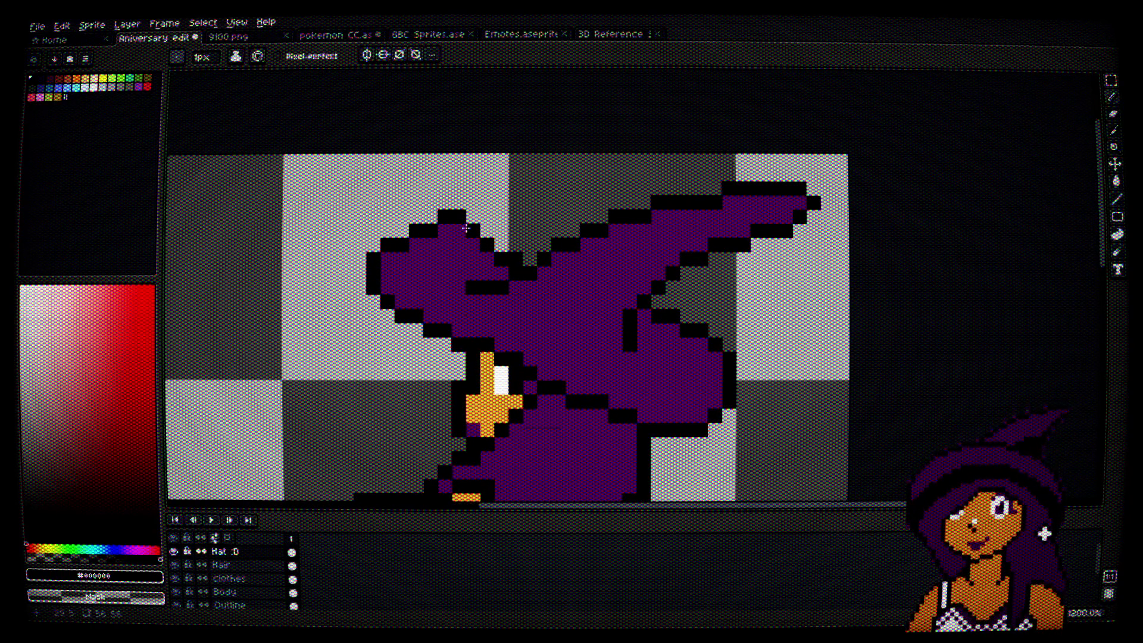
scroll(466, 228, "up", 2)
scroll(616, 286, "down", 3)
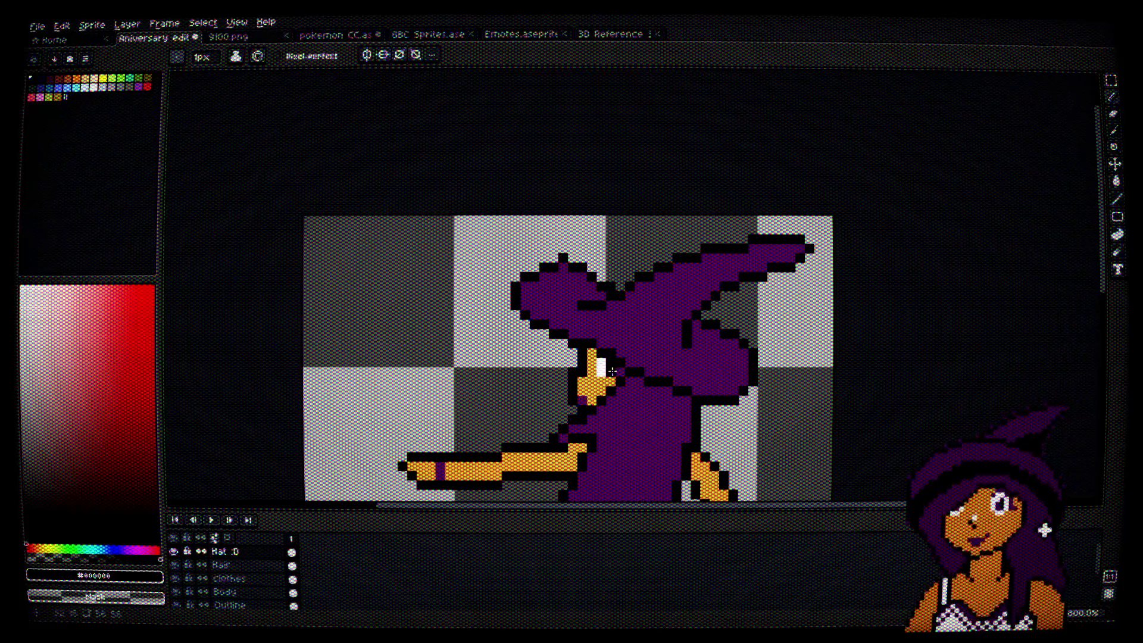
scroll(602, 286, "up", 4)
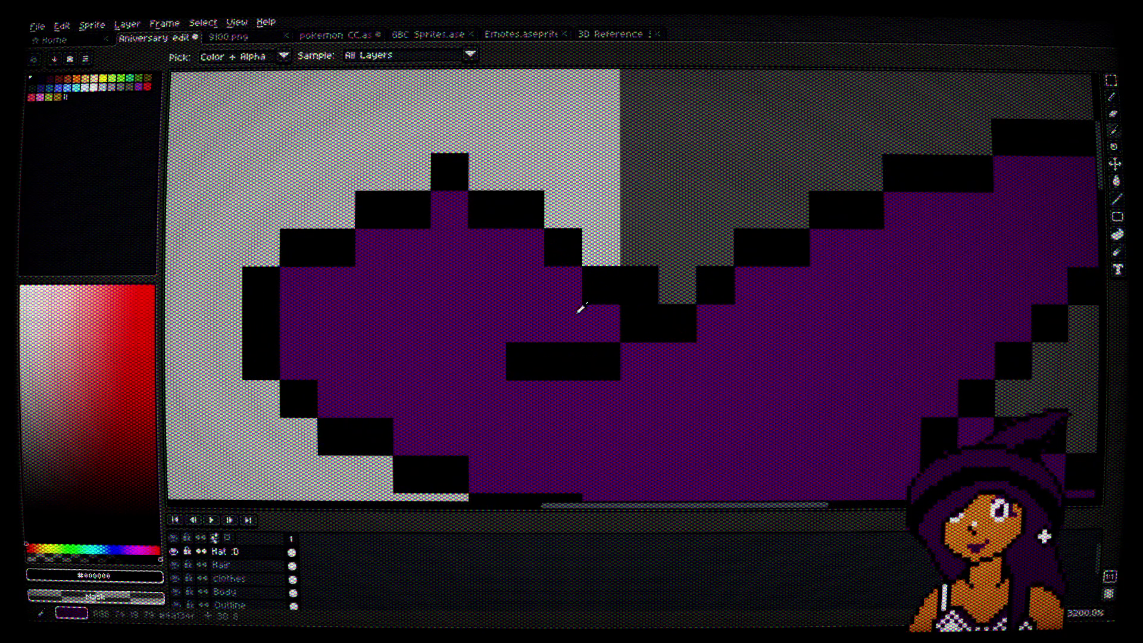
left_click(581, 308, "alt")
left_click(613, 294)
left_click(559, 253)
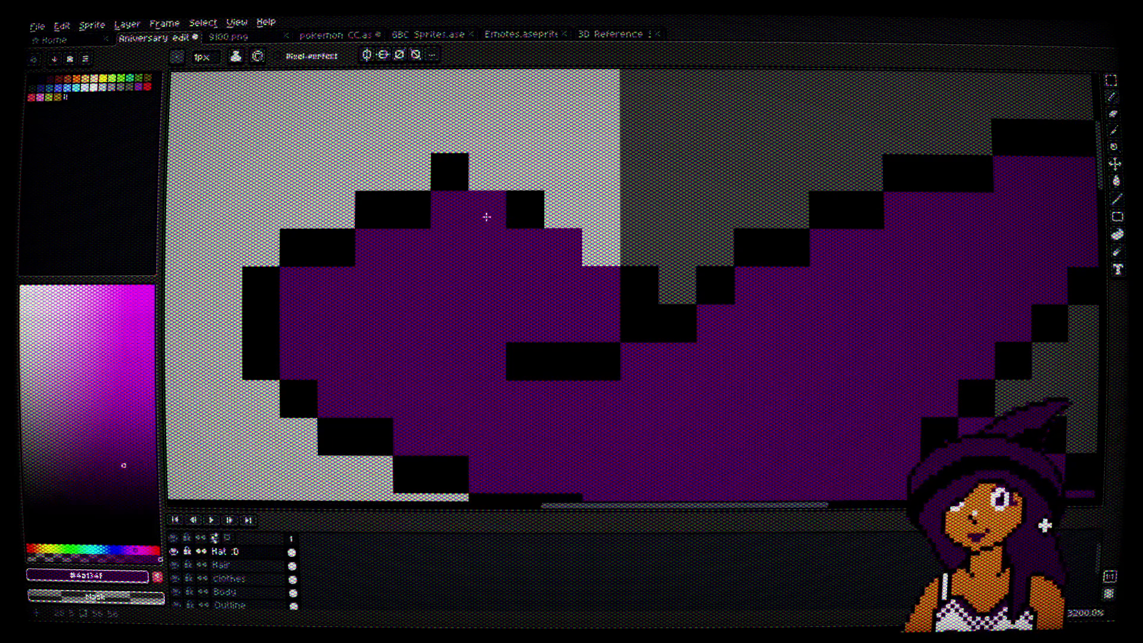
Step: Draw black outline along the lobe's top, fill the notch purple, and blacken adjacent grey pixels
left_click(528, 204, "alt")
mouse_move(487, 171)
left_mouse_down()
mouse_move(569, 238)
mouse_move(601, 249)
left_mouse_up()
left_click(611, 288, "alt")
left_click(645, 294)
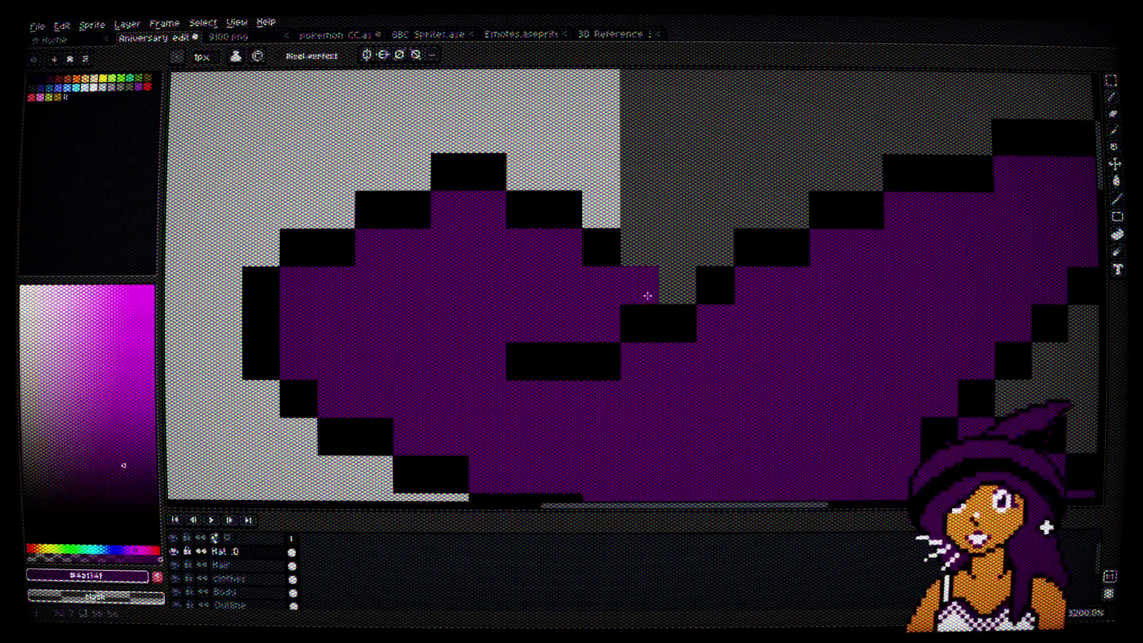
left_click(643, 316, "alt")
left_click(668, 276)
left_click_drag(667, 276, 643, 280)
scroll(643, 280, "down", 4)
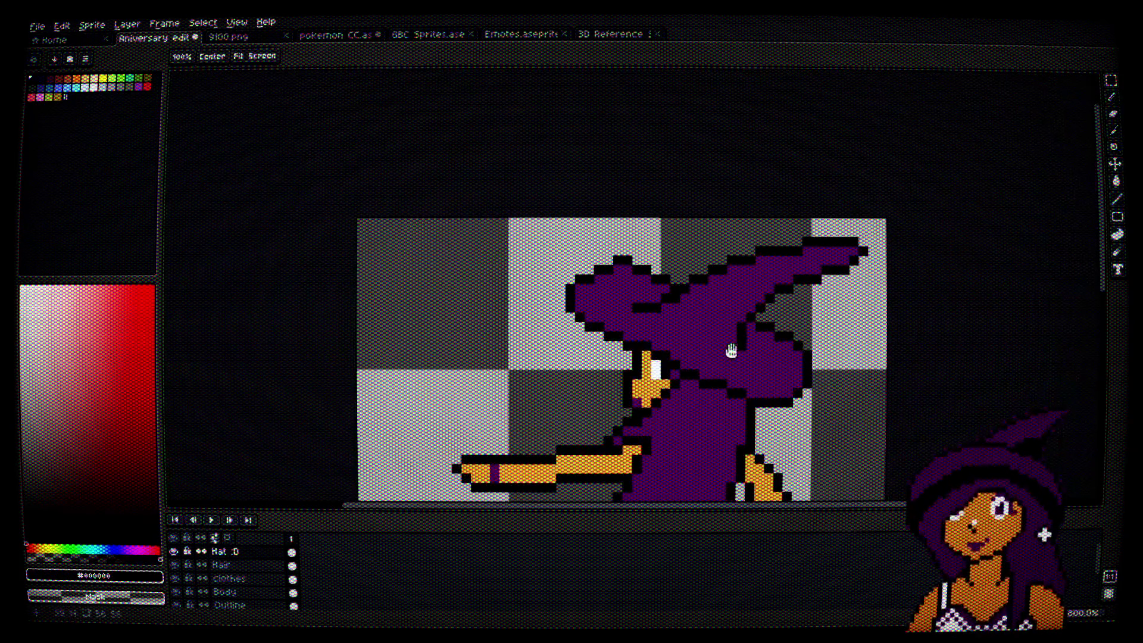
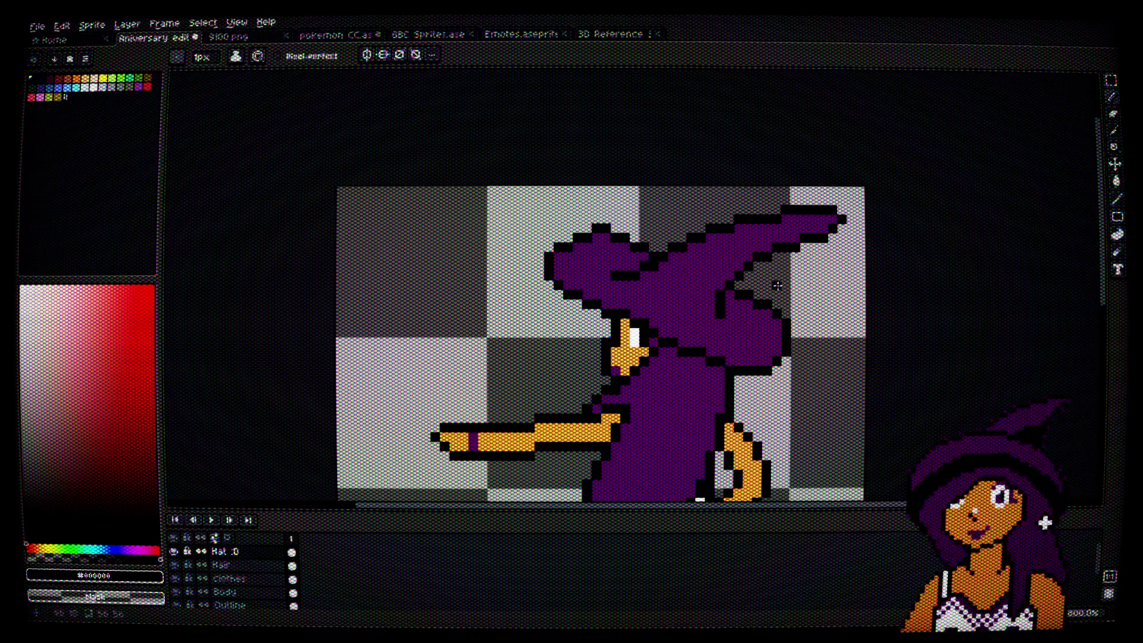
Step: Extend the hat's upper-left black outline and fill the old outline cells with hat purple
scroll(777, 286, "up", 4)
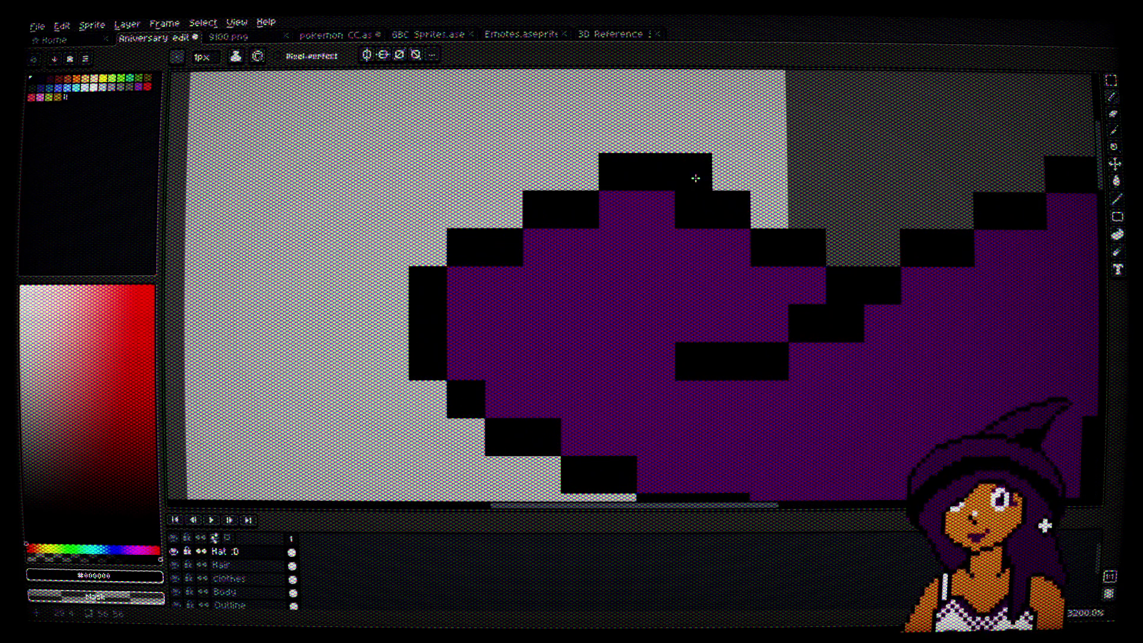
left_click(583, 170)
left_click(506, 210)
left_click(420, 248)
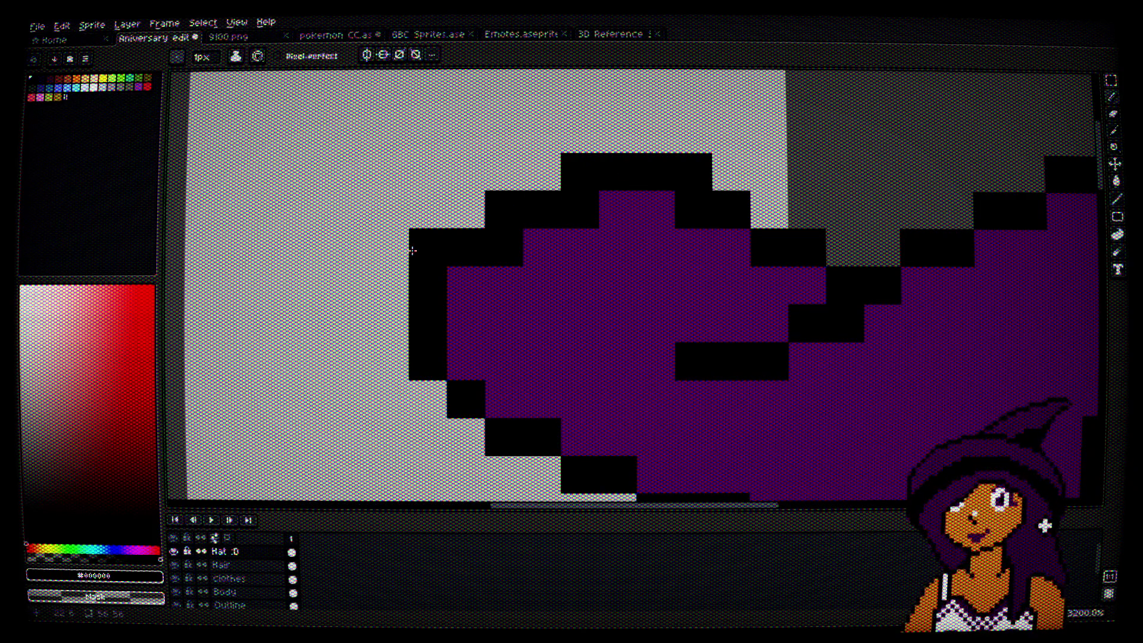
left_click(543, 304, "alt")
left_click(498, 249)
left_click(583, 214)
left_click(681, 220)
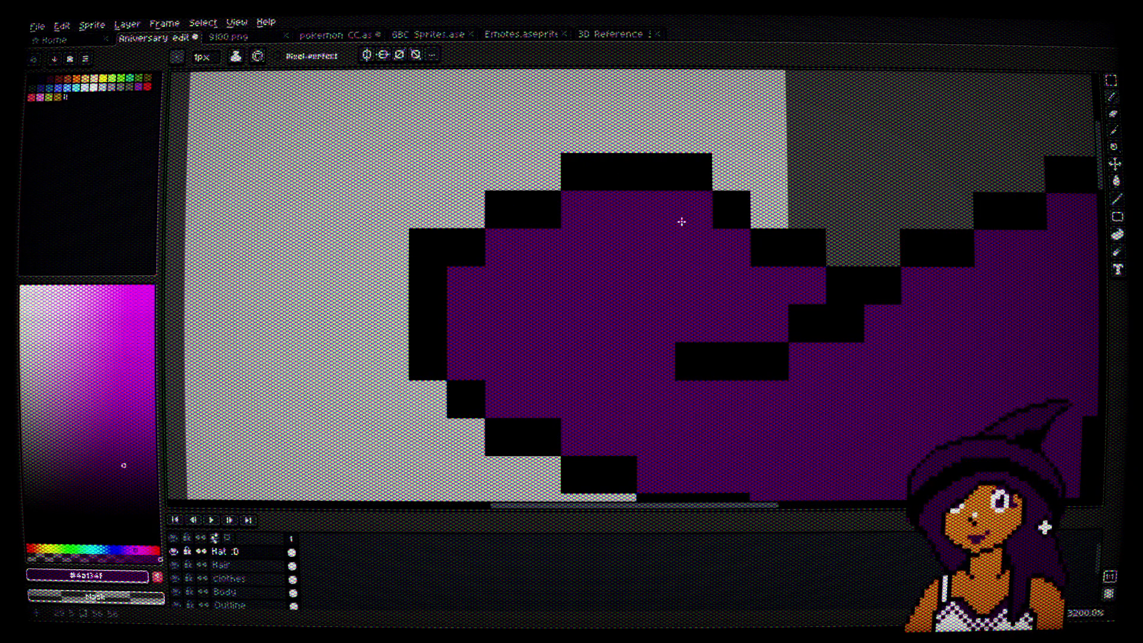
Step: Add black pixels at the outline's left edge and smooth the hat's upper-left outline
left_click(443, 277, "alt")
left_click(398, 289)
left_click(389, 324)
left_click(466, 323)
left_click(511, 306, "alt")
left_click(429, 286)
left_click(428, 323)
Step: Blacken the grey pixels where the hat edge meets the face, then select the Hair layer
scroll(564, 314, "down", 4)
scroll(586, 319, "down", 3)
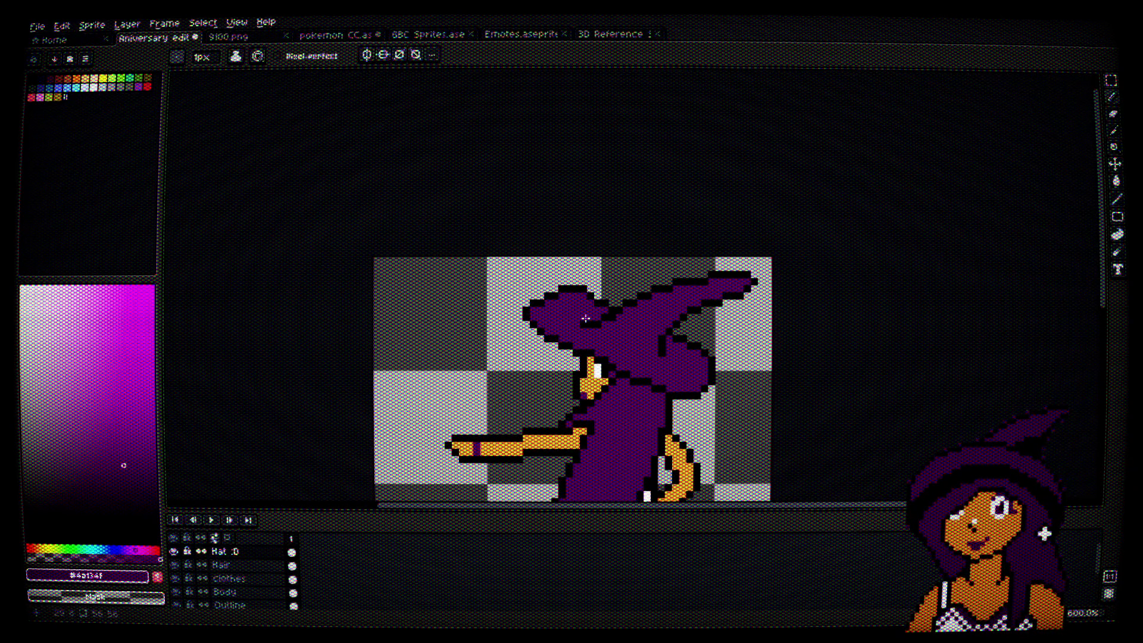
scroll(574, 373, "up", 4)
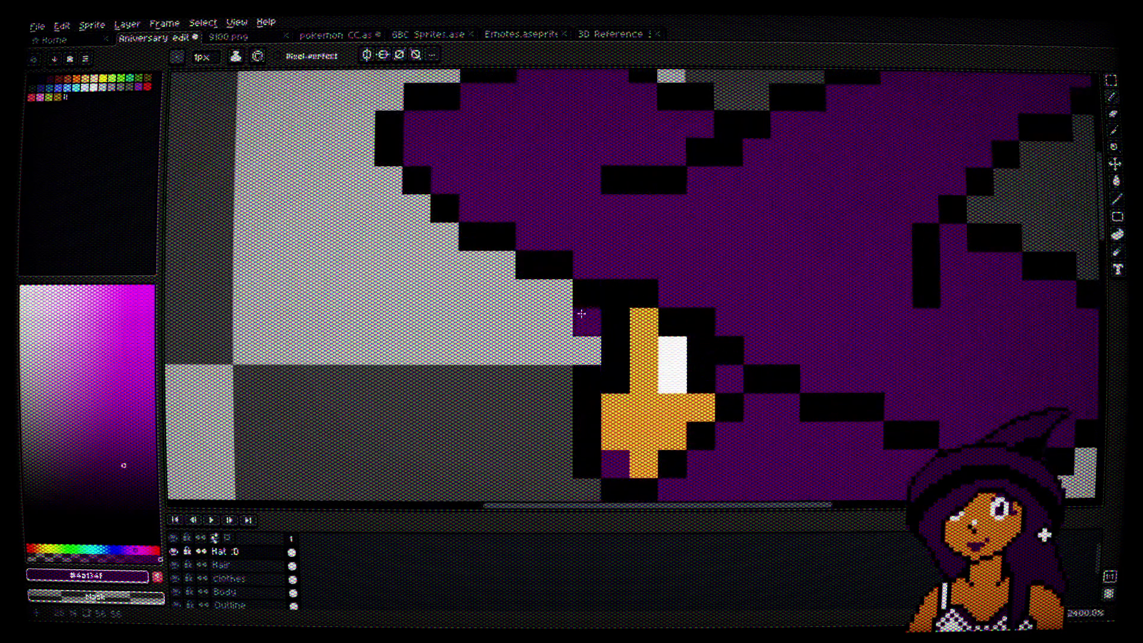
left_click(572, 255, "alt")
left_click(568, 292)
scroll(630, 377, "down", 4)
left_click(630, 377, "alt")
scroll(572, 372, "up", 4)
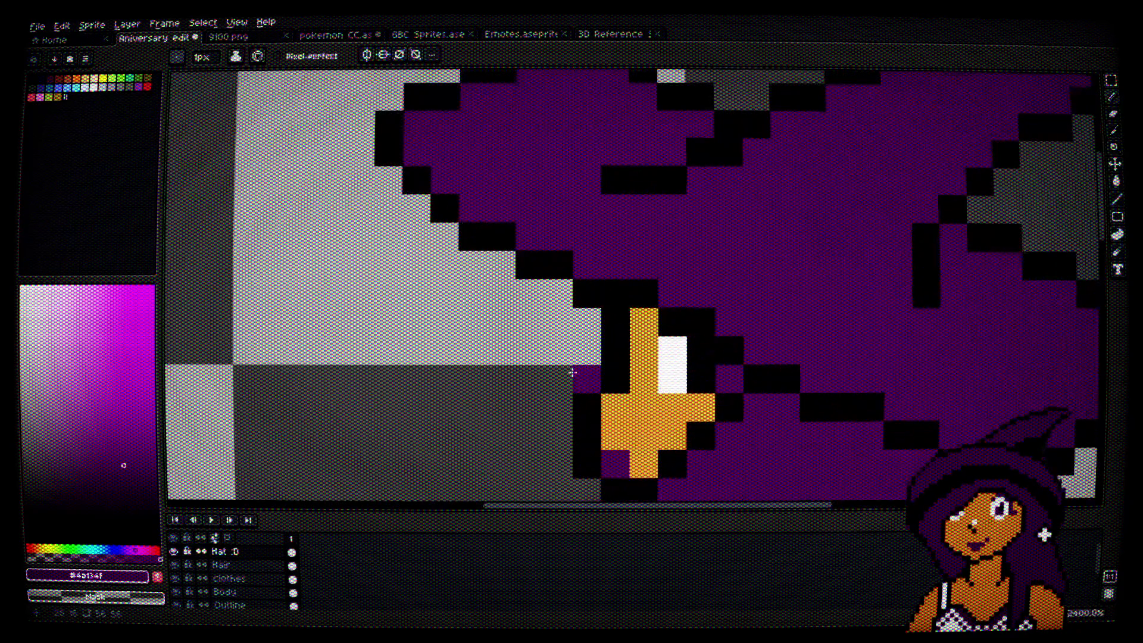
left_click(573, 257, "alt")
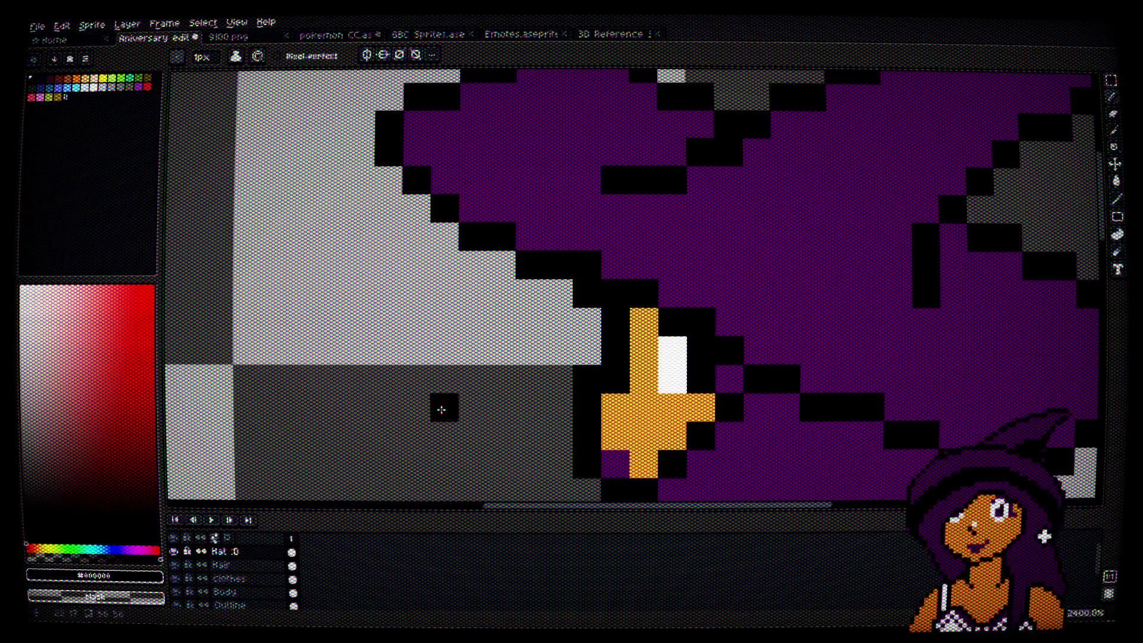
scroll(465, 386, "down", 1)
left_click_drag(465, 385, 484, 323)
left_click(261, 565)
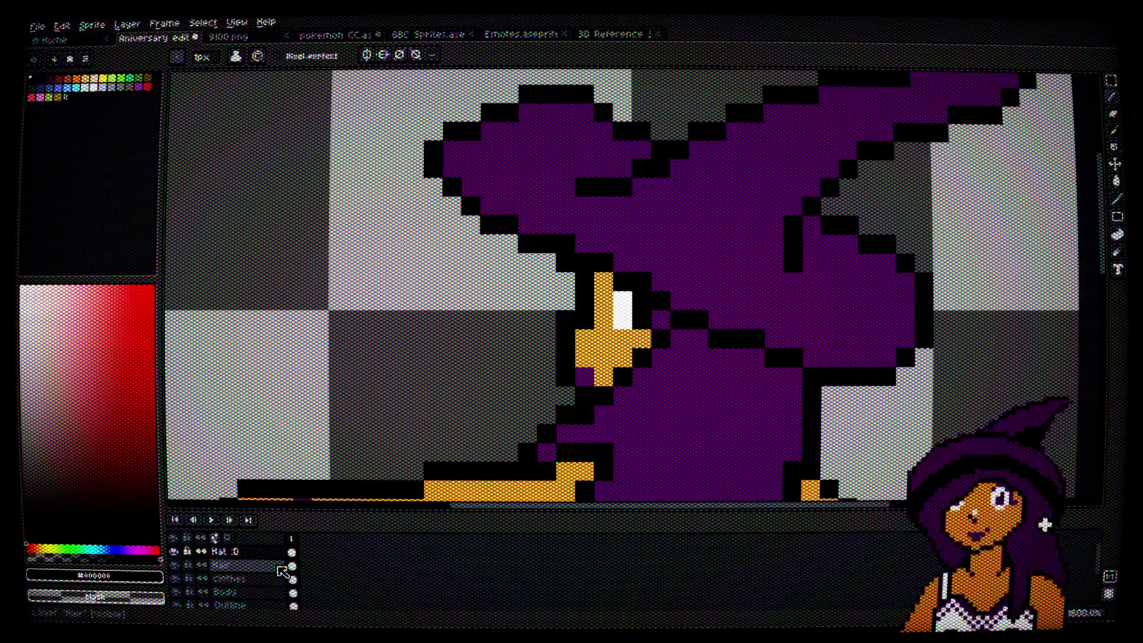
Step: Add black hair pixels beside the face on the Hair layer, undoing the stray one
left_click(482, 359)
scroll(482, 359, "down", 3)
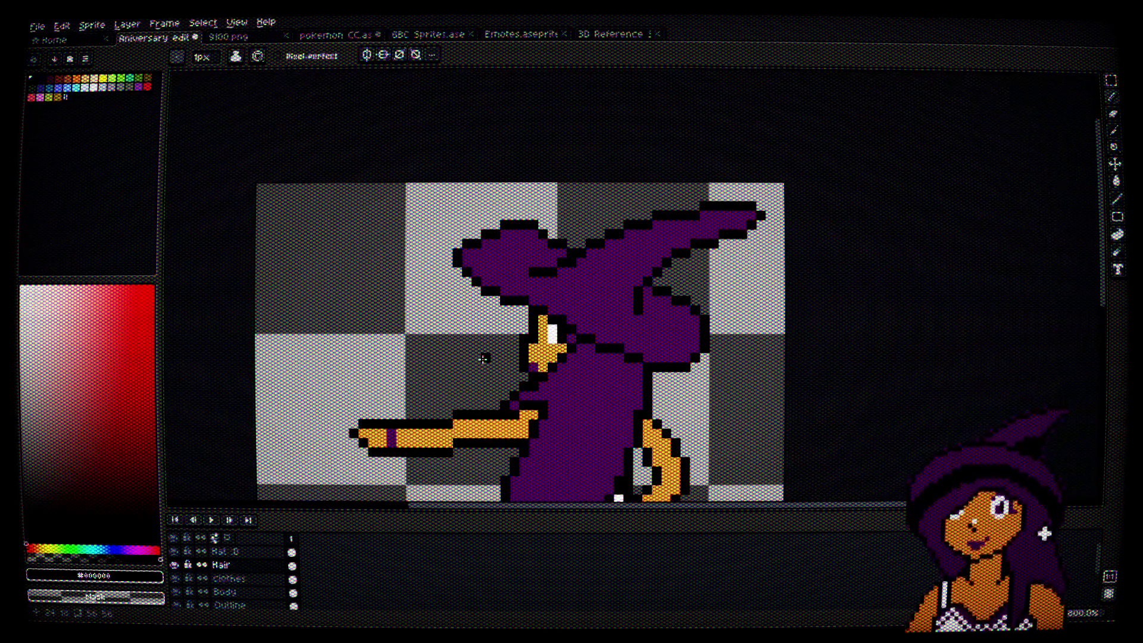
scroll(482, 359, "up", 4)
left_click(601, 190, "alt")
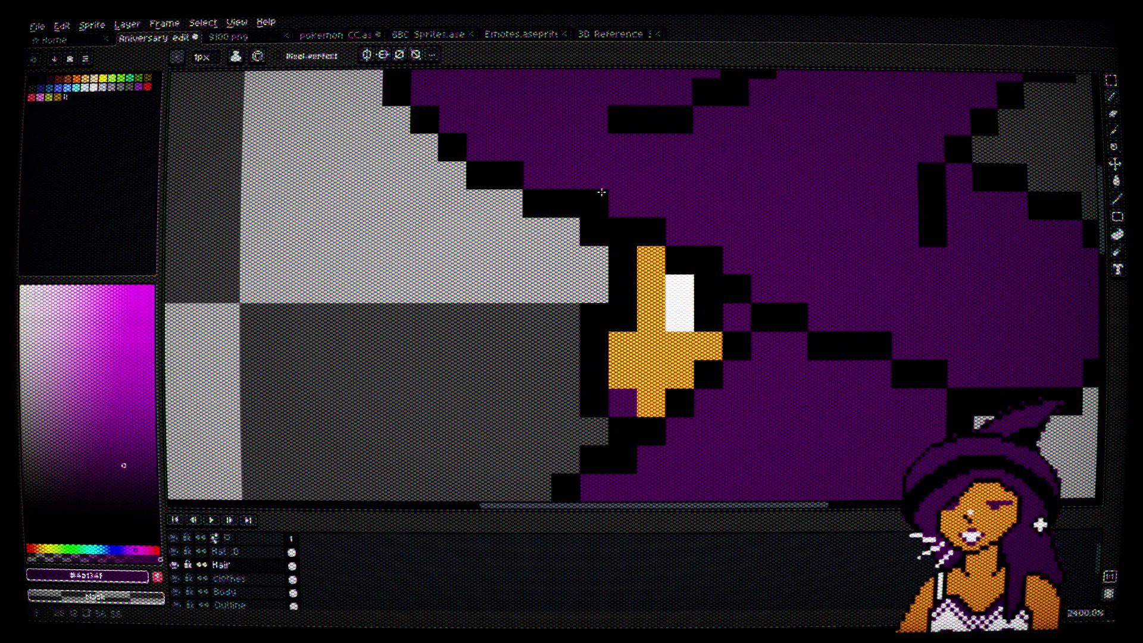
left_click(593, 227, "alt")
left_click(566, 229)
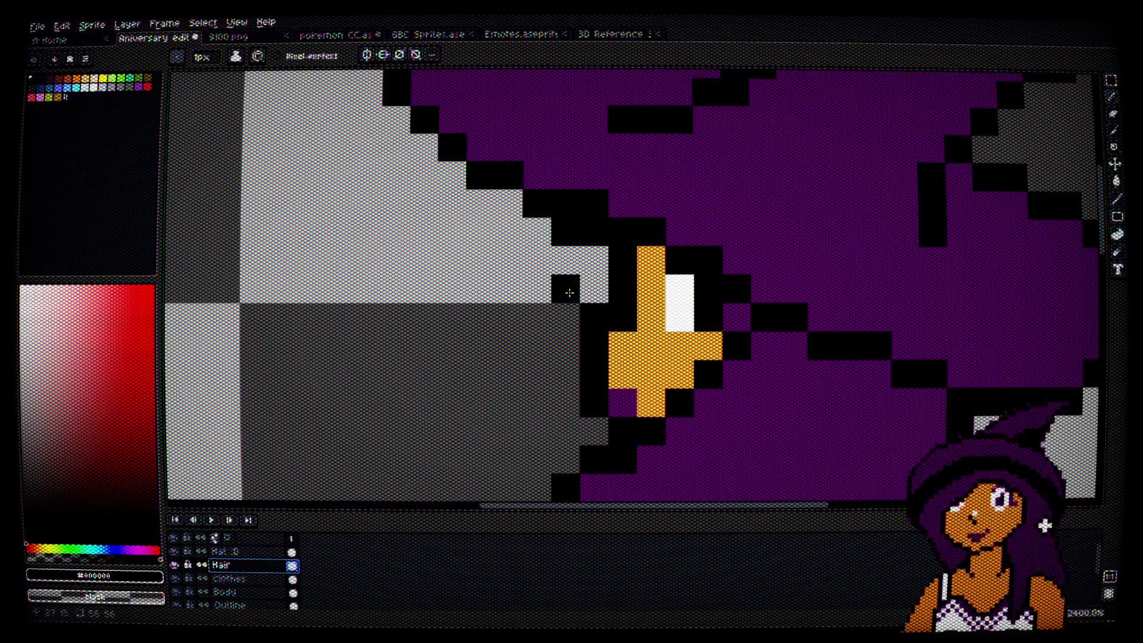
key("ctrl+z")
Step: Return to the Hat layer and sample the hat's purple and outline black
left_click(232, 551)
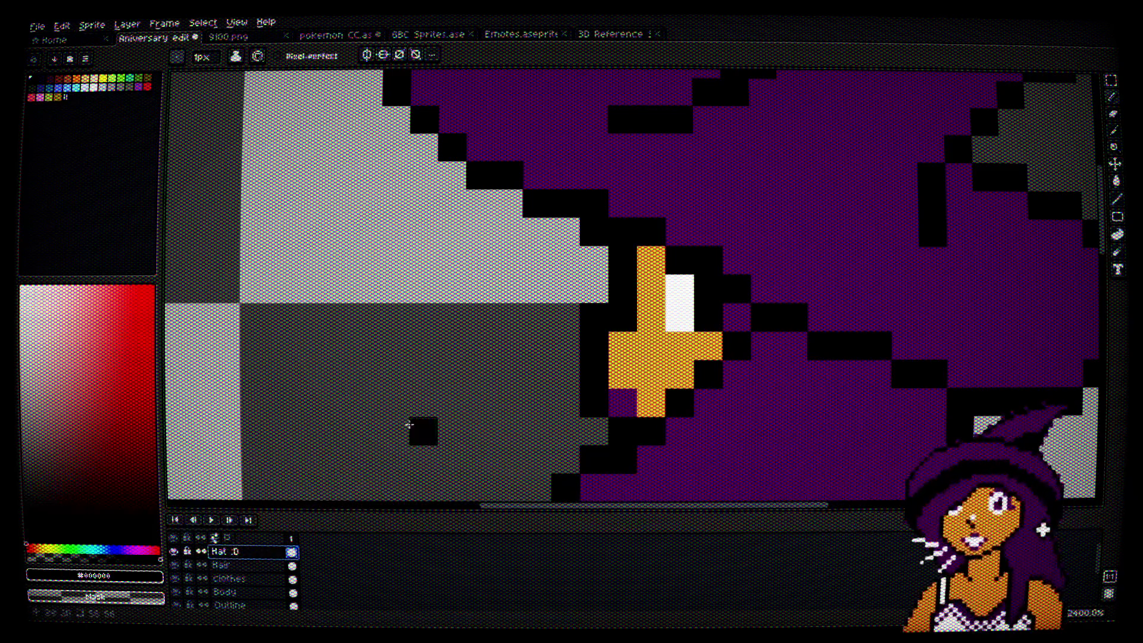
left_click(631, 194, "alt")
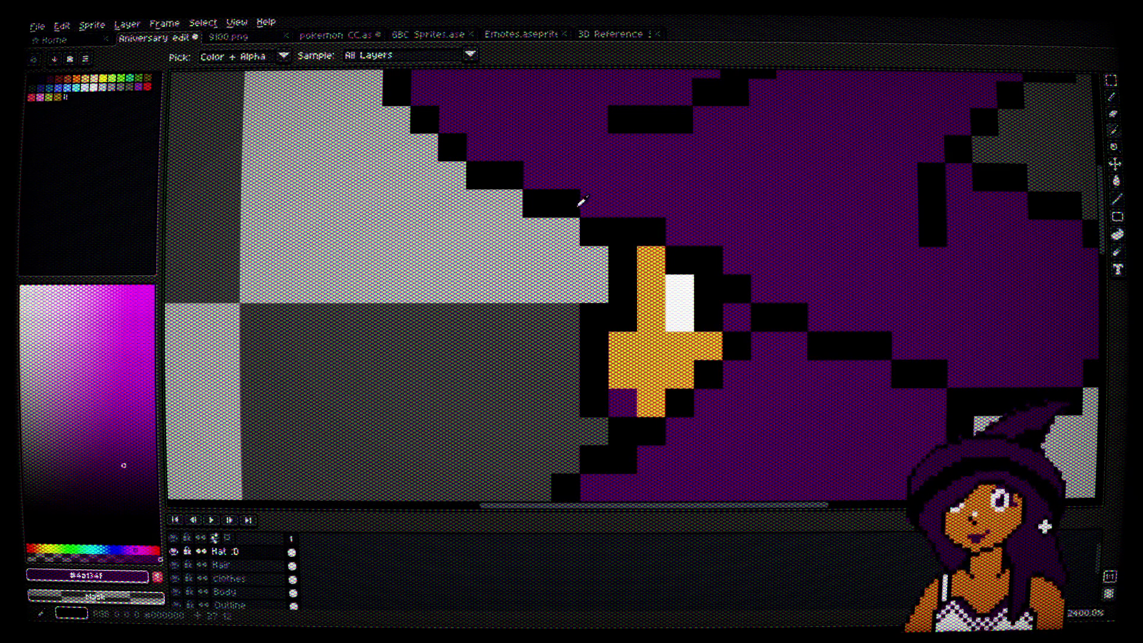
scroll(649, 191, "down", 2)
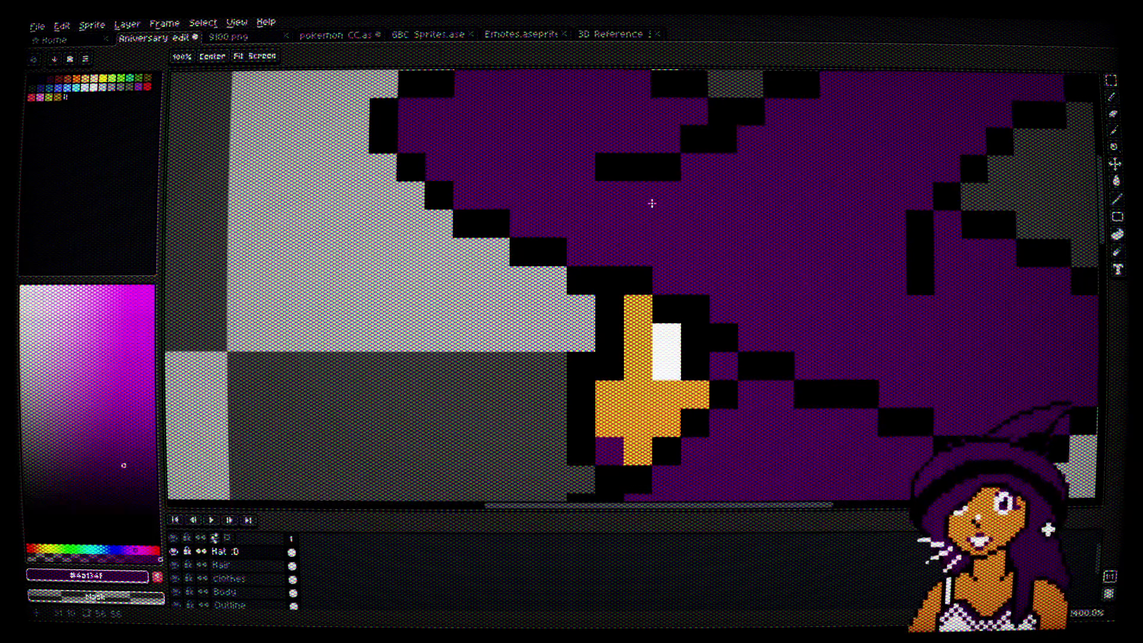
scroll(576, 213, "up", 2)
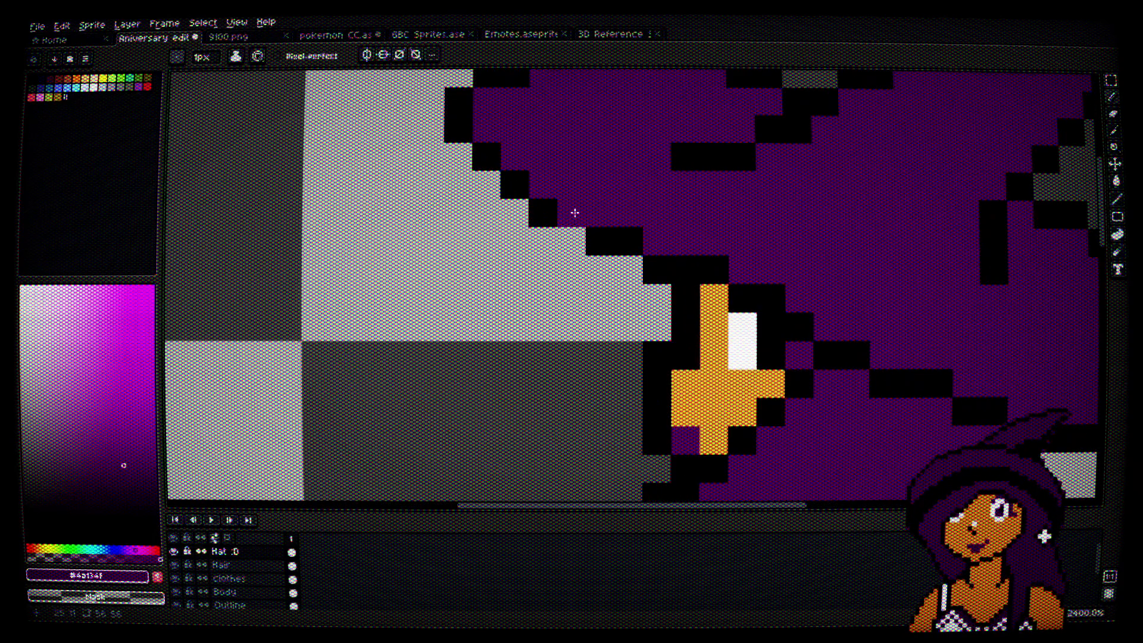
left_click(566, 234, "alt")
left_click(587, 178, "alt")
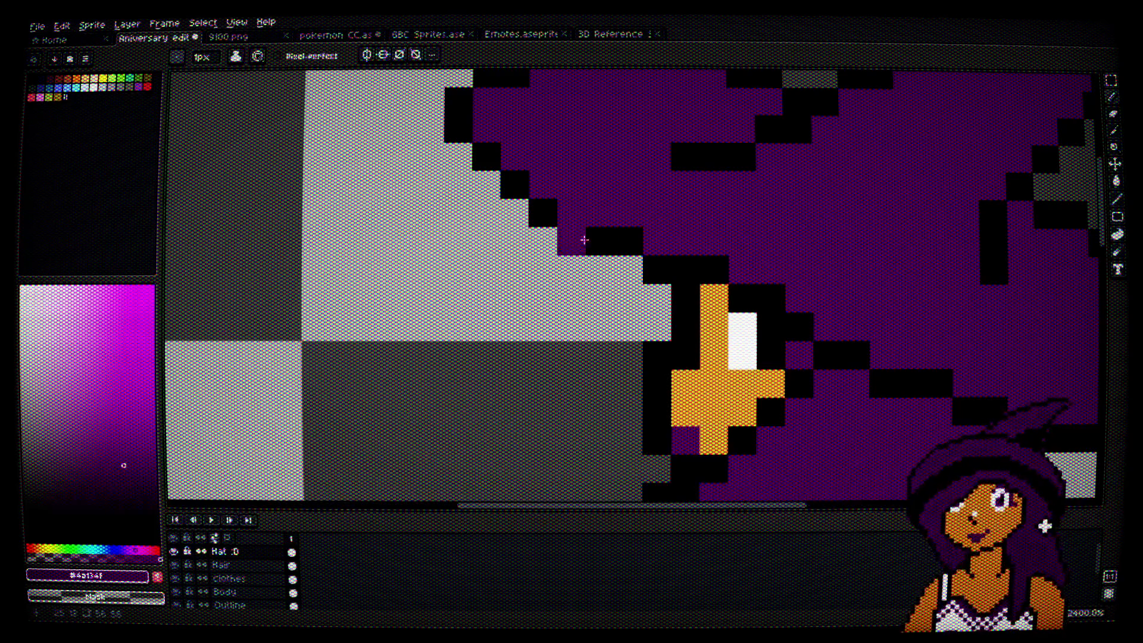
scroll(659, 257, "down", 4)
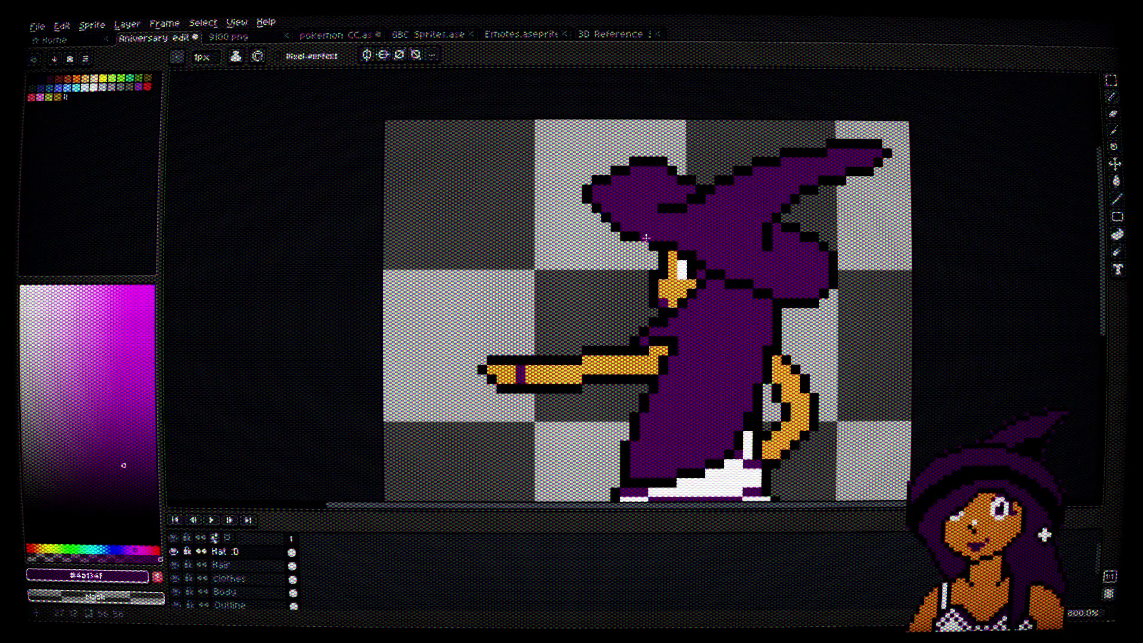
scroll(646, 237, "up", 4)
Step: Blacken the yellow pixel under the eye and turn the black pixel above it purple
left_click(574, 197, "alt")
scroll(633, 261, "down", 2)
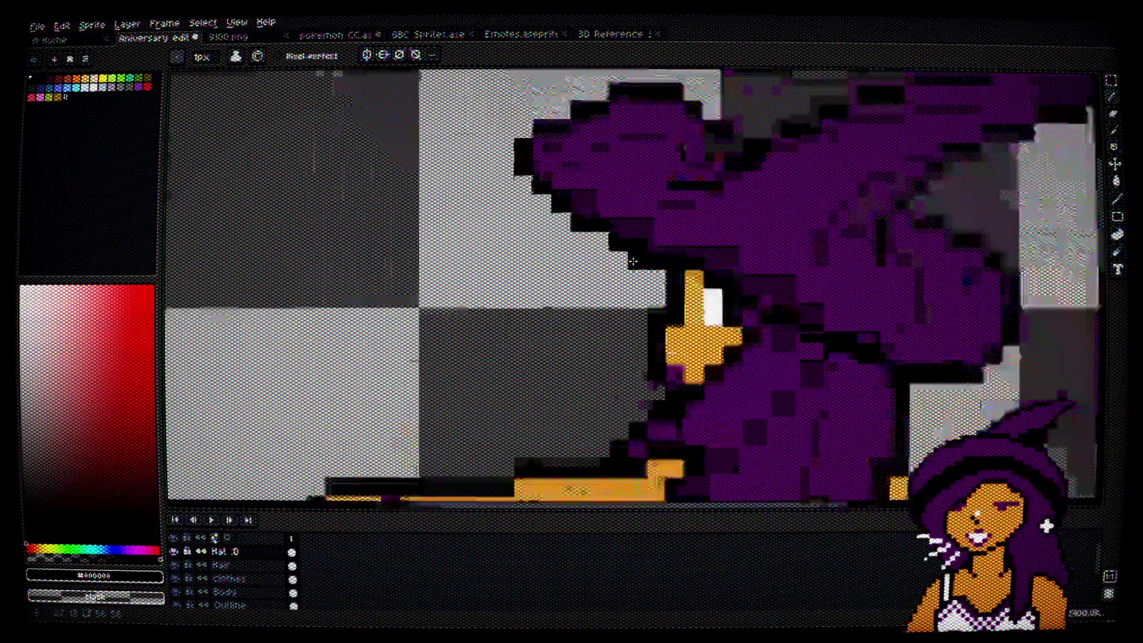
scroll(633, 261, "down", 2)
scroll(701, 310, "up", 4)
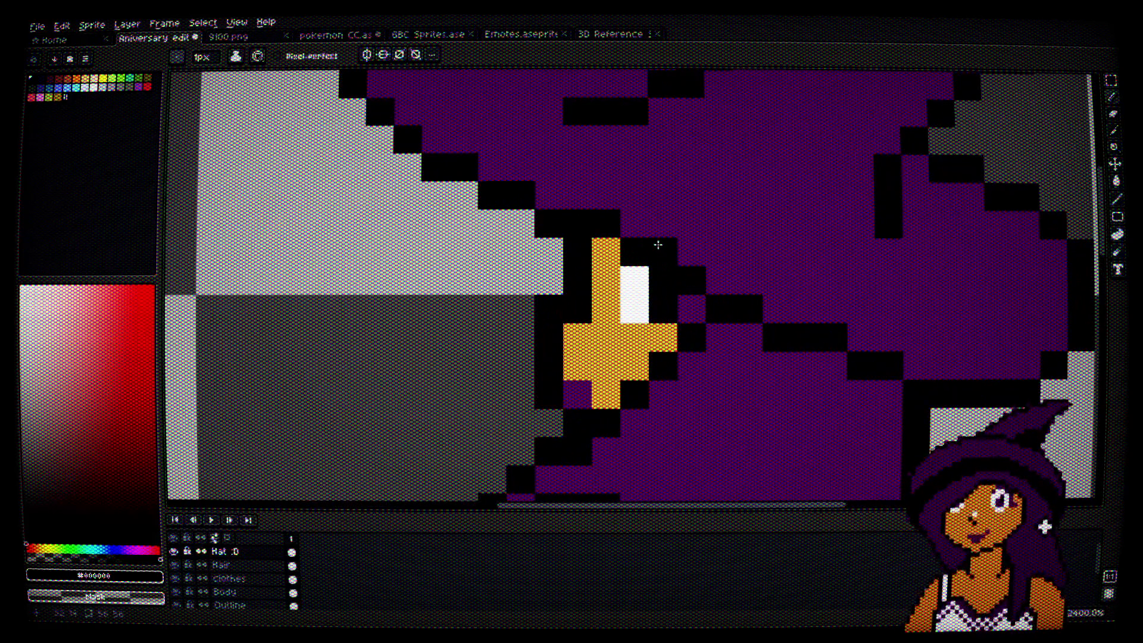
left_click(605, 252)
left_click(605, 206, "alt")
left_click(606, 224)
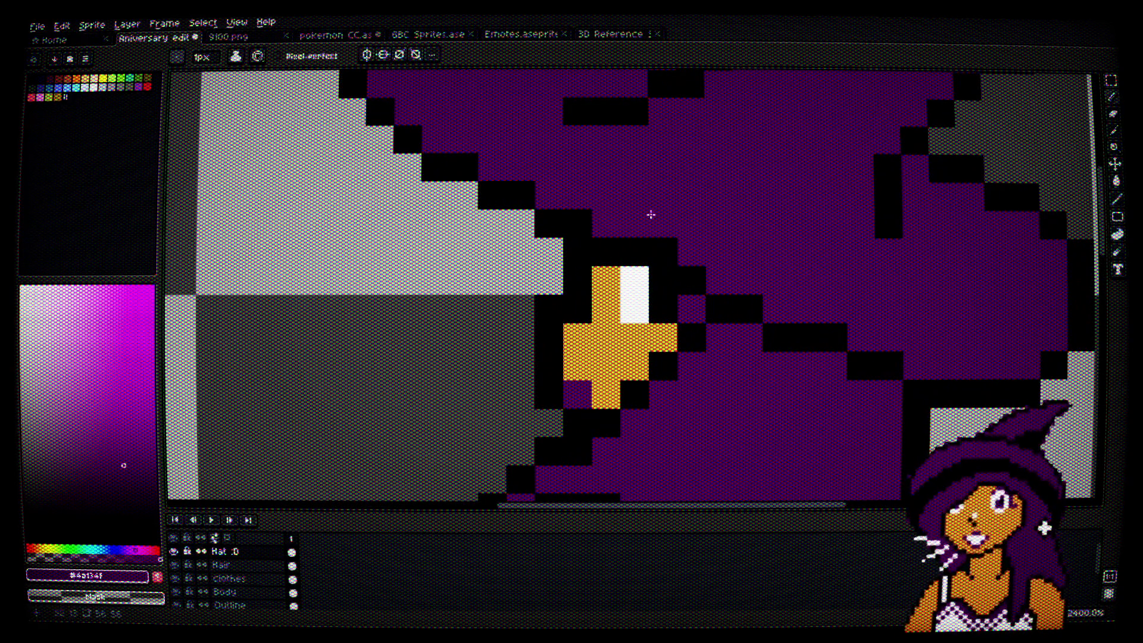
scroll(651, 215, "down", 4)
Step: Select the Move tool and hide the Hair and Clothes layers
key("ctrl")
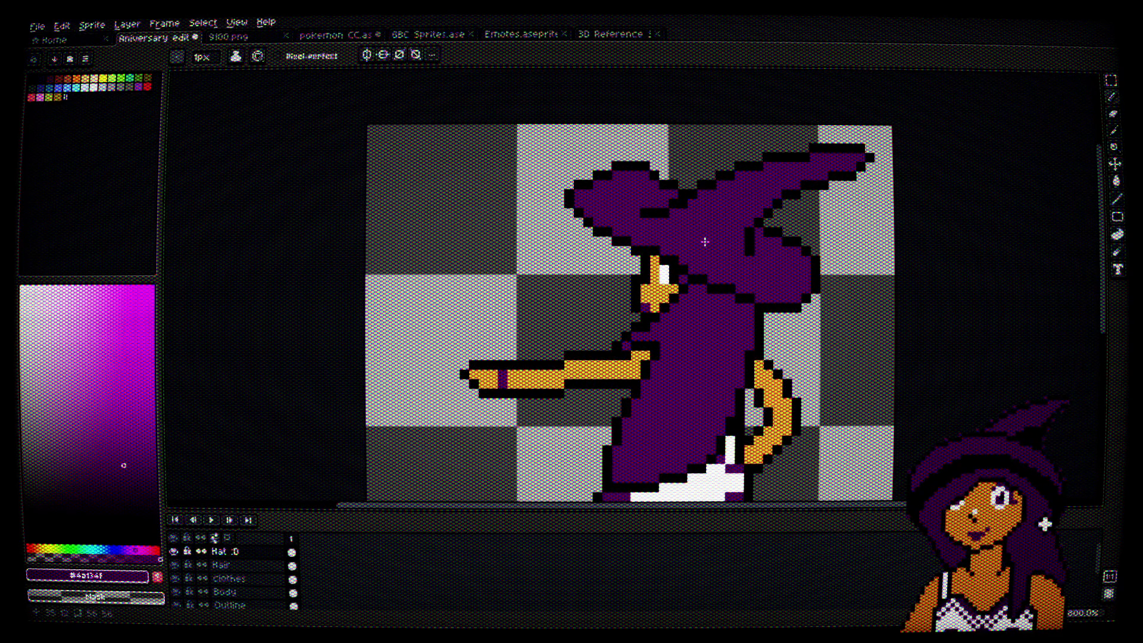
scroll(726, 293, "up", 2)
scroll(726, 293, "up", 1)
left_click_drag(661, 187, 718, 274)
scroll(718, 274, "down", 1)
scroll(676, 278, "up", 2)
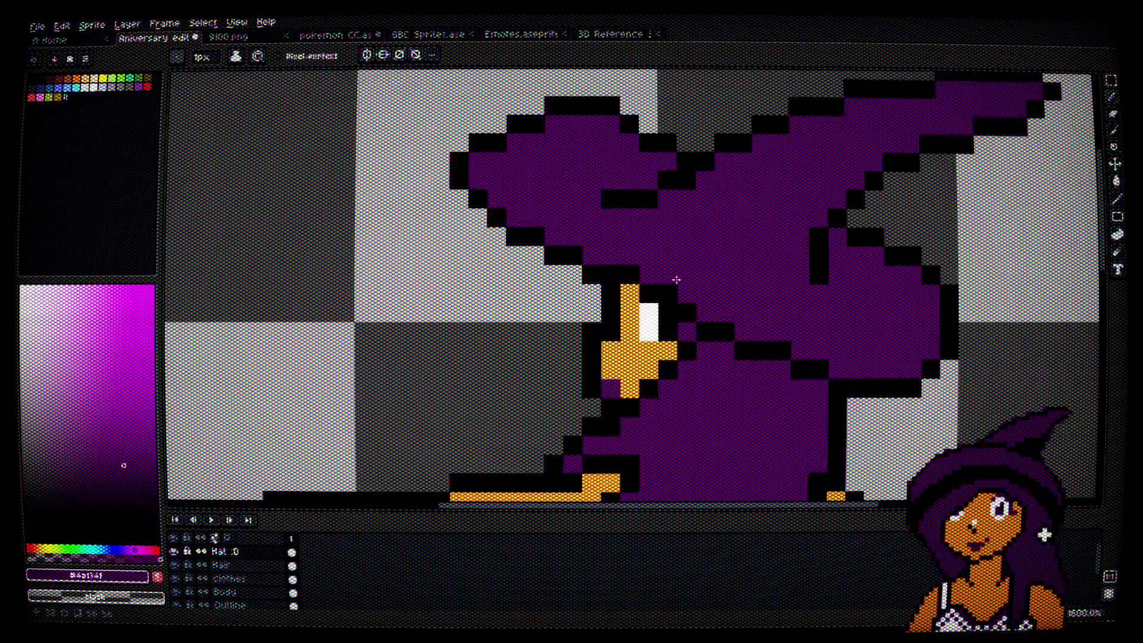
scroll(677, 280, "down", 2)
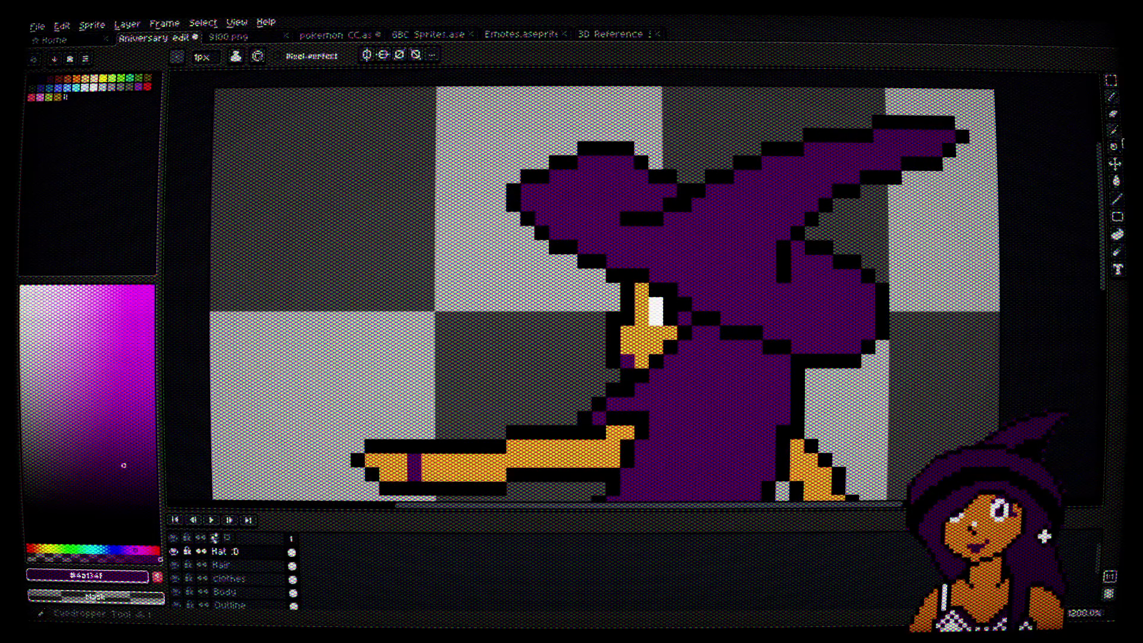
left_click(1114, 163)
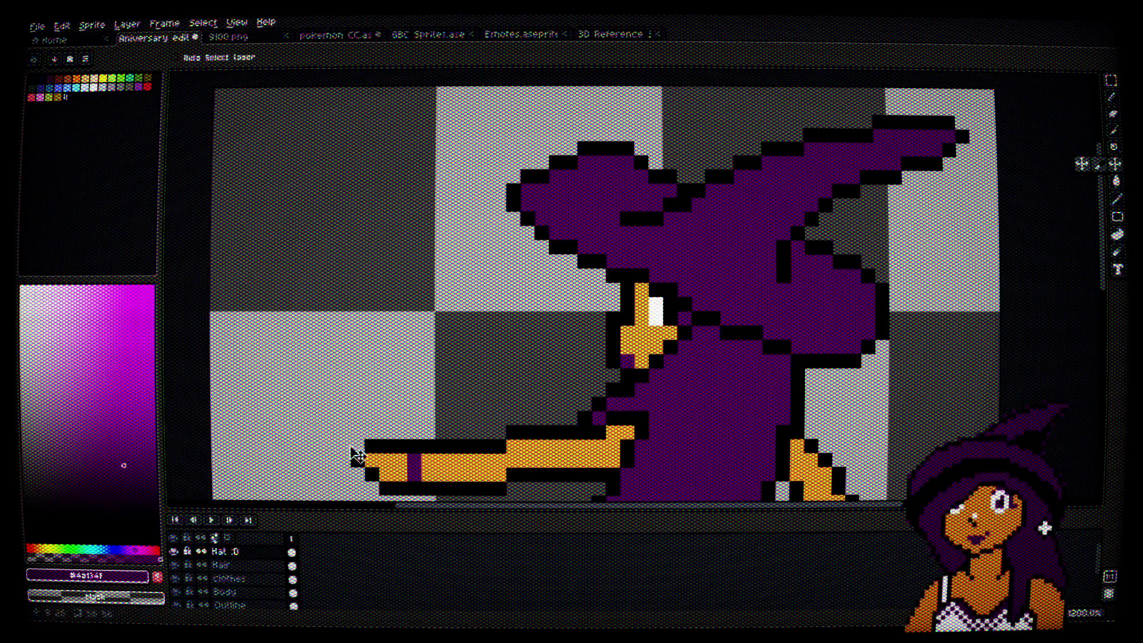
left_click(179, 565)
left_click(179, 578)
Step: Hide the Body and Outline layers and sample black from the hat outline
left_click(179, 592)
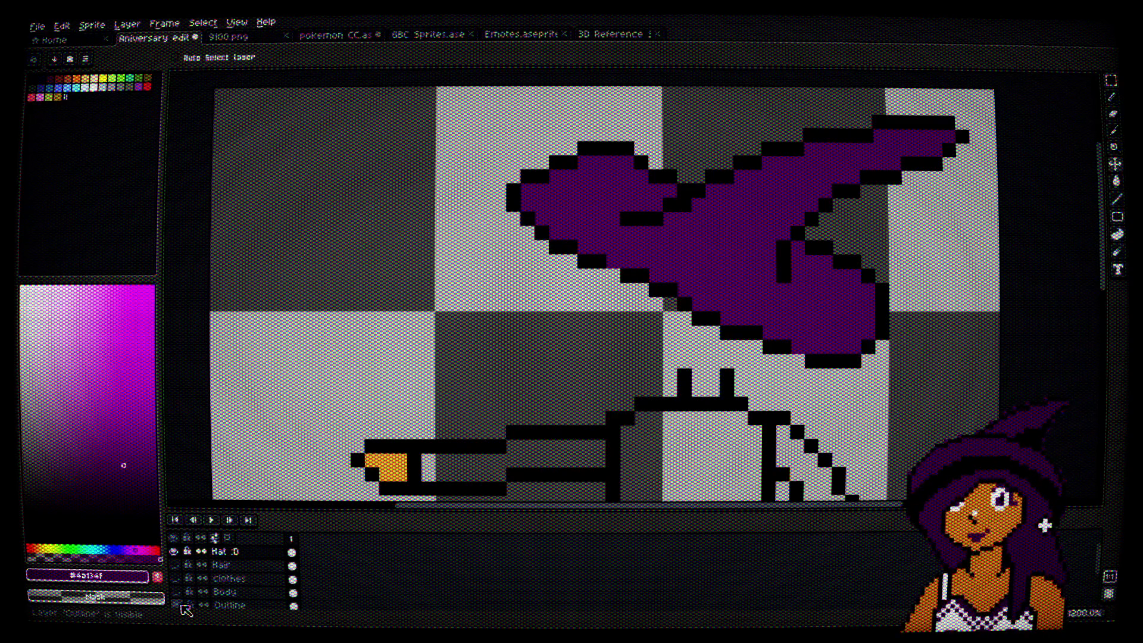
left_click(178, 604)
key("i")
scroll(637, 253, "up", 3)
left_click(627, 312)
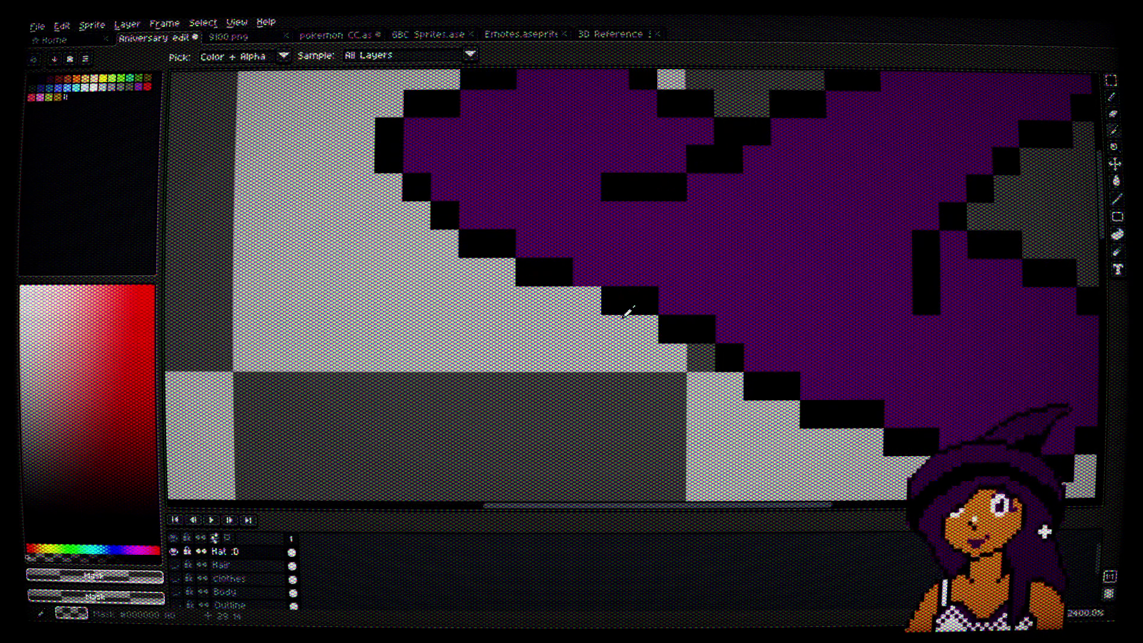
Step: Pencil a black pixel inside the hat's lower edge
key("b")
key("alt")
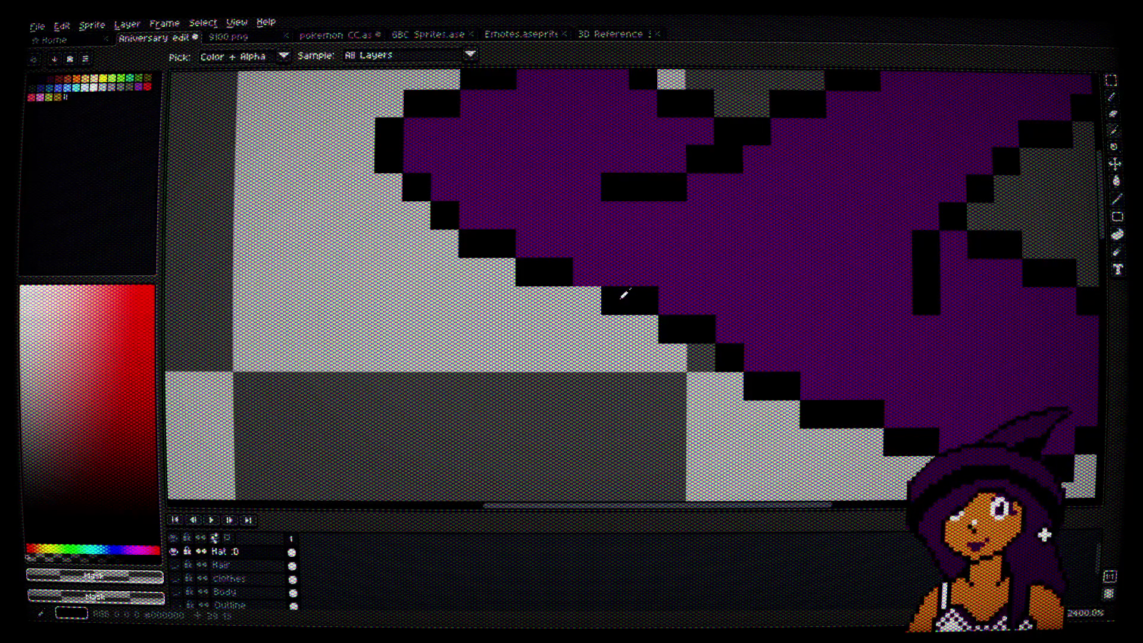
scroll(587, 299, "down", 3)
key("space")
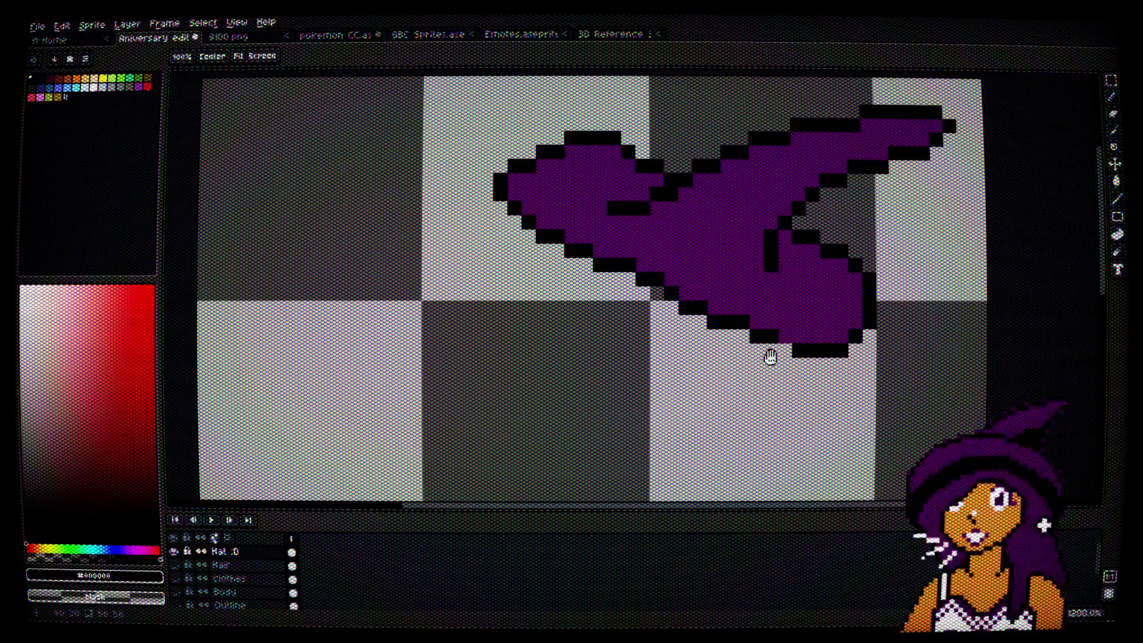
scroll(770, 356, "up", 3)
scroll(795, 338, "down", 3)
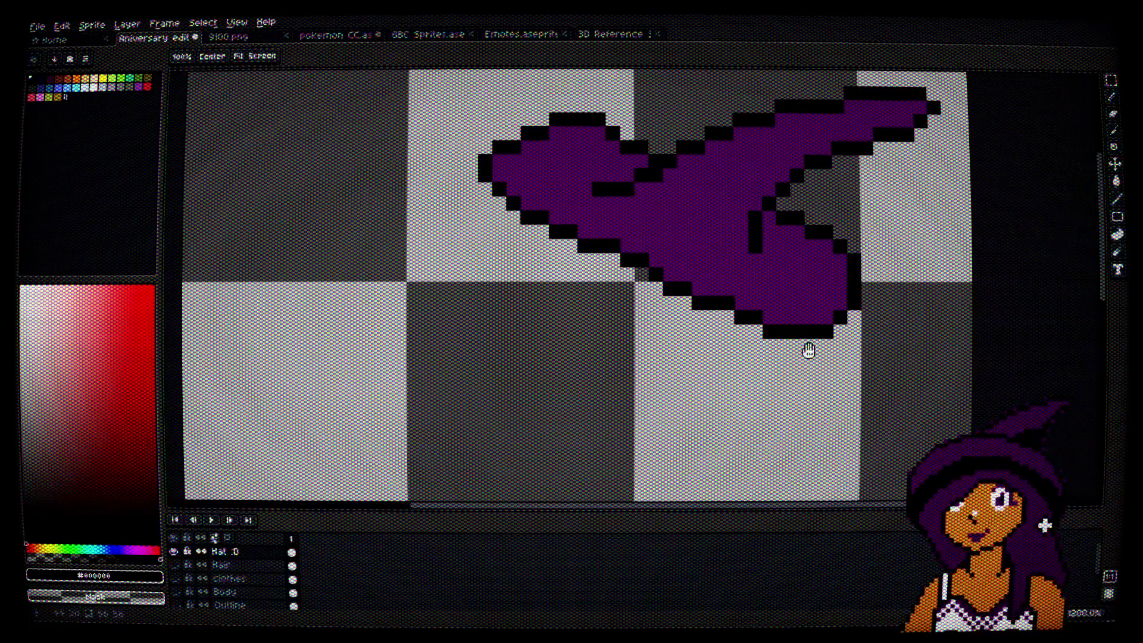
scroll(651, 230, "up", 3)
left_click(728, 305)
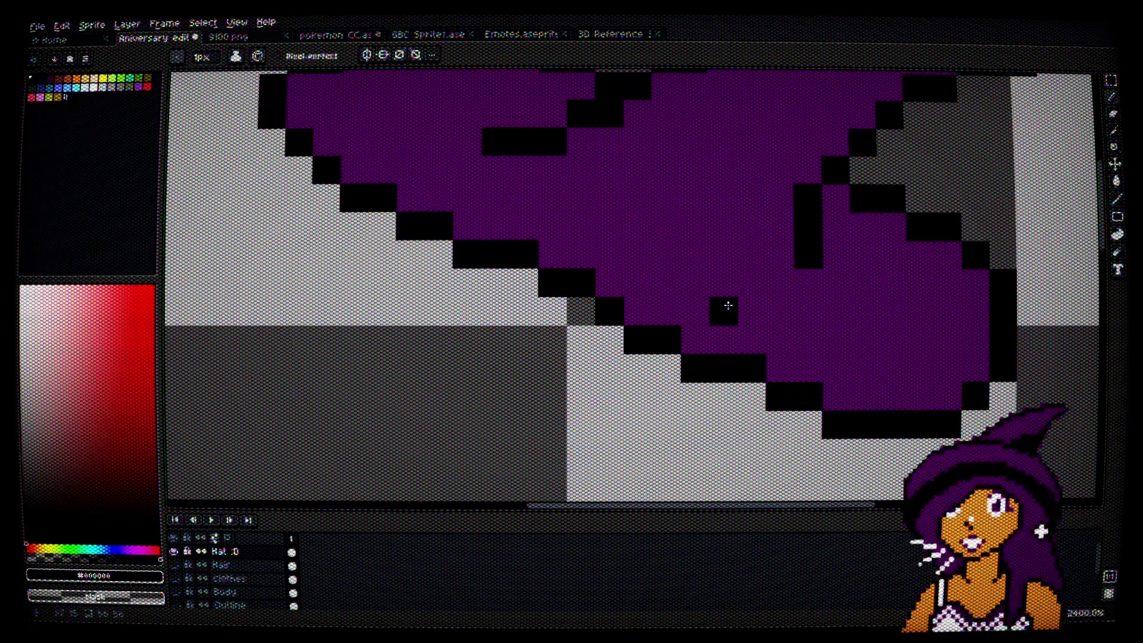
scroll(728, 305, "down", 3)
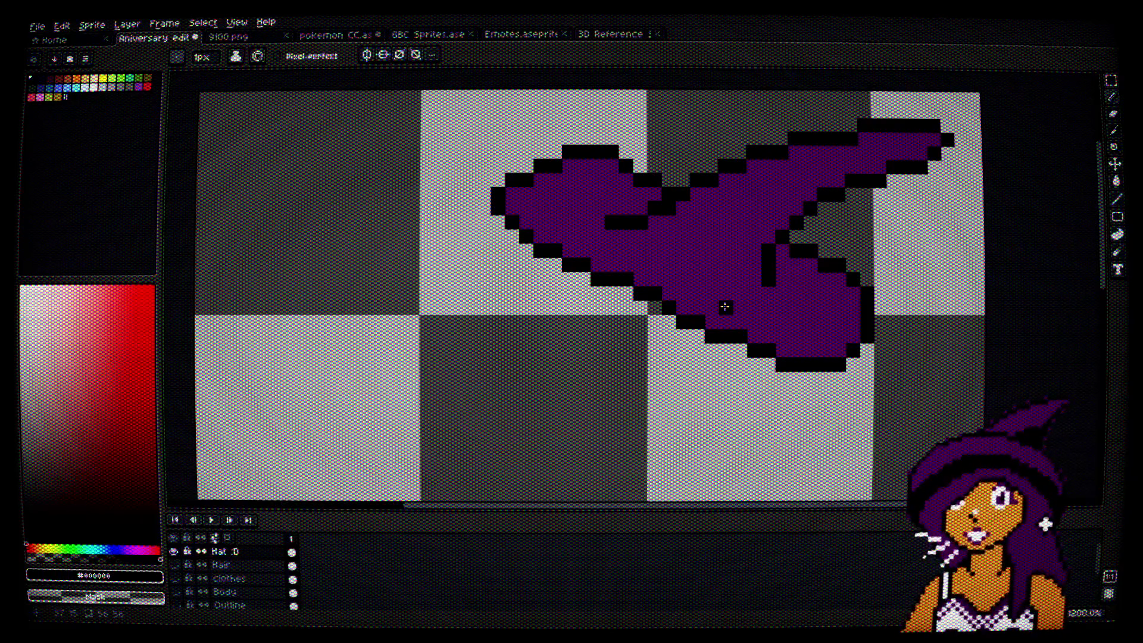
Step: Marquee-select the hat's left section, nudge it one pixel right, and deselect
left_click(1111, 80)
scroll(611, 235, "up", 1)
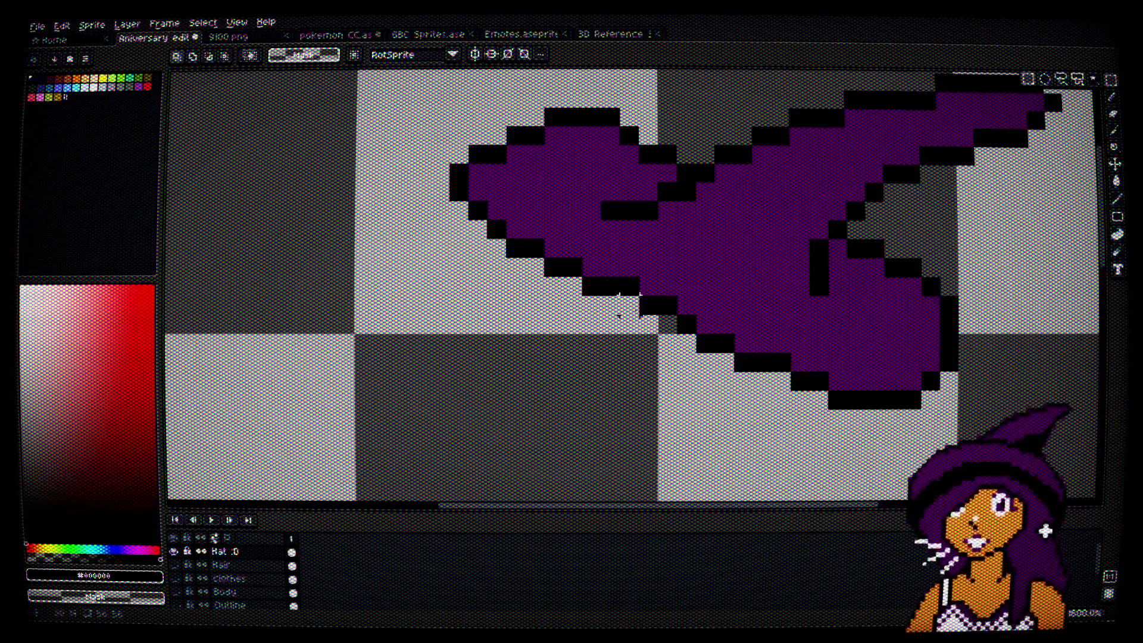
left_click_drag(661, 318, 465, 218)
mouse_move(412, 89)
left_mouse_down()
mouse_move(432, 128)
mouse_move(539, 217)
left_mouse_up()
left_click(572, 257)
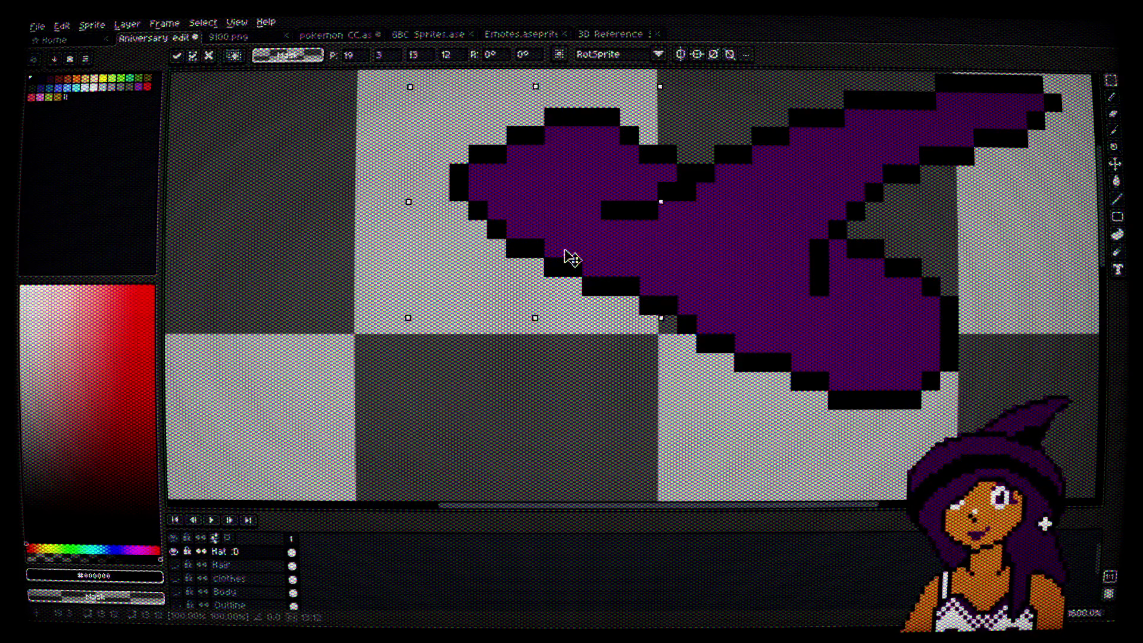
key("Right")
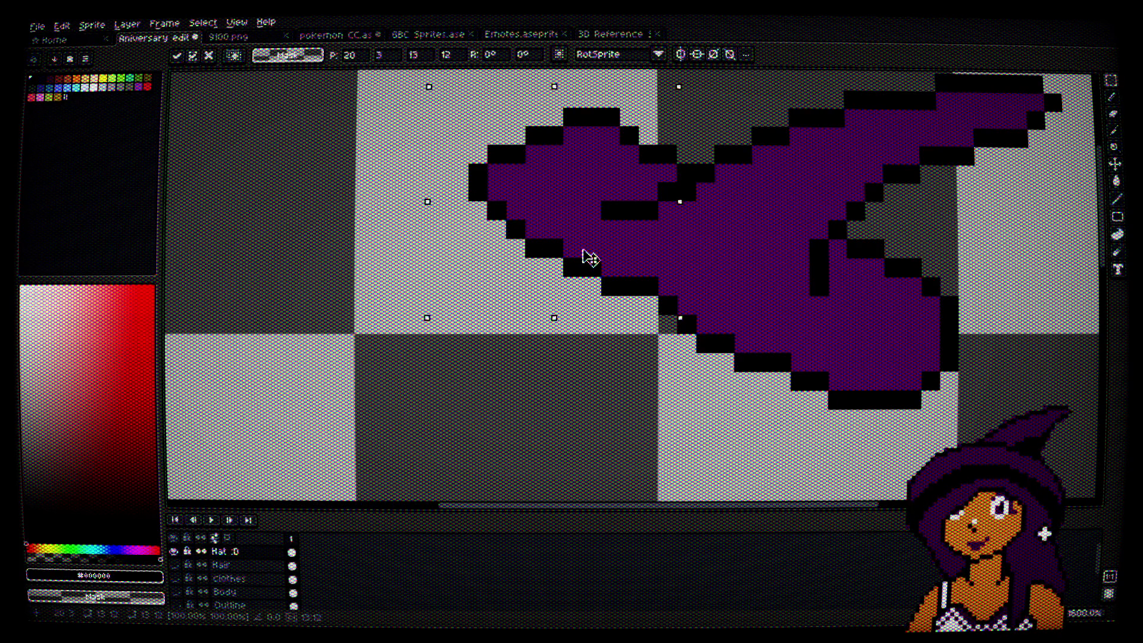
key("ctrl+d")
Step: Switch to the pencil and sample purple and black from the hat around its lower tip
scroll(709, 375, "down", 1)
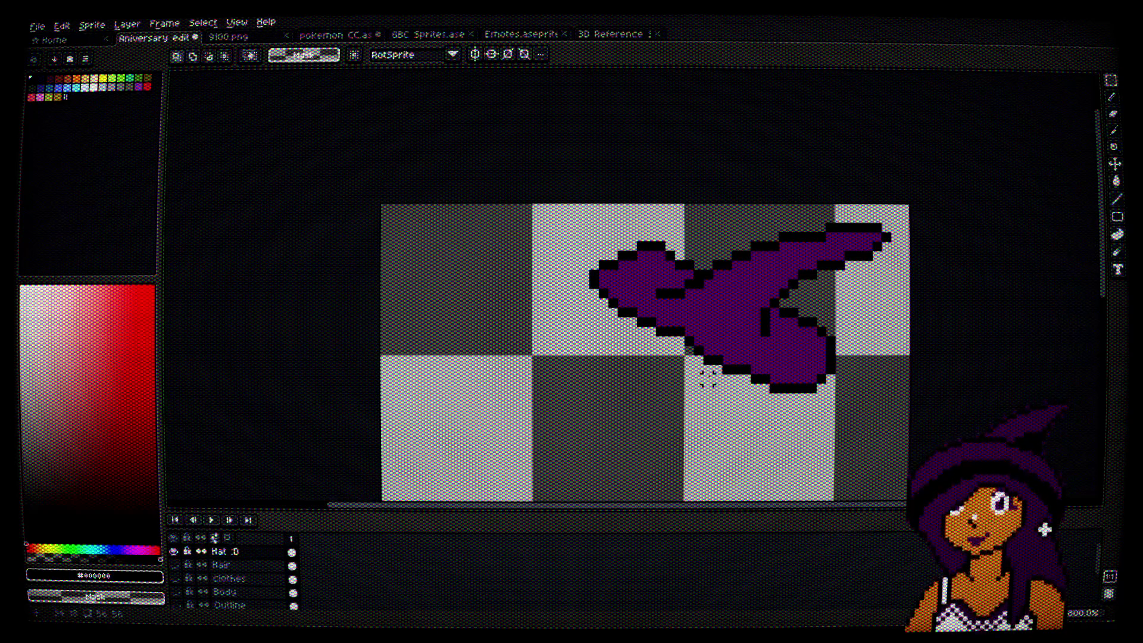
scroll(709, 377, "up", 3)
key("b")
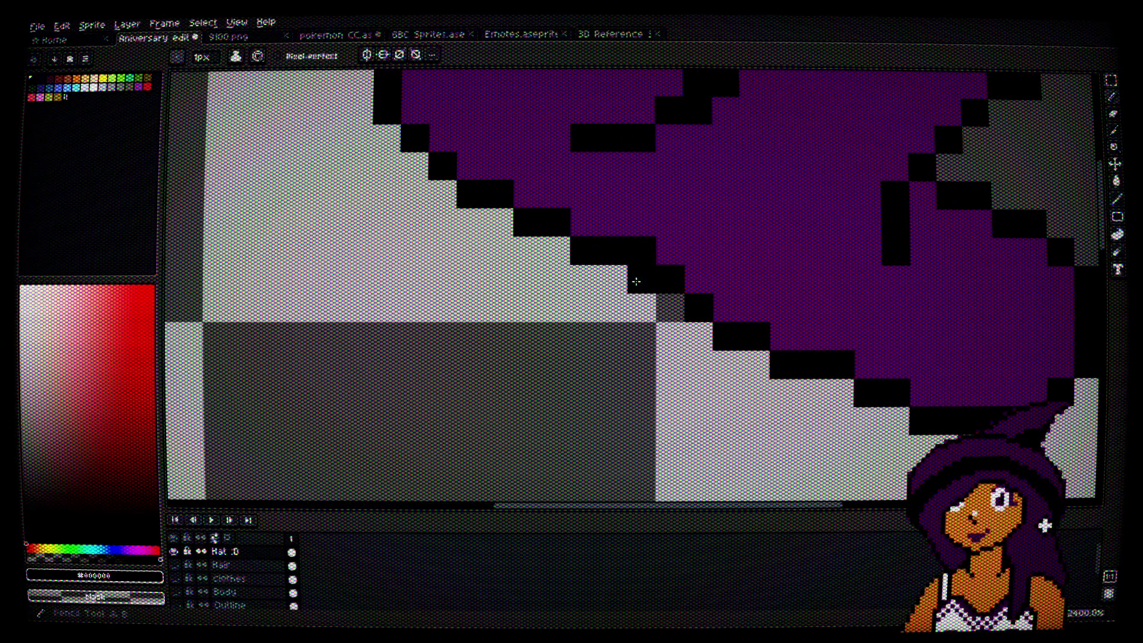
left_click(679, 217, "alt")
scroll(689, 252, "down", 3)
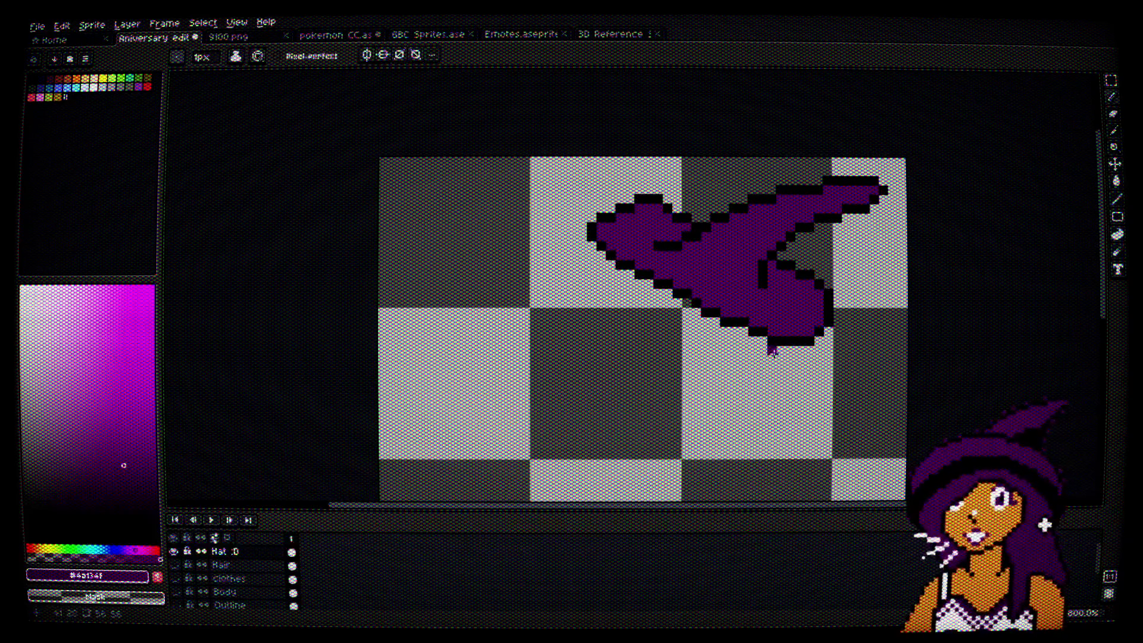
scroll(772, 350, "up", 3)
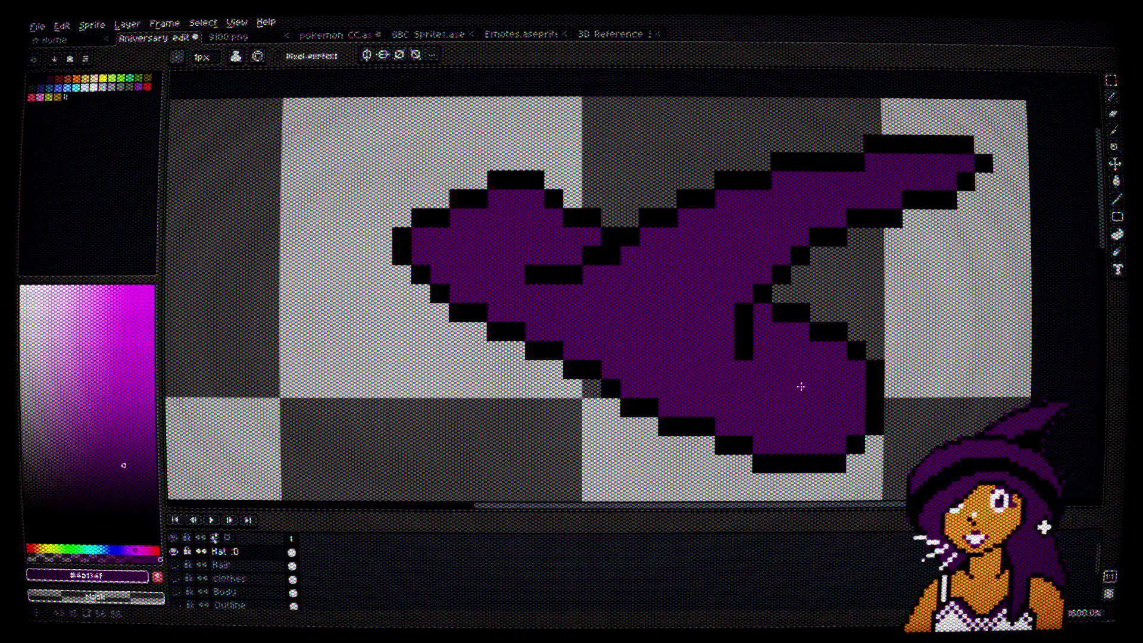
left_click_drag(801, 386, 749, 332)
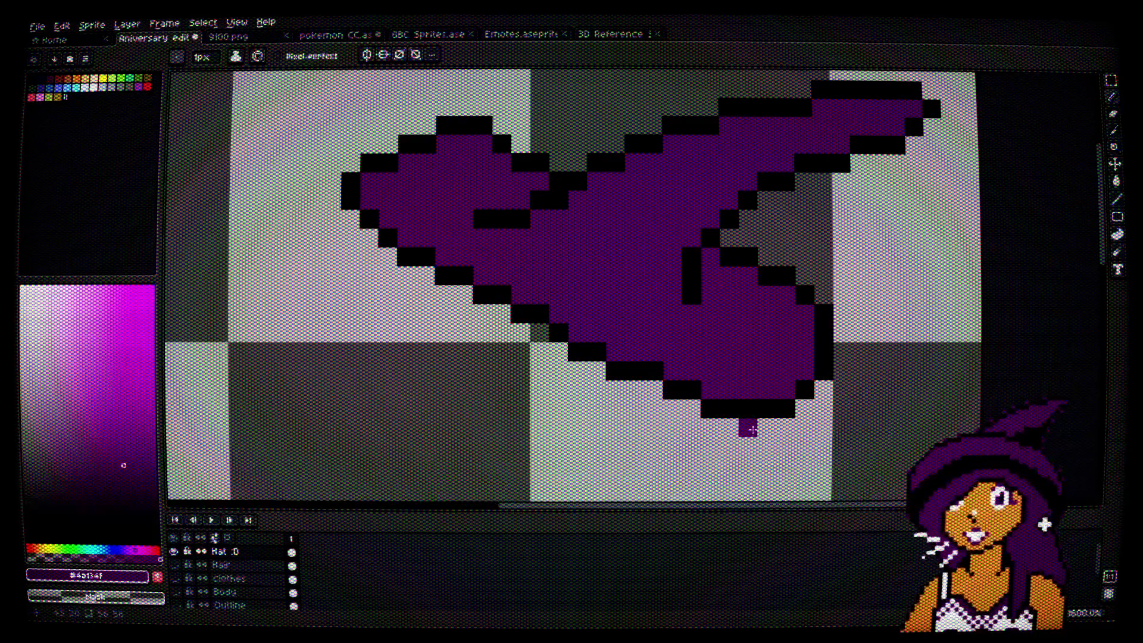
key("x")
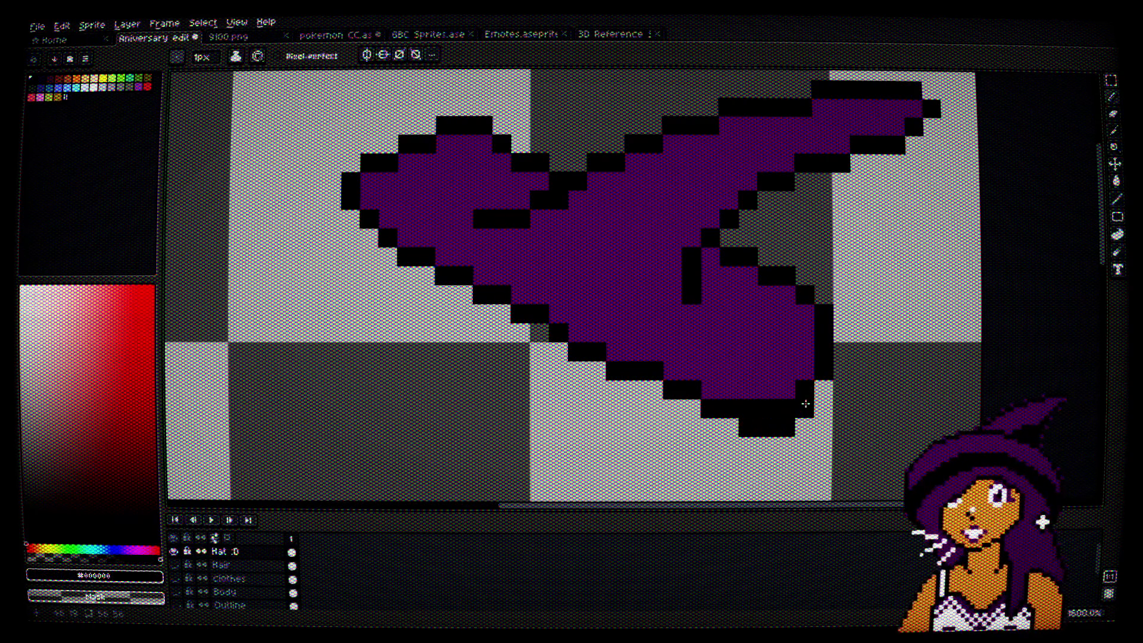
left_click(819, 362, "alt")
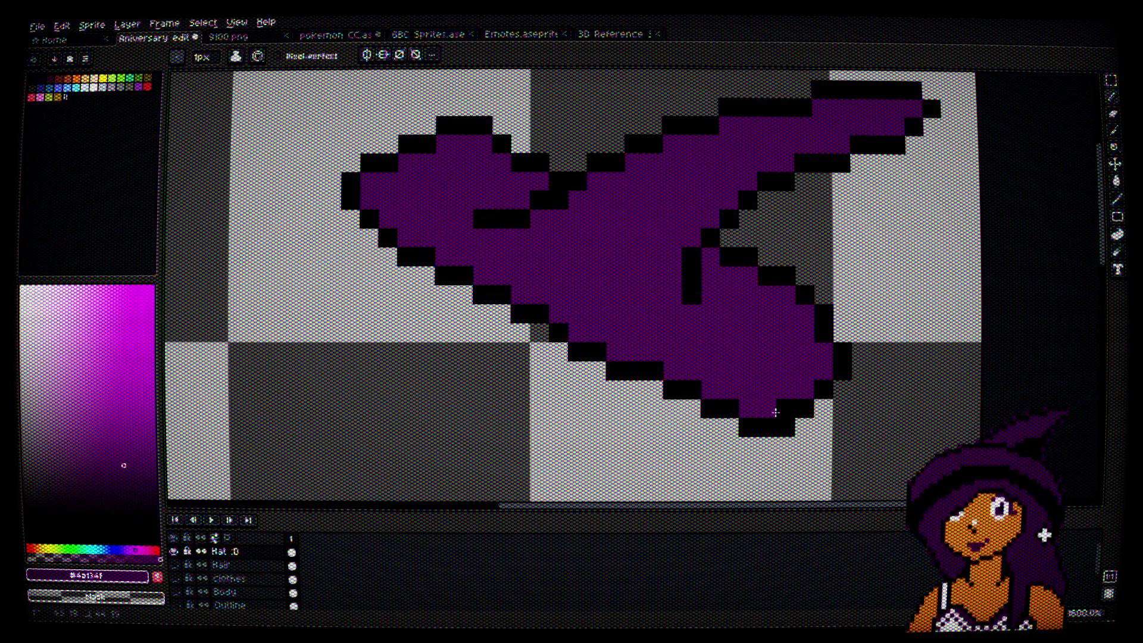
key("alt")
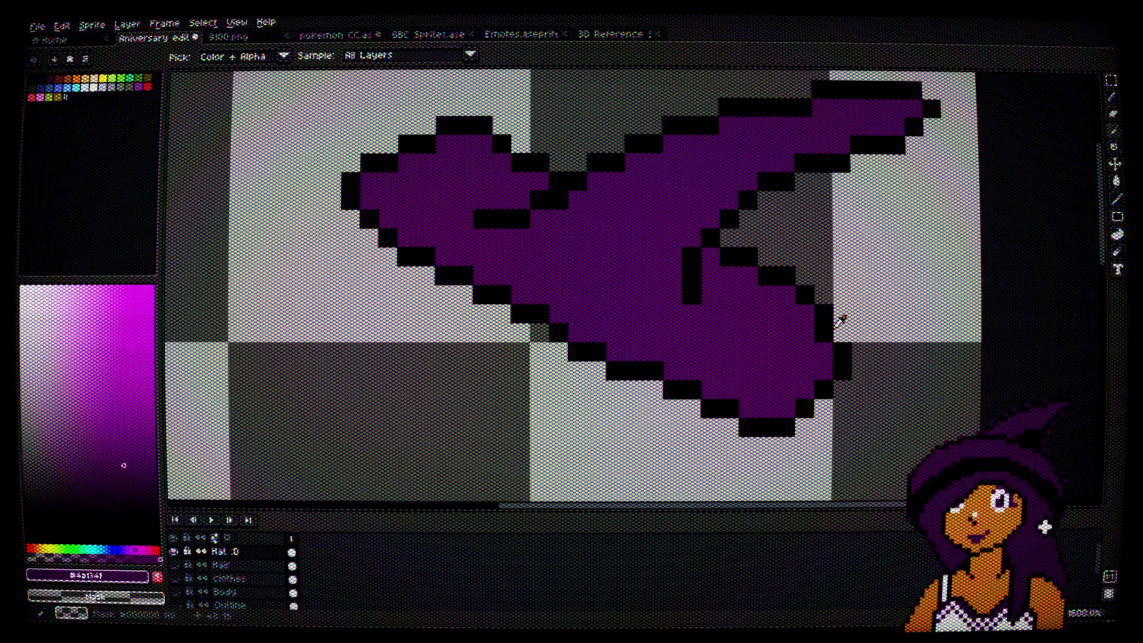
left_click(509, 140, "alt")
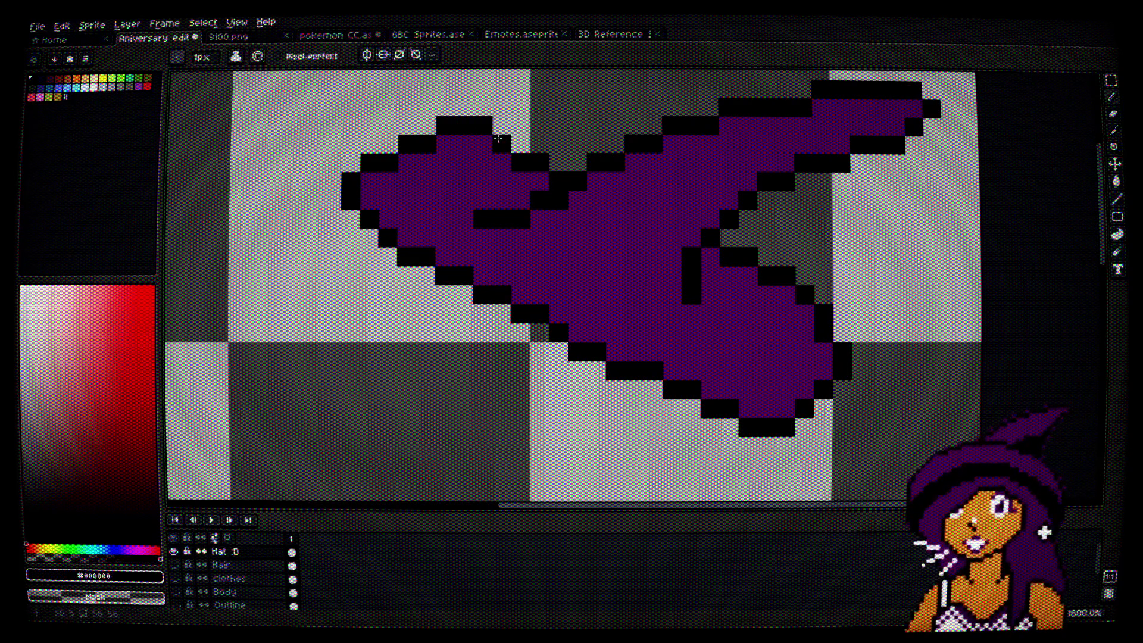
scroll(509, 140, "up", 2)
Step: Redraw the black outline around the hat's top bump, repainting old outline pixels purple
left_click(501, 240)
left_click_drag(439, 191, 472, 184)
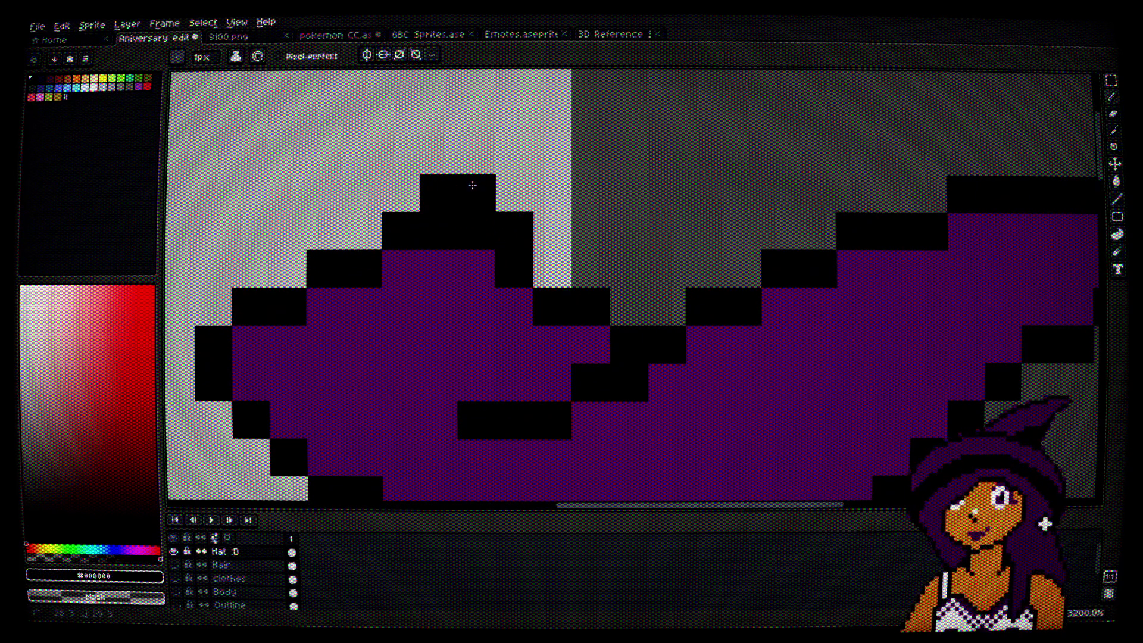
left_click(471, 268, "alt")
left_click(463, 240)
left_click(449, 236)
left_click(501, 268)
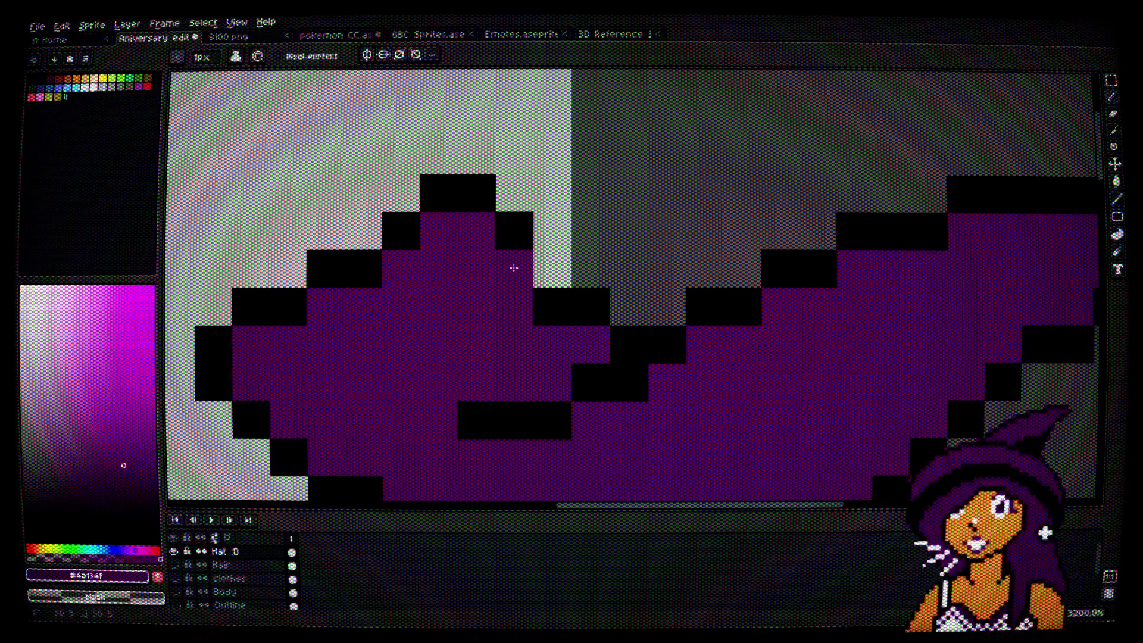
left_click(514, 232, "alt")
left_click(544, 265)
left_click(476, 281, "alt")
left_click(539, 306)
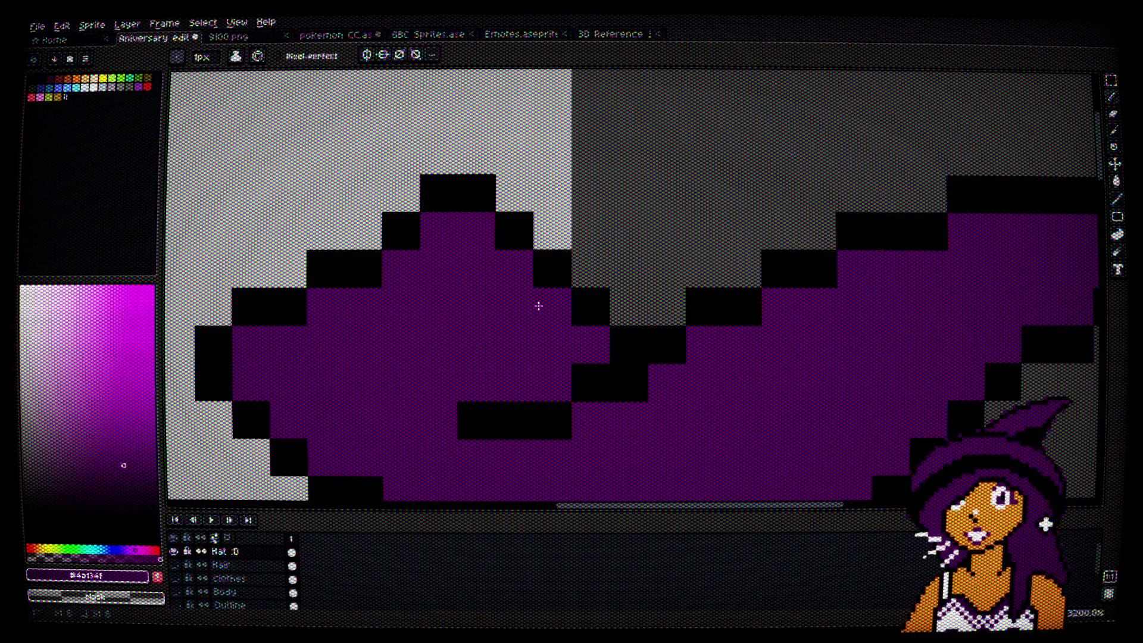
scroll(539, 306, "down", 6)
scroll(502, 322, "up", 6)
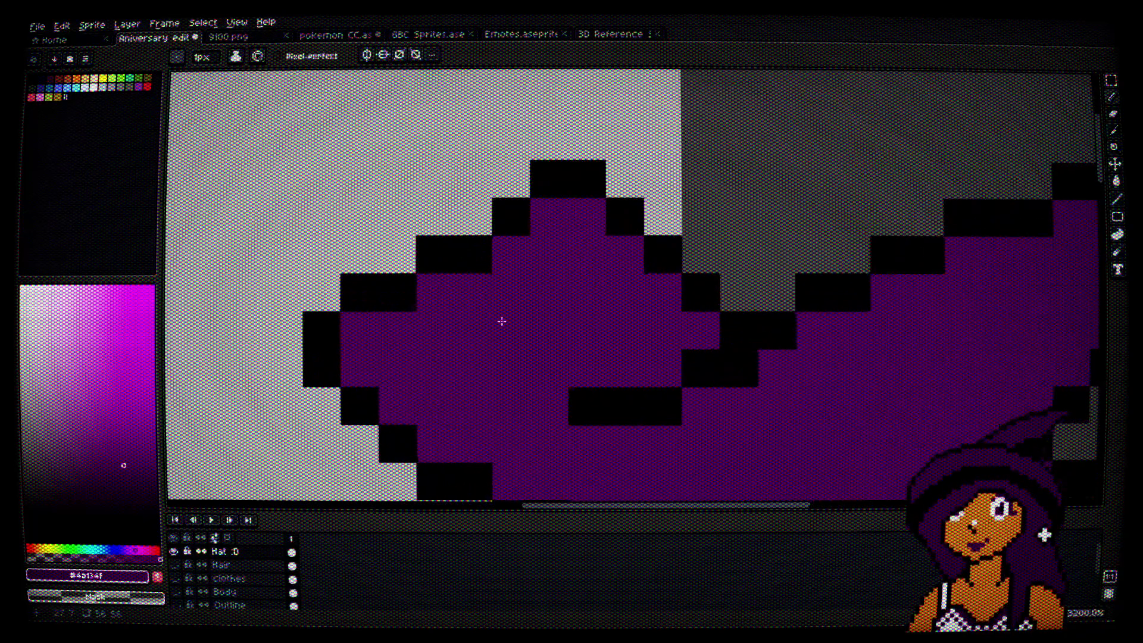
key("ctrl+z")
key("ctrl+z")
key("ctrl+z")
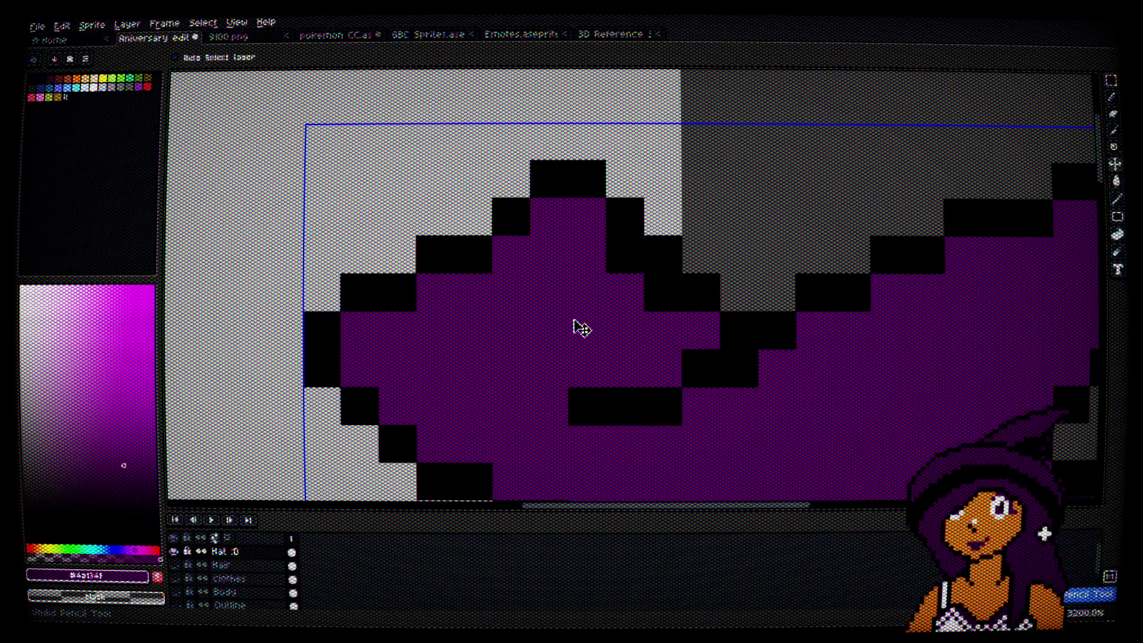
Step: Undo and redo the top-bump outline edits, sampling black and purple from the hat
key("ctrl+y")
key("ctrl+z")
key("ctrl+z")
key("ctrl+z")
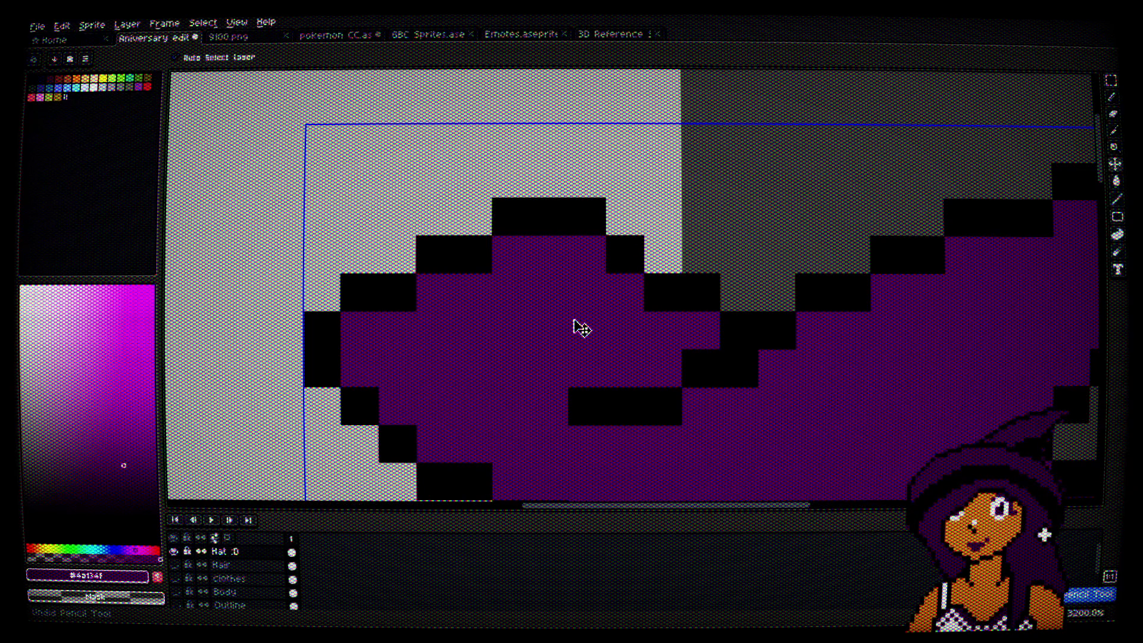
scroll(582, 328, "down", 4)
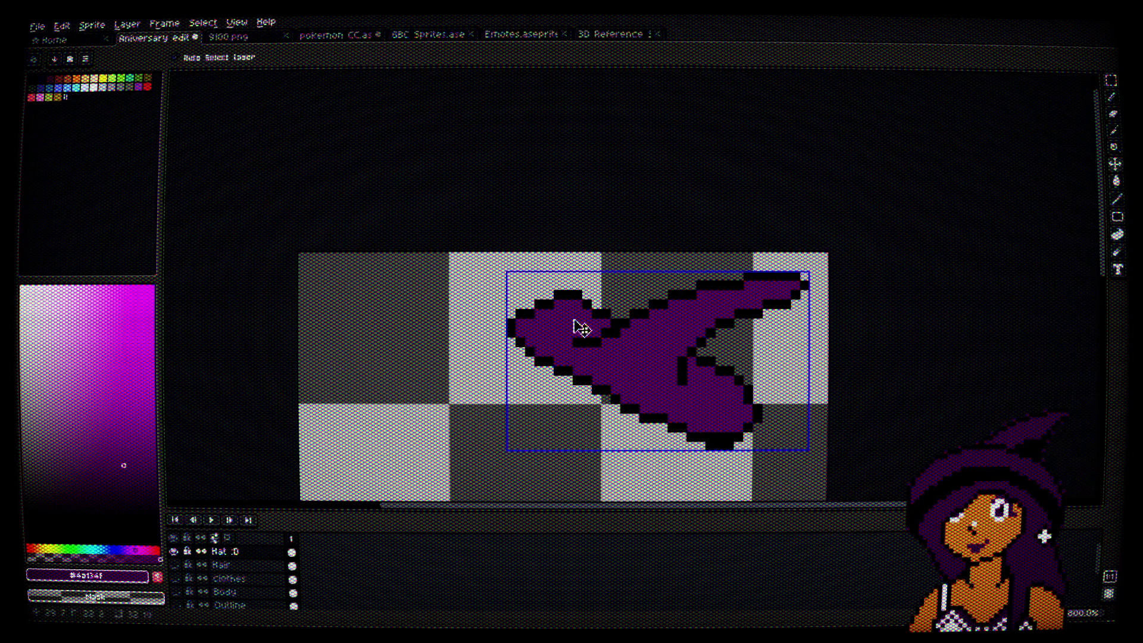
scroll(579, 313, "up", 3)
left_click(572, 227, "alt")
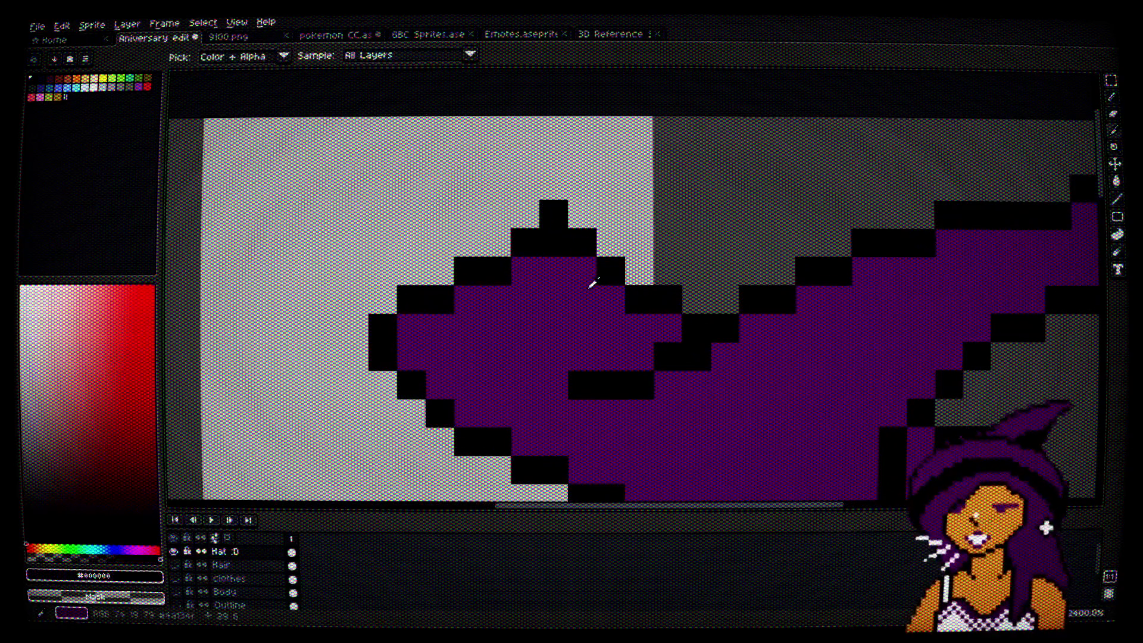
left_click(590, 280, "alt")
scroll(586, 322, "down", 4)
scroll(586, 323, "up", 5)
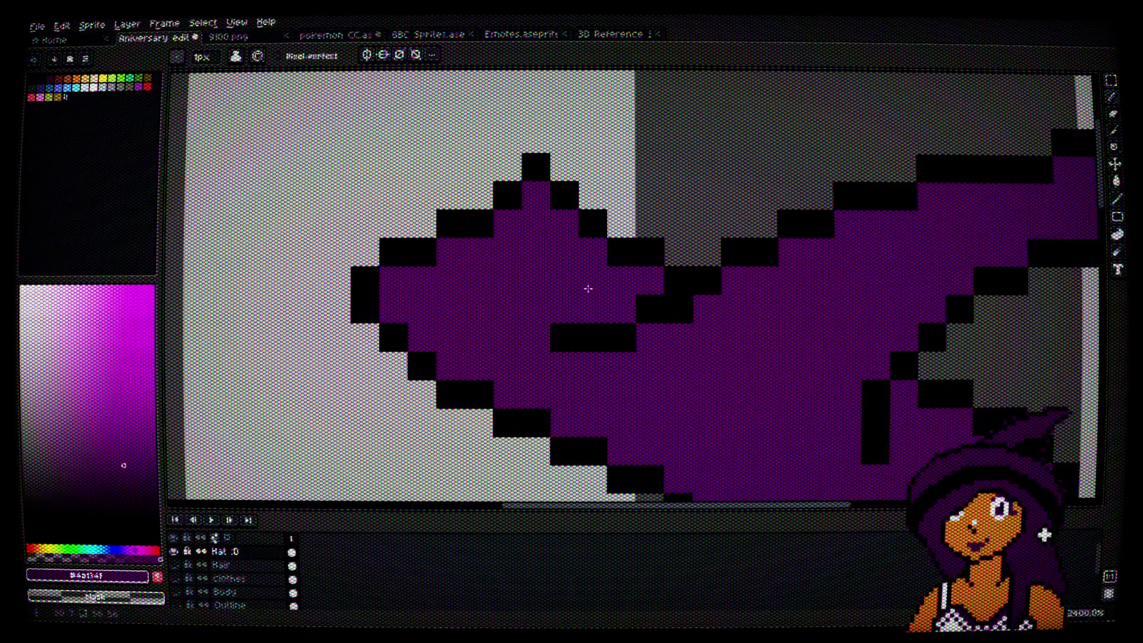
left_click(575, 189, "alt")
scroll(613, 277, "down", 3)
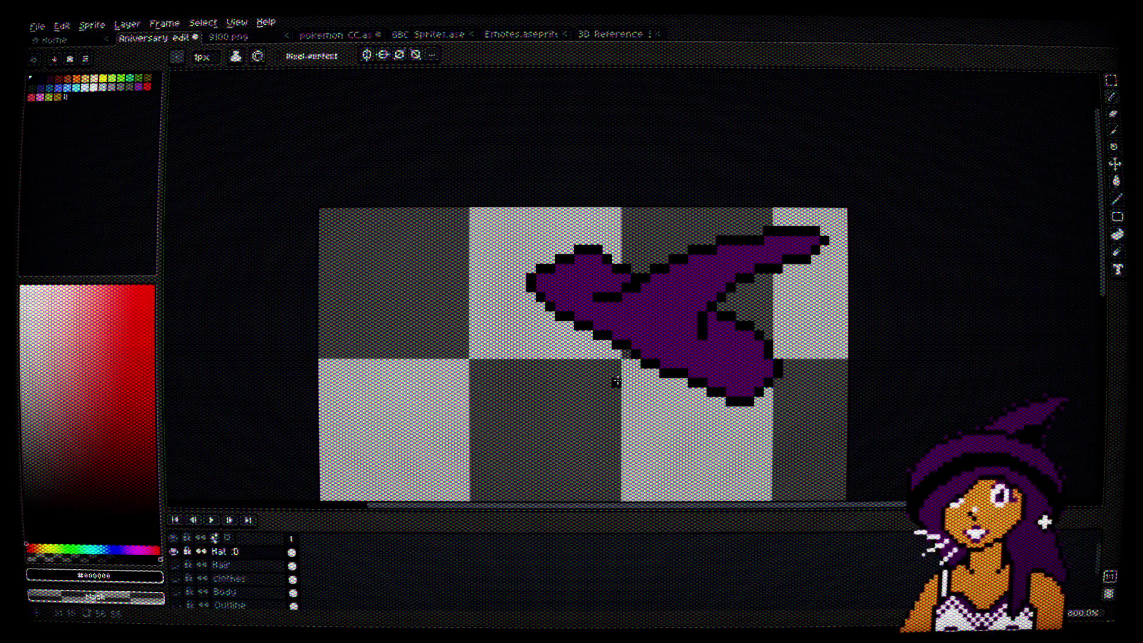
scroll(589, 363, "up", 2)
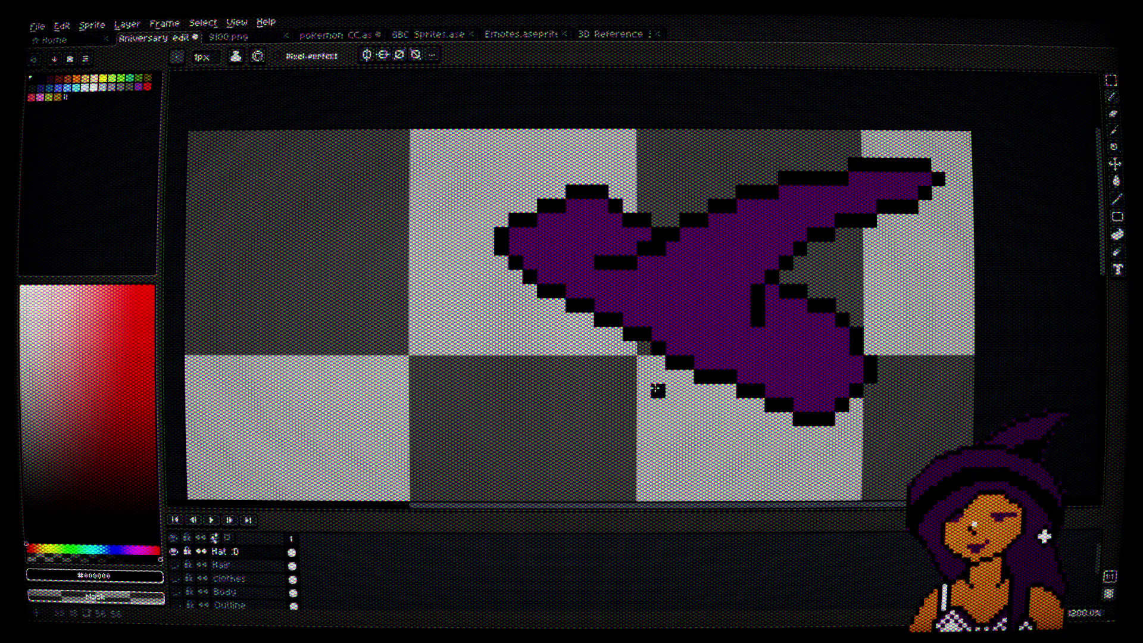
scroll(766, 431, "up", 2)
Step: Rework the black and purple outline pixels along the hat's lower edge
left_click(697, 268, "alt")
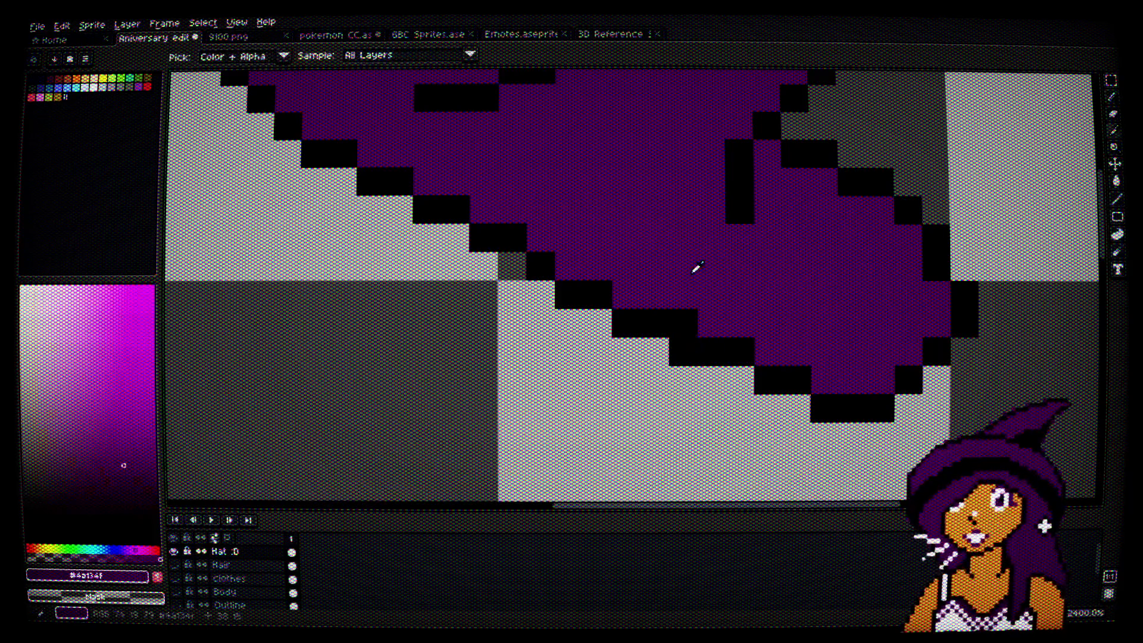
left_click(740, 351)
right_click(740, 380)
left_click(768, 373, "alt")
left_click(766, 302, "alt")
left_click(734, 352)
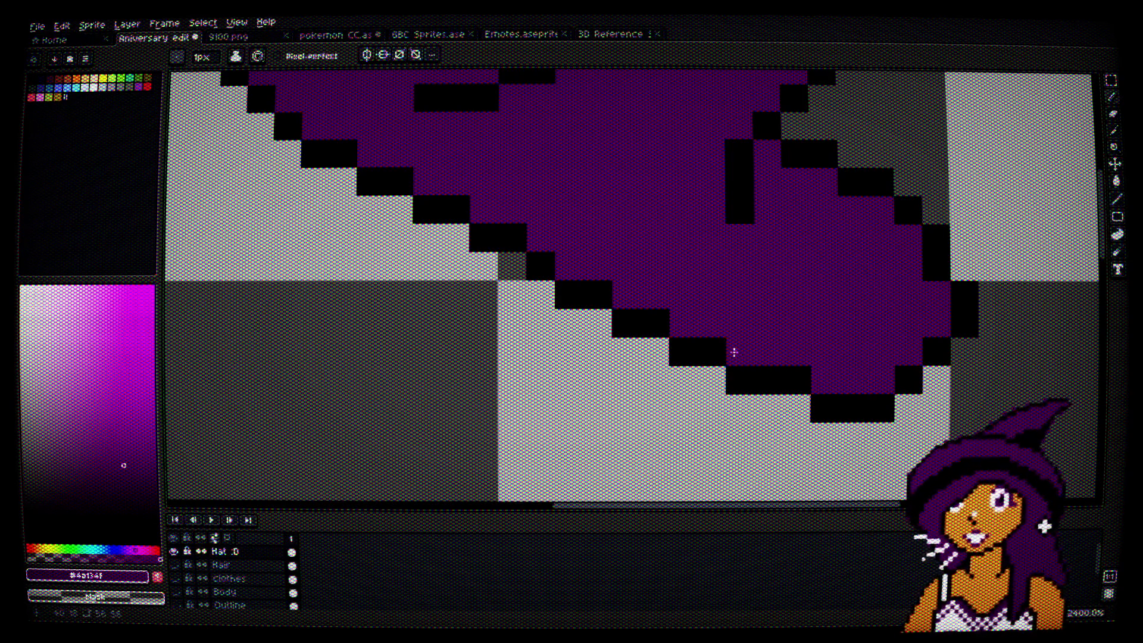
scroll(734, 352, "down", 3)
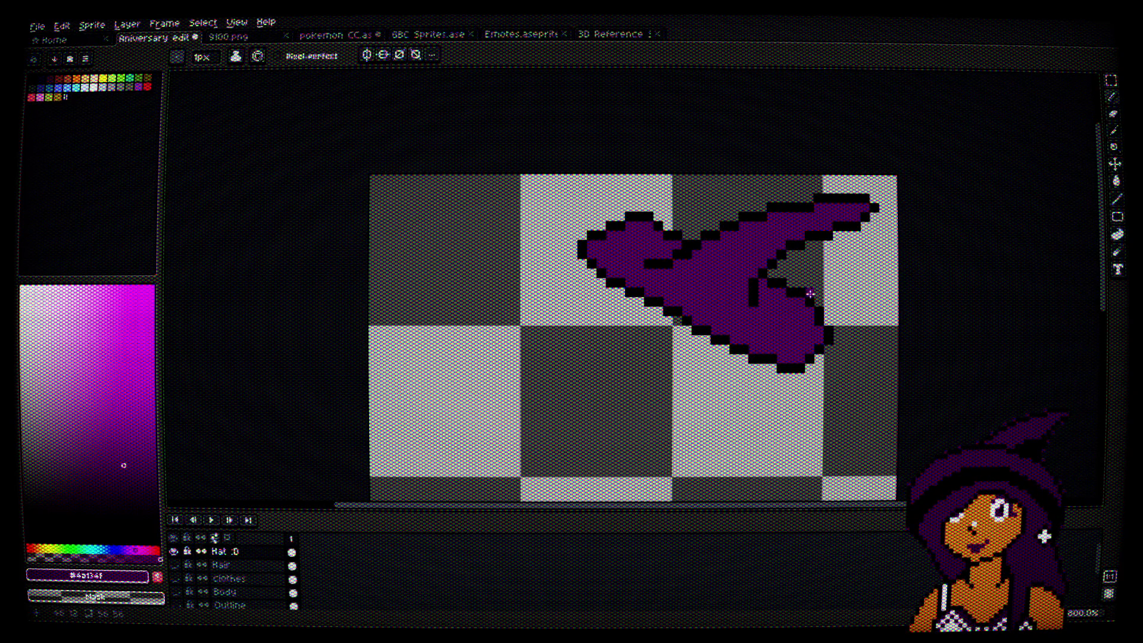
scroll(662, 271, "up", 3)
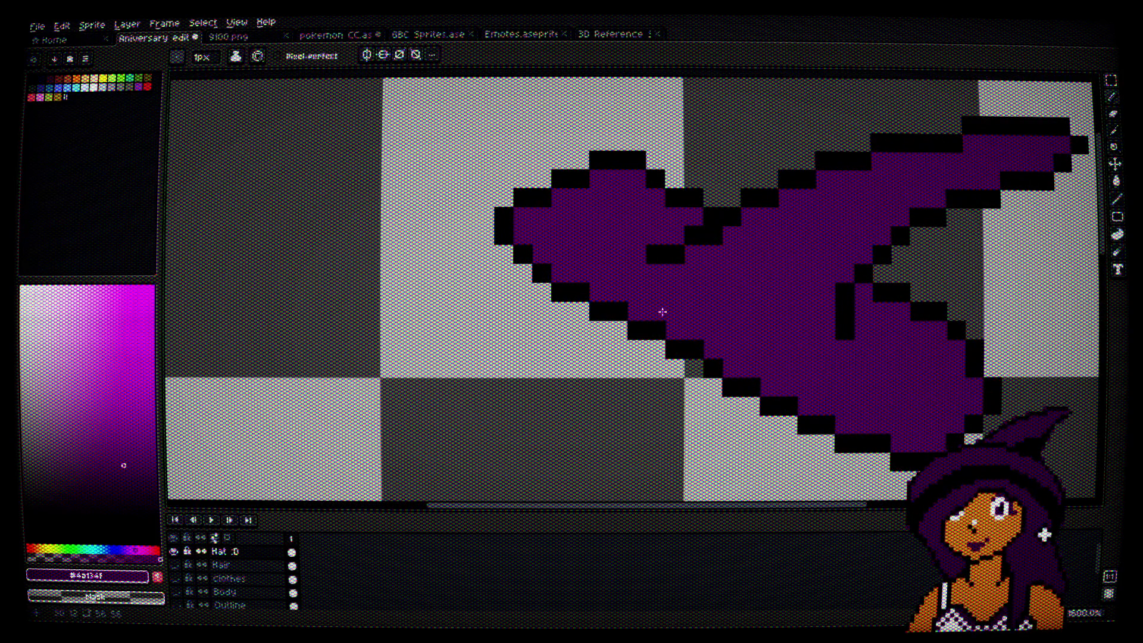
scroll(671, 314, "down", 1)
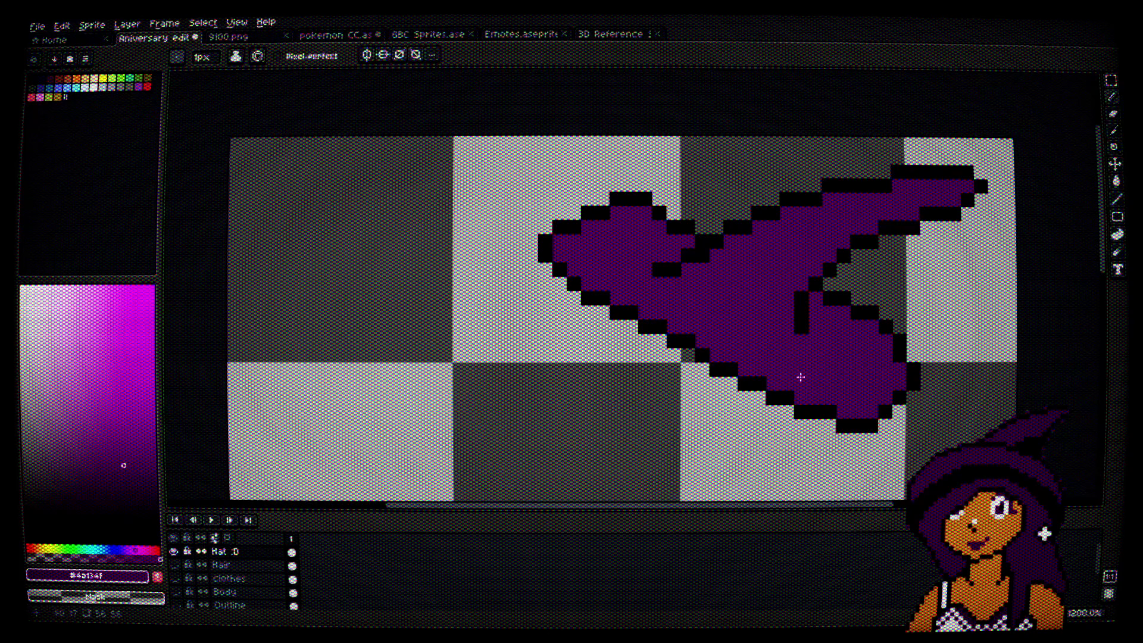
Step: Undo a stray purple outline pixel and set black #000000 from the hat outline as the drawing colour
left_click(800, 311)
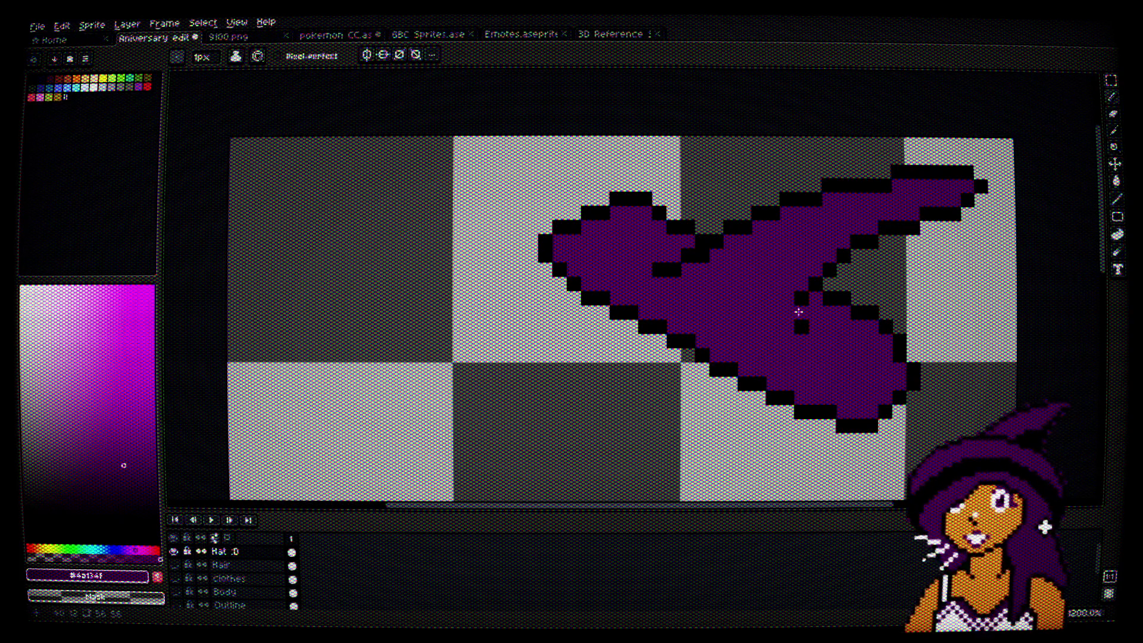
key("ctrl+z")
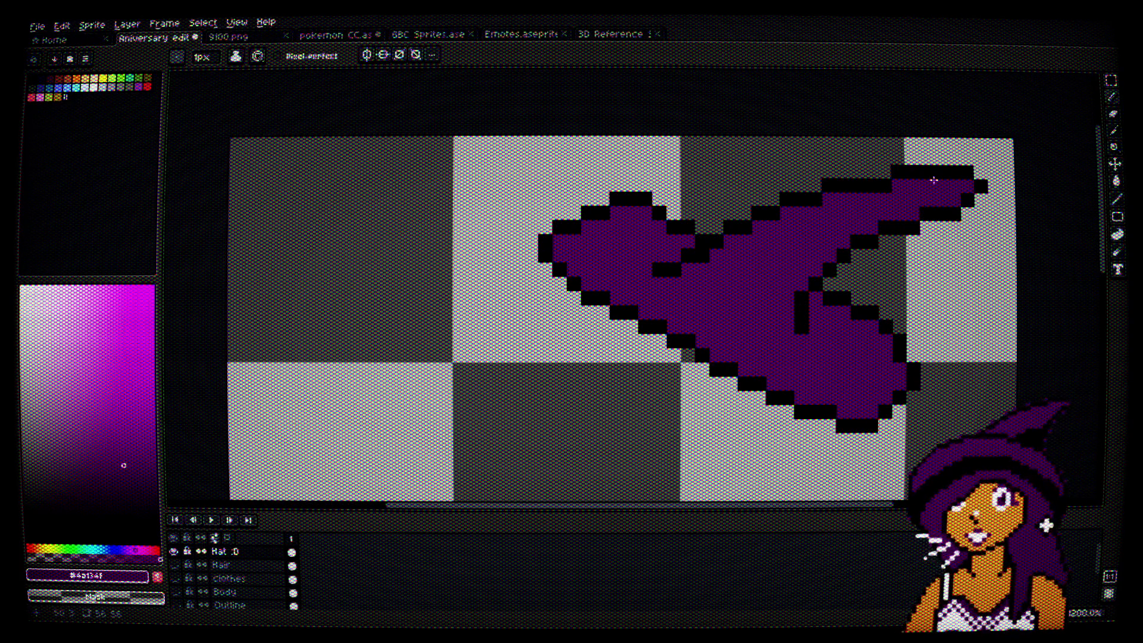
scroll(758, 273, "up", 2)
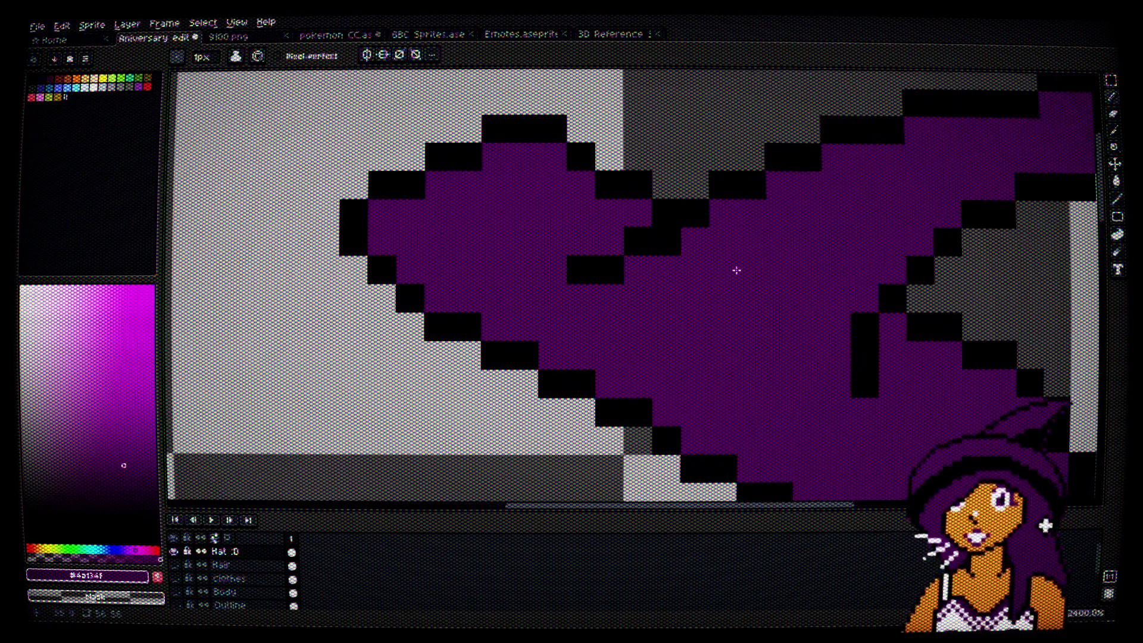
scroll(744, 261, "down", 3)
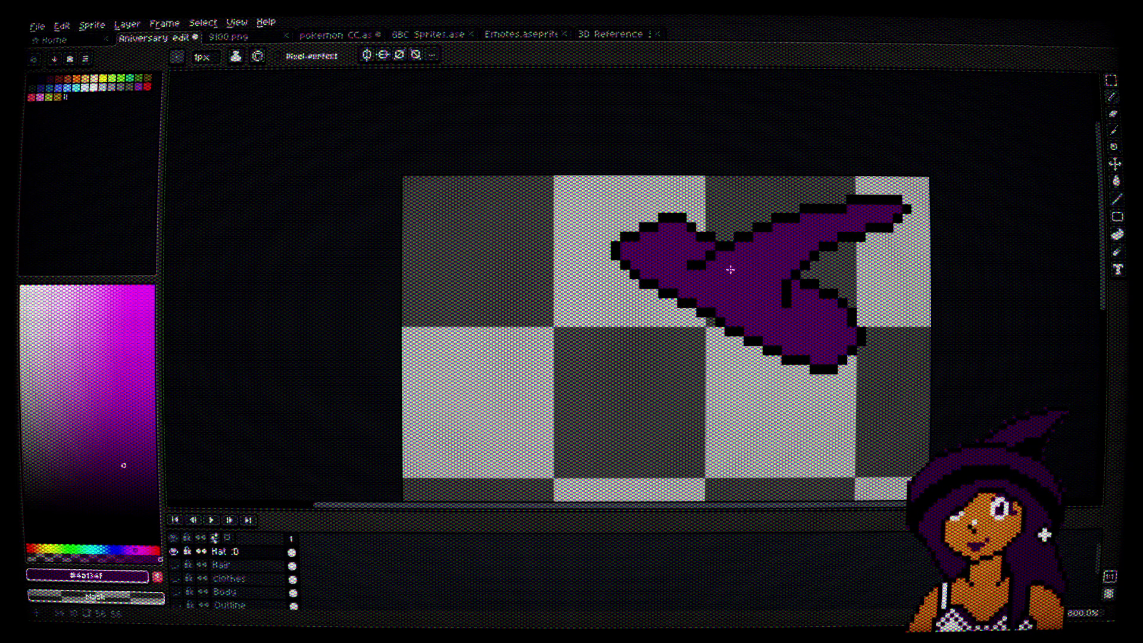
scroll(745, 350, "up", 2)
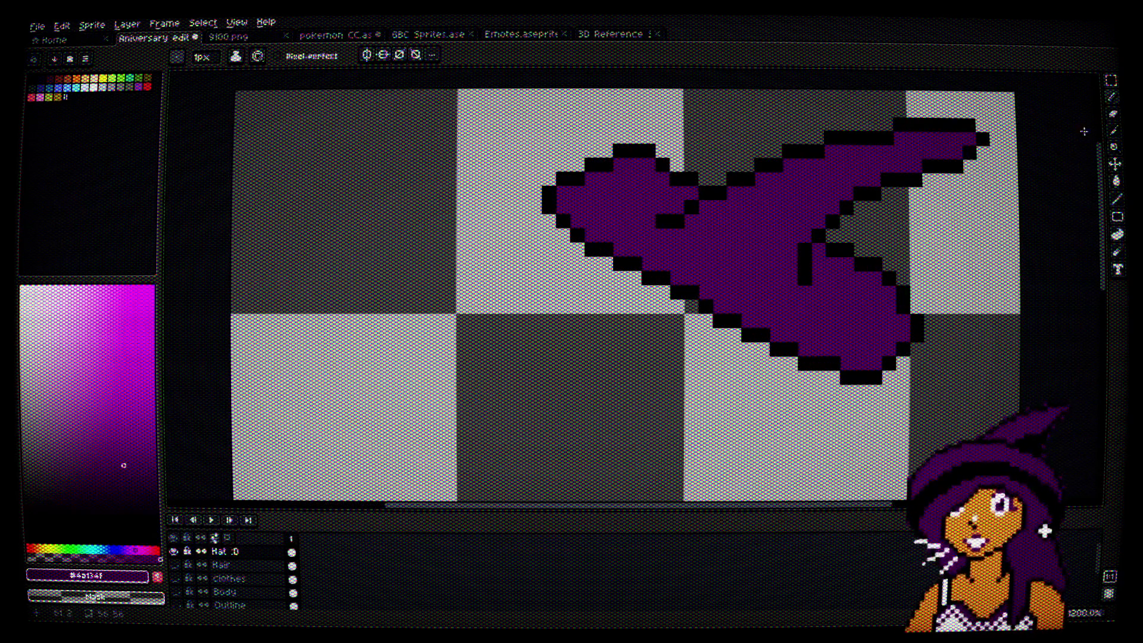
left_click(629, 255, "alt")
Step: Draw a black fold line across the hat, undoing the bad lower-left outline stroke
mouse_move(633, 219)
left_mouse_down()
mouse_move(632, 235)
mouse_move(839, 312)
left_mouse_up()
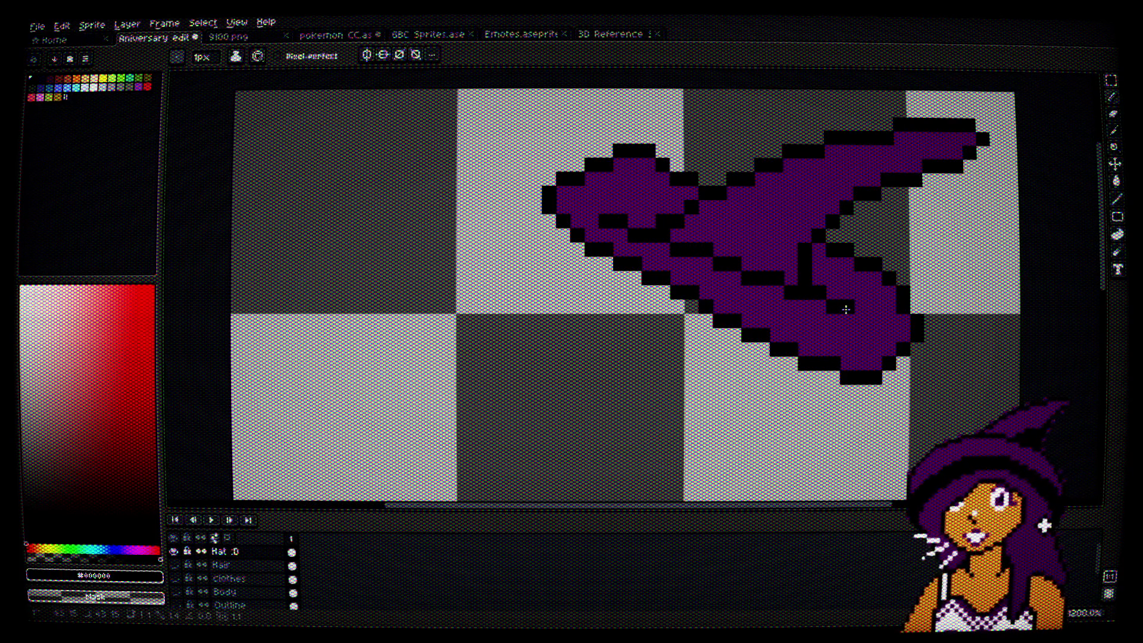
left_click_drag(548, 247, 845, 419)
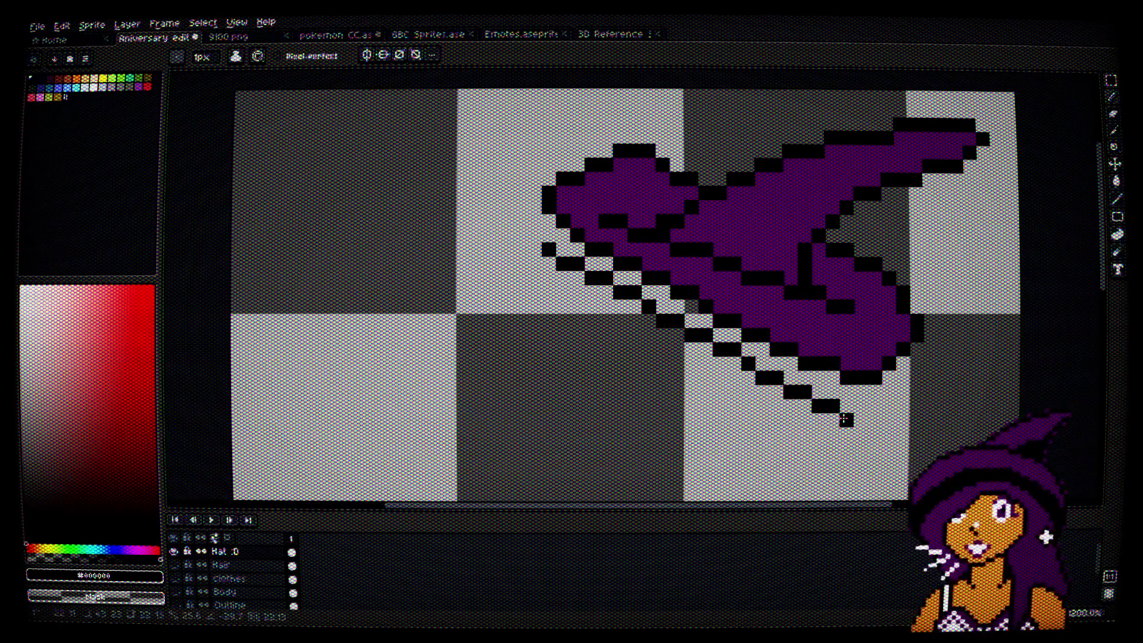
key("ctrl+z")
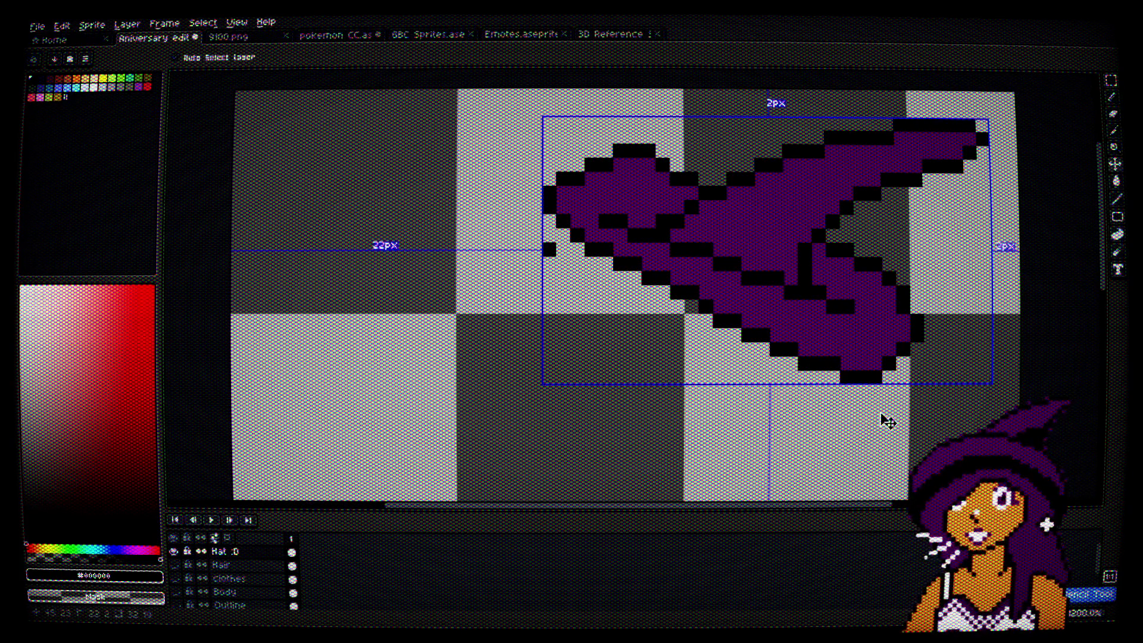
left_click(873, 391)
Step: Remove the diagonal black line and stray pixels, then redraw a shorter black segment on the hat
scroll(873, 390, "up", 3)
left_click_drag(794, 342, 860, 447)
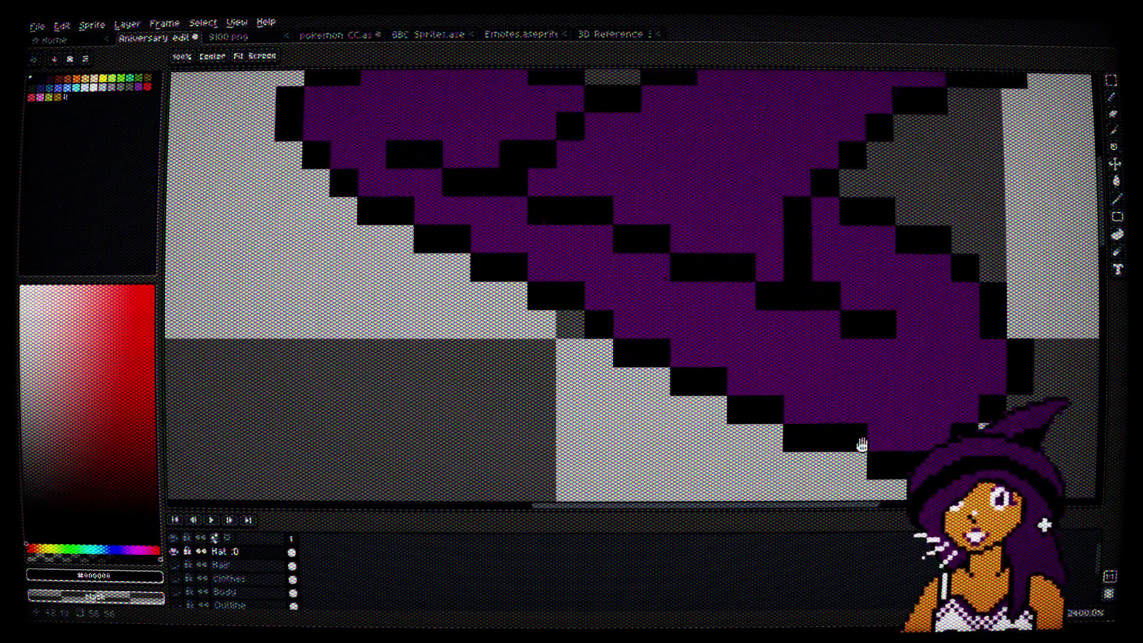
key("alt")
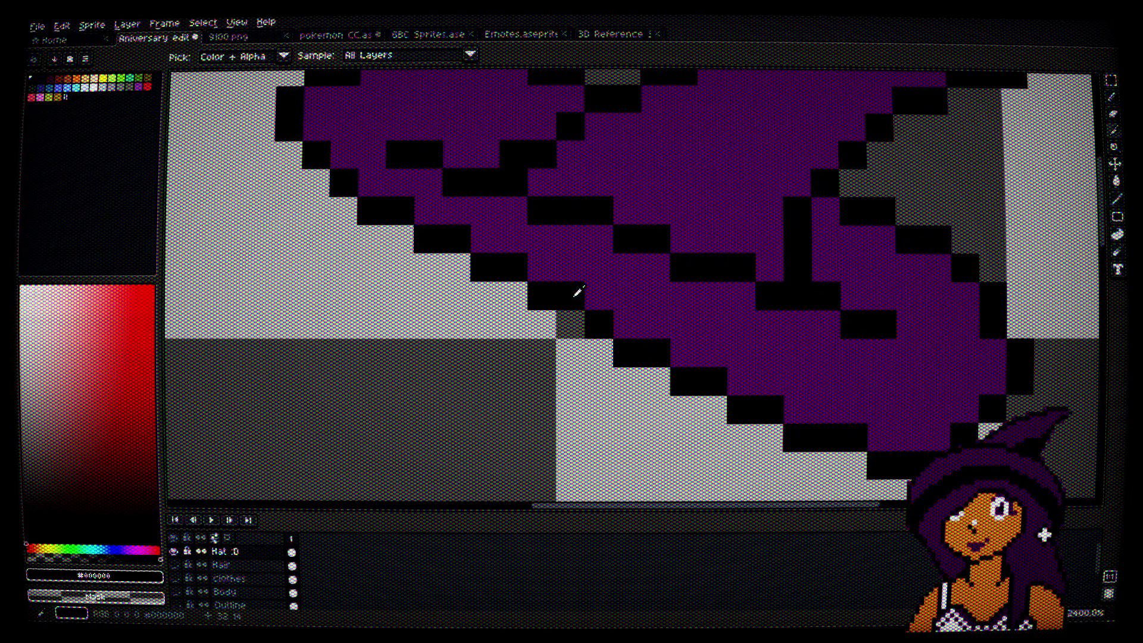
mouse_move(452, 268)
left_mouse_down()
mouse_move(530, 279)
mouse_move(652, 338)
mouse_move(863, 381)
mouse_move(929, 417)
mouse_move(804, 441)
mouse_move(854, 417)
mouse_move(665, 386)
mouse_move(742, 409)
left_mouse_up()
left_click(452, 238, "alt")
mouse_move(484, 267)
left_mouse_down()
mouse_move(530, 263)
mouse_move(603, 335)
mouse_move(750, 364)
mouse_move(774, 387)
mouse_move(875, 387)
mouse_move(899, 416)
left_mouse_up()
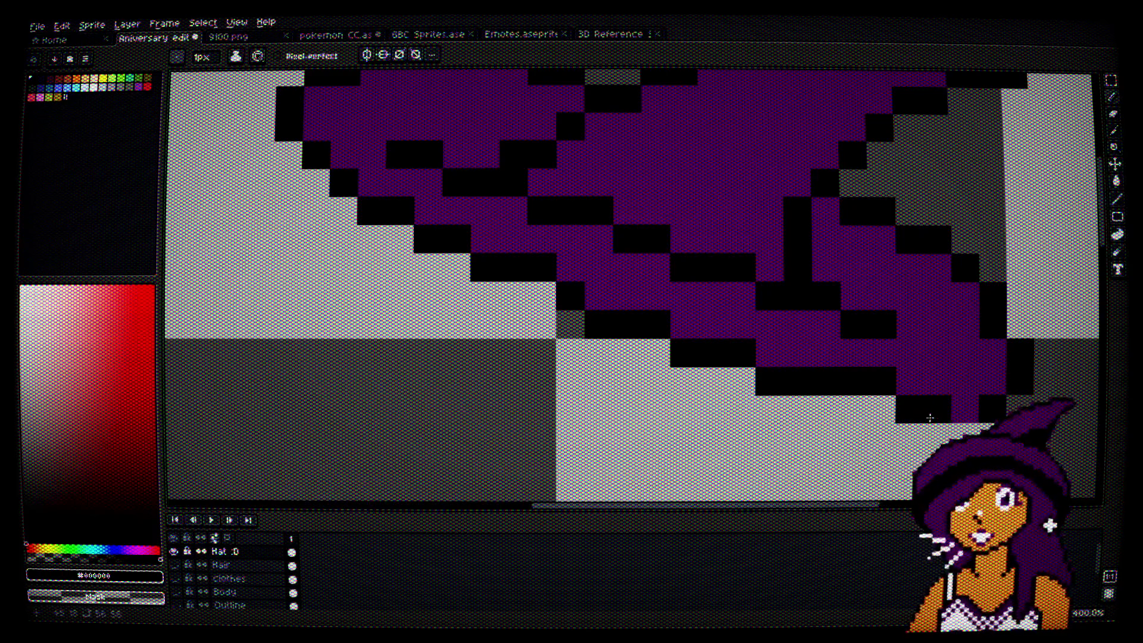
Step: Paint the hat's purple over the trial inner black fold line
scroll(984, 426, "down", 4)
scroll(949, 416, "up", 4)
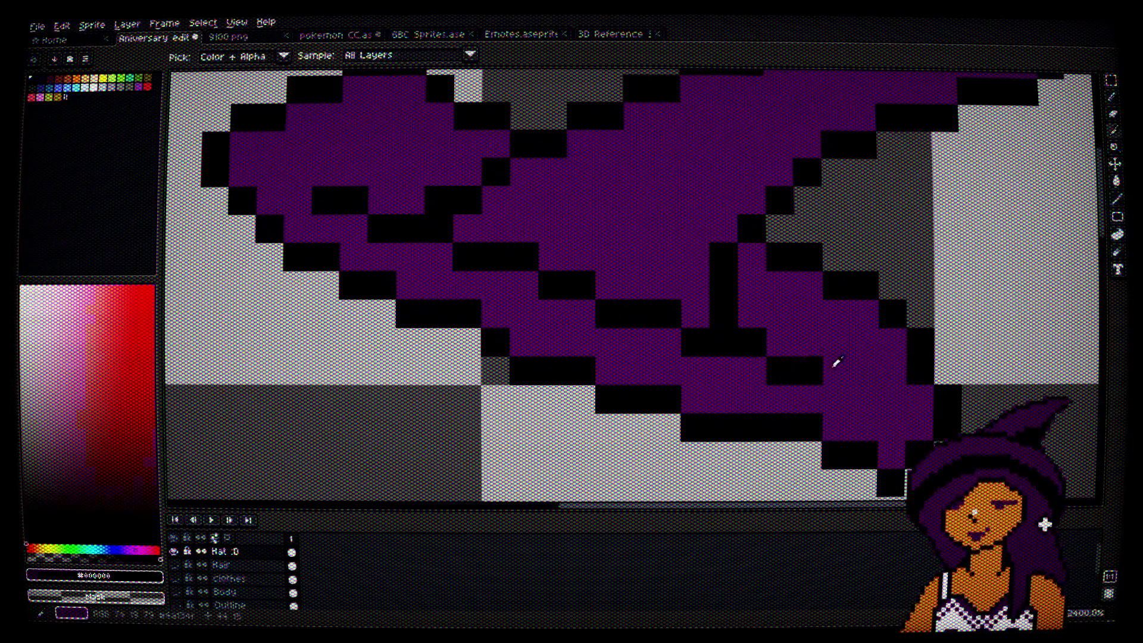
left_click(837, 362, "alt")
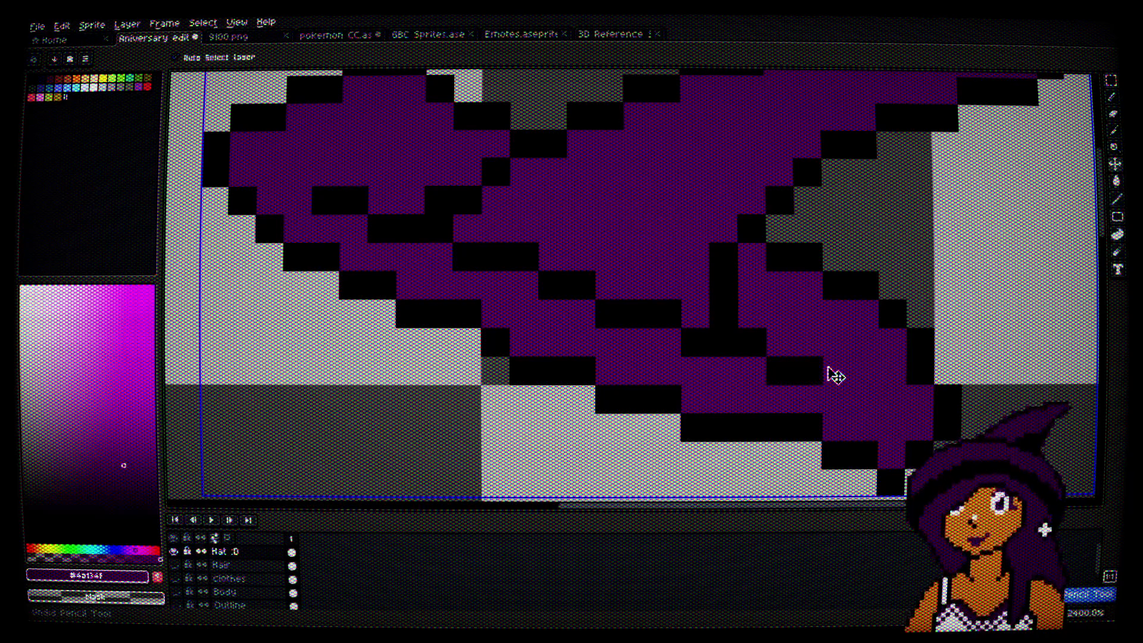
mouse_move(835, 369)
left_mouse_down()
mouse_move(408, 240)
mouse_move(337, 194)
left_mouse_up()
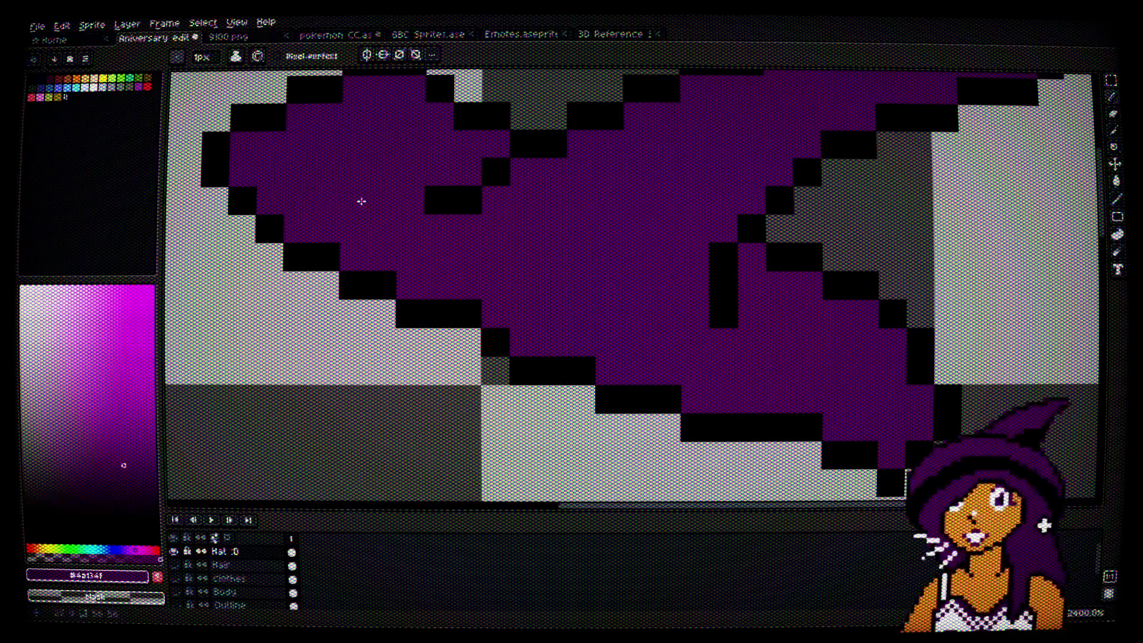
scroll(452, 222, "down", 5)
scroll(581, 285, "up", 3)
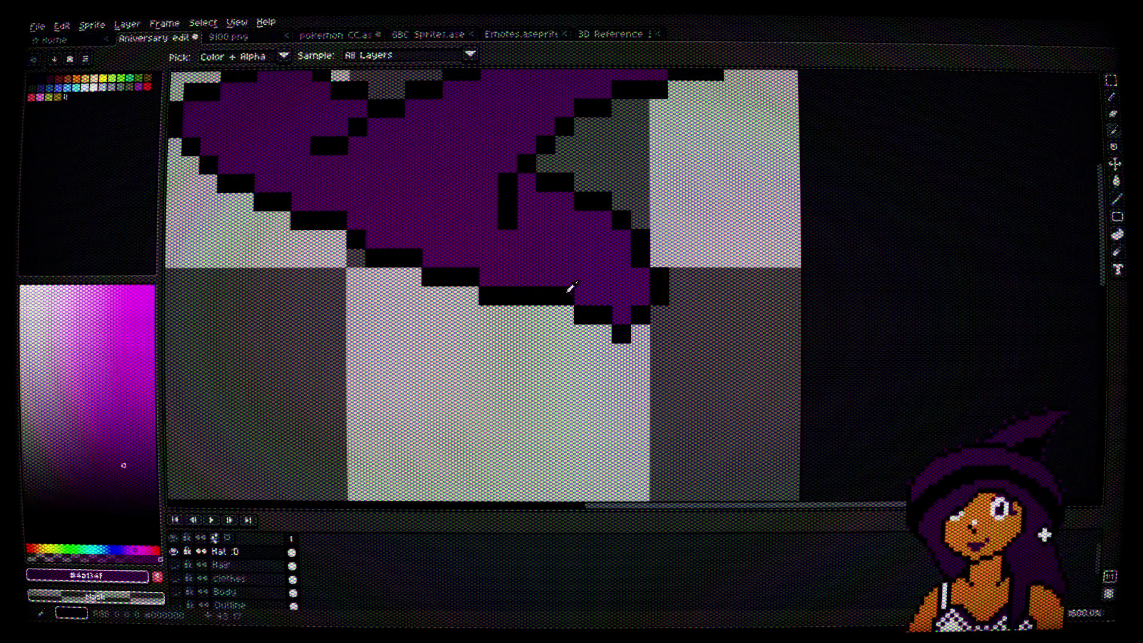
Step: Fix the hat tip with black outline pixels and purple fill, then recentre on the hat
left_click(564, 296)
left_click(542, 296, "alt")
left_click(563, 316)
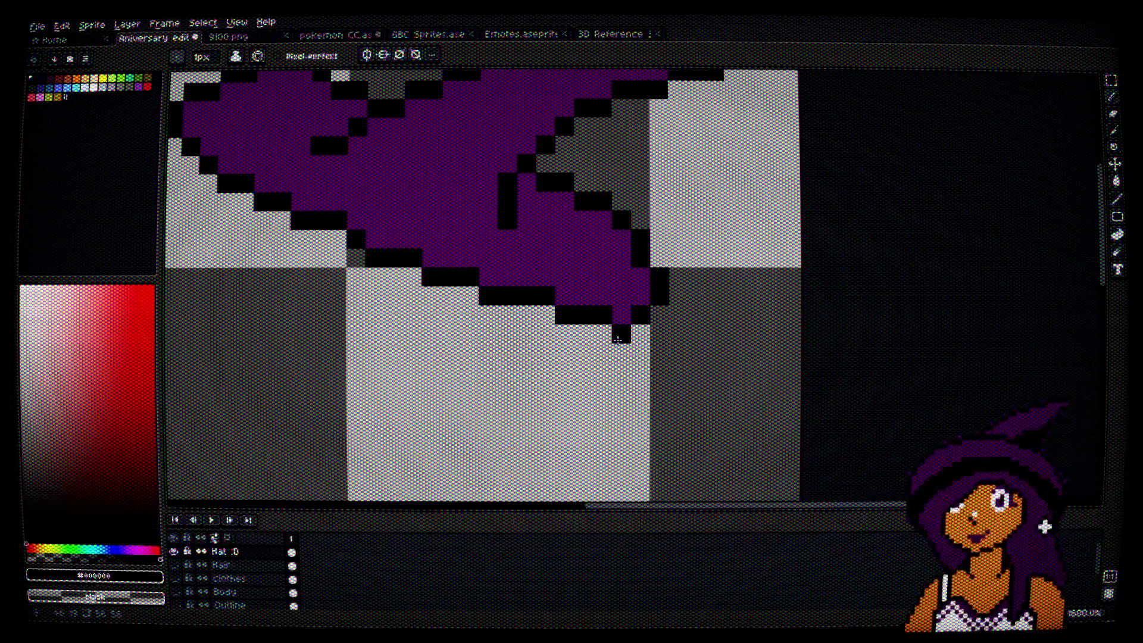
left_click(602, 334)
left_click(607, 262, "alt")
left_click(603, 315)
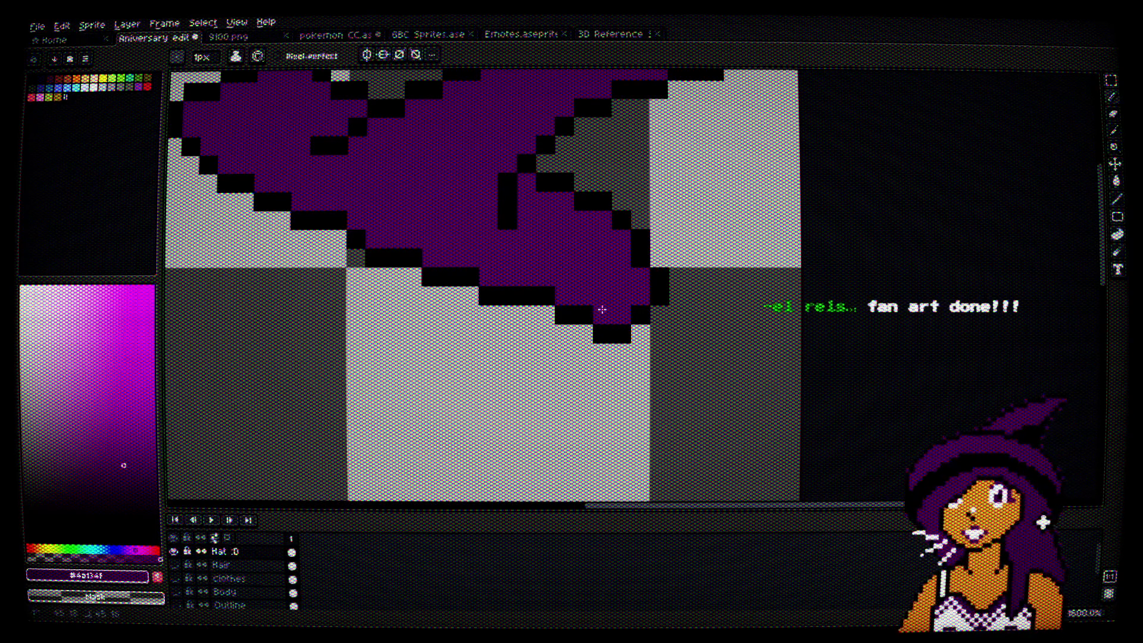
key("space")
left_click_drag(584, 243, 732, 345)
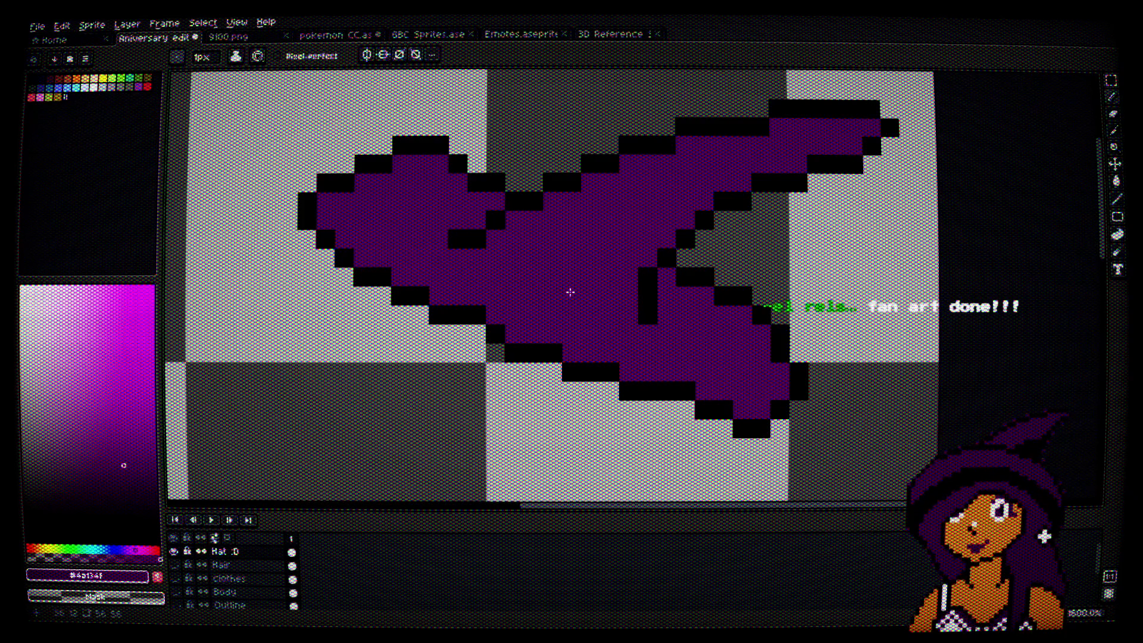
scroll(757, 428, "up", 1)
scroll(757, 429, "down", 2)
key("space")
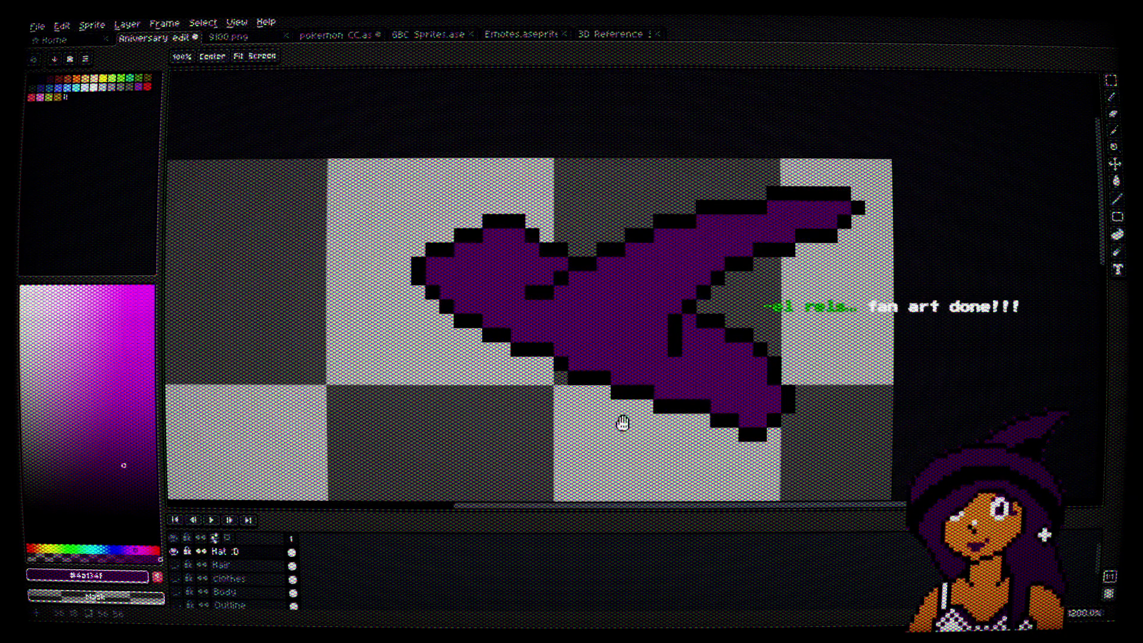
scroll(632, 280, "up", 3)
left_click(633, 276, "alt")
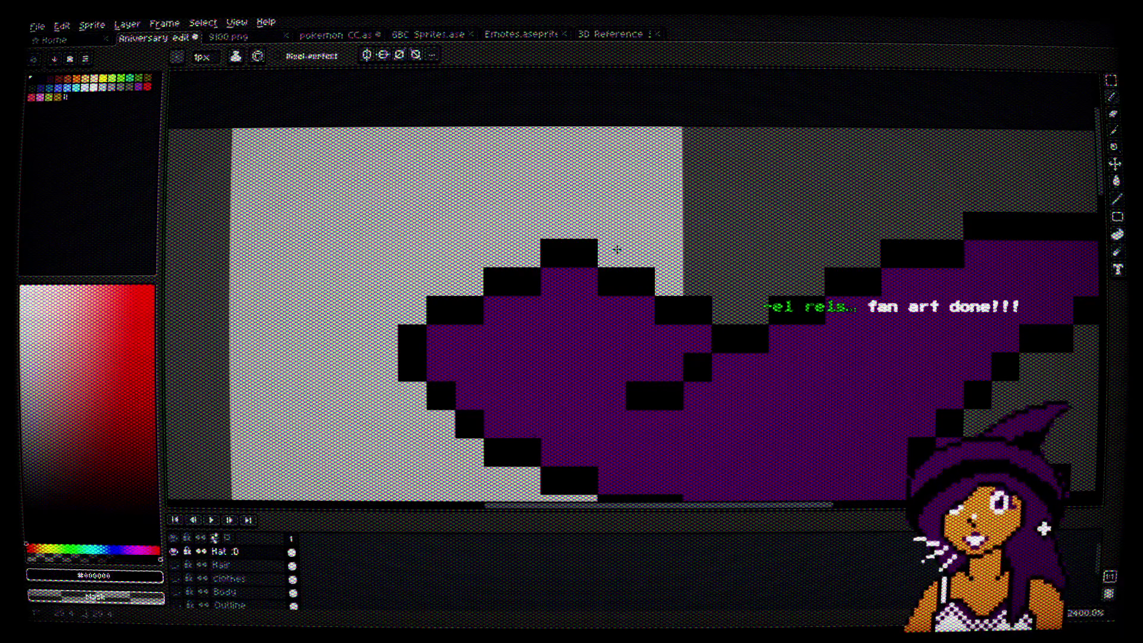
scroll(617, 250, "down", 4)
scroll(561, 250, "up", 4)
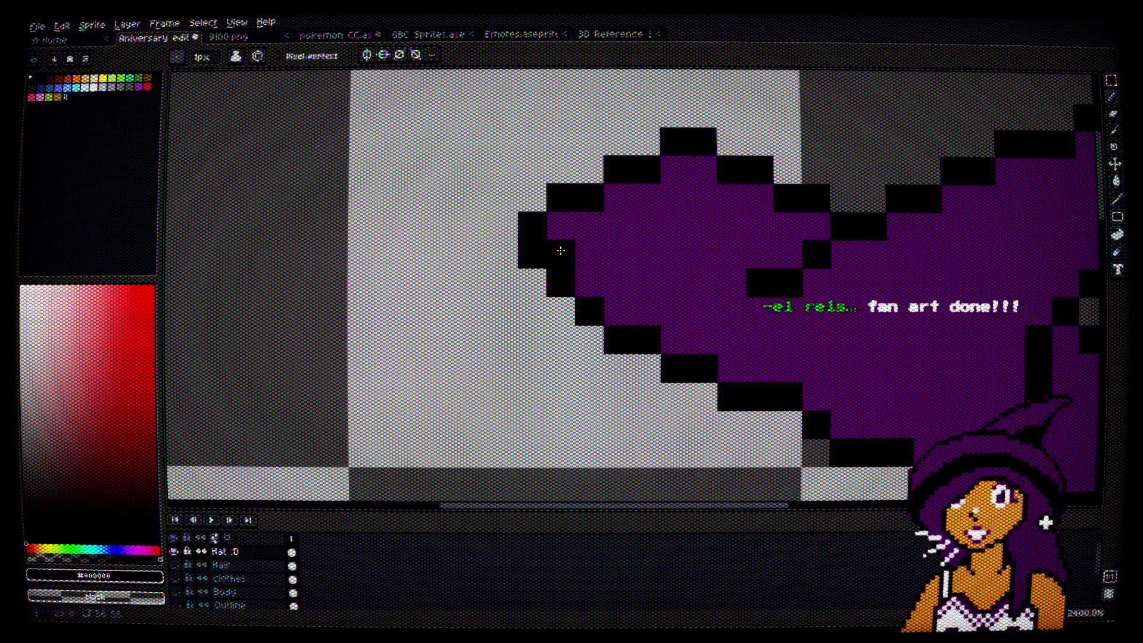
scroll(760, 393, "down", 4)
key("space")
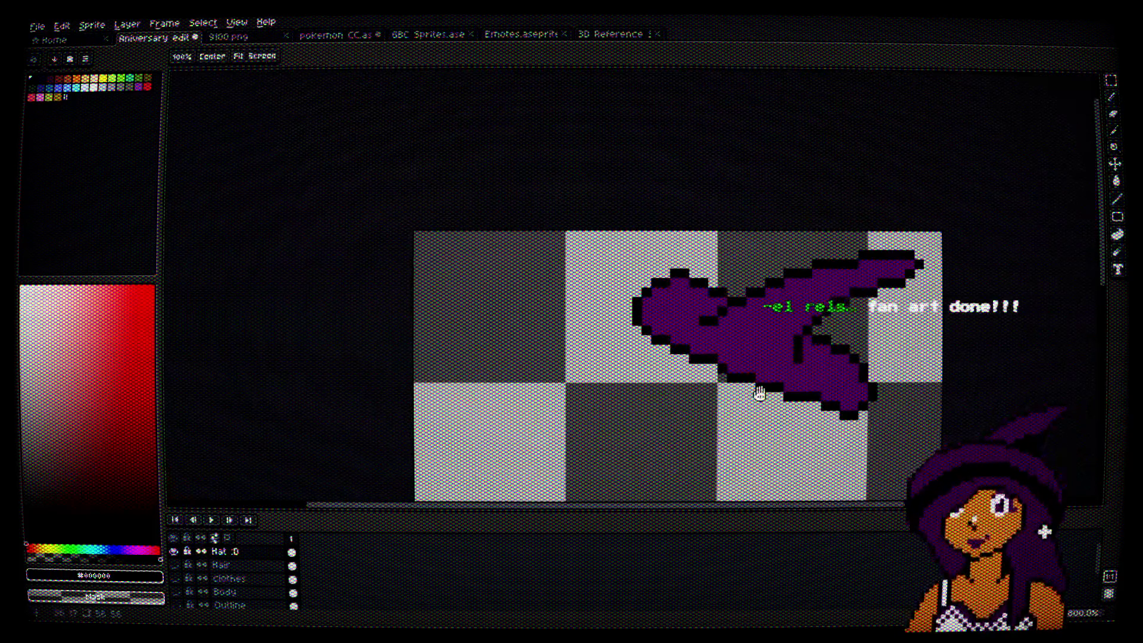
left_click_drag(760, 393, 673, 358)
scroll(779, 330, "up", 4)
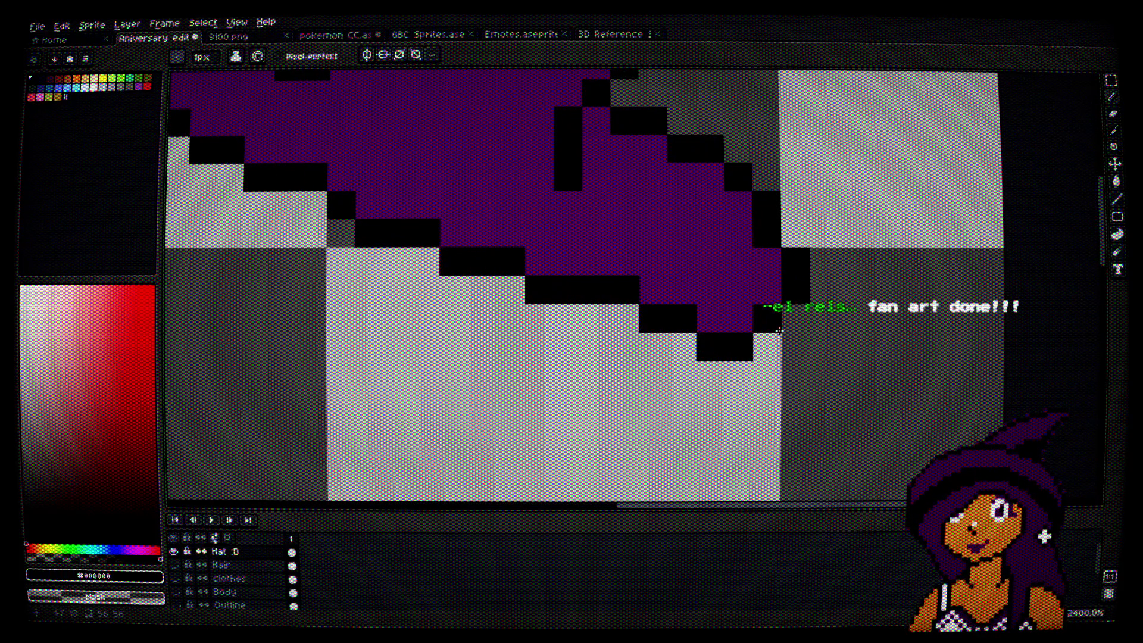
key("space")
left_click_drag(785, 312, 781, 375)
left_click(736, 316)
scroll(765, 303, "down", 4)
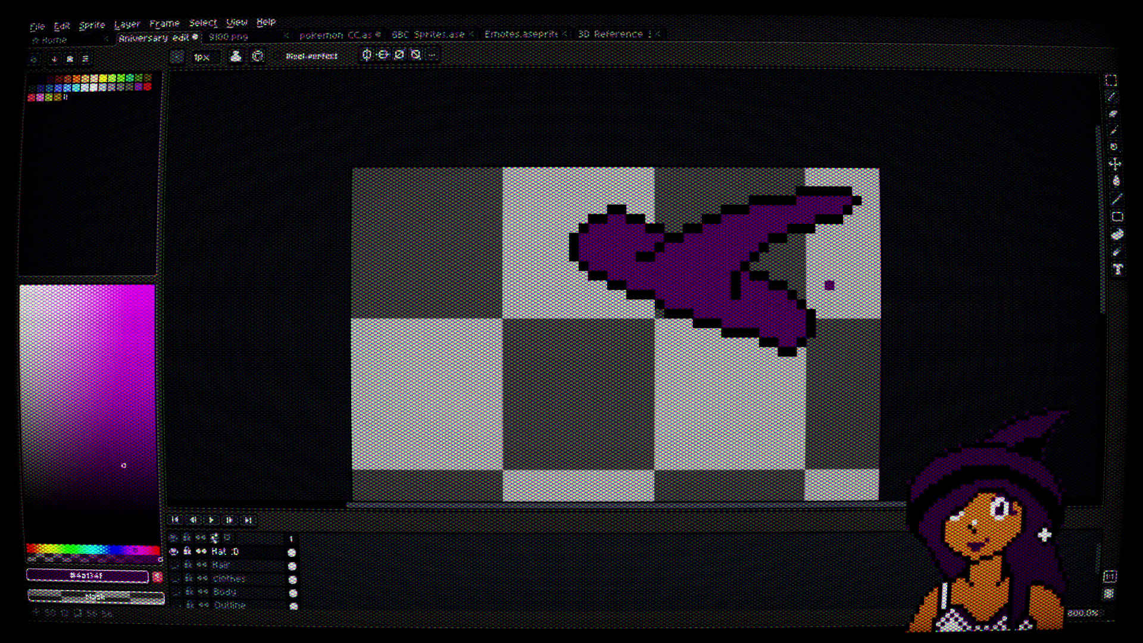
scroll(829, 286, "up", 2)
scroll(811, 294, "up", 2)
scroll(765, 294, "down", 2)
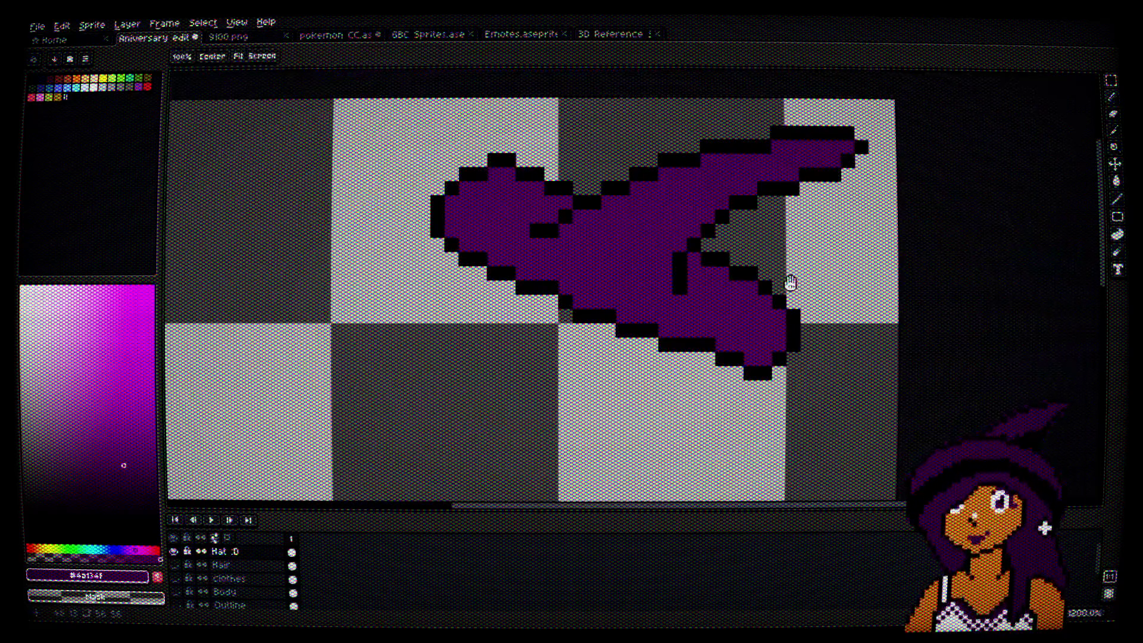
scroll(824, 298, "down", 1)
scroll(889, 365, "down", 3)
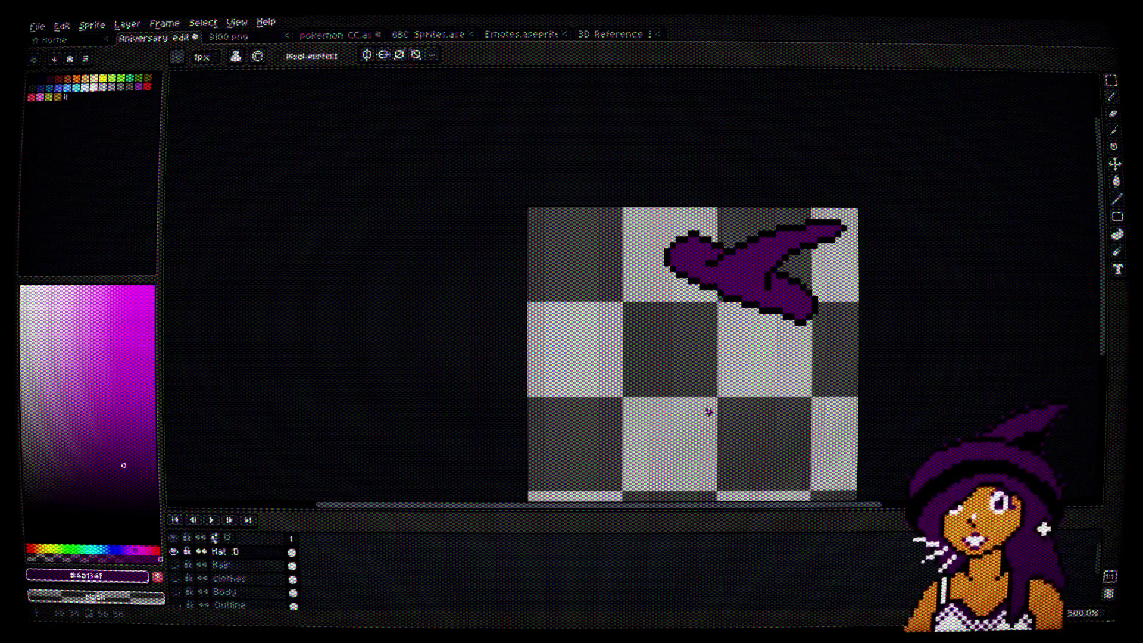
Step: Show the Hair, Clothes, Body and Outline layers again and pick black from the outline
left_click_drag(175, 565, 175, 592)
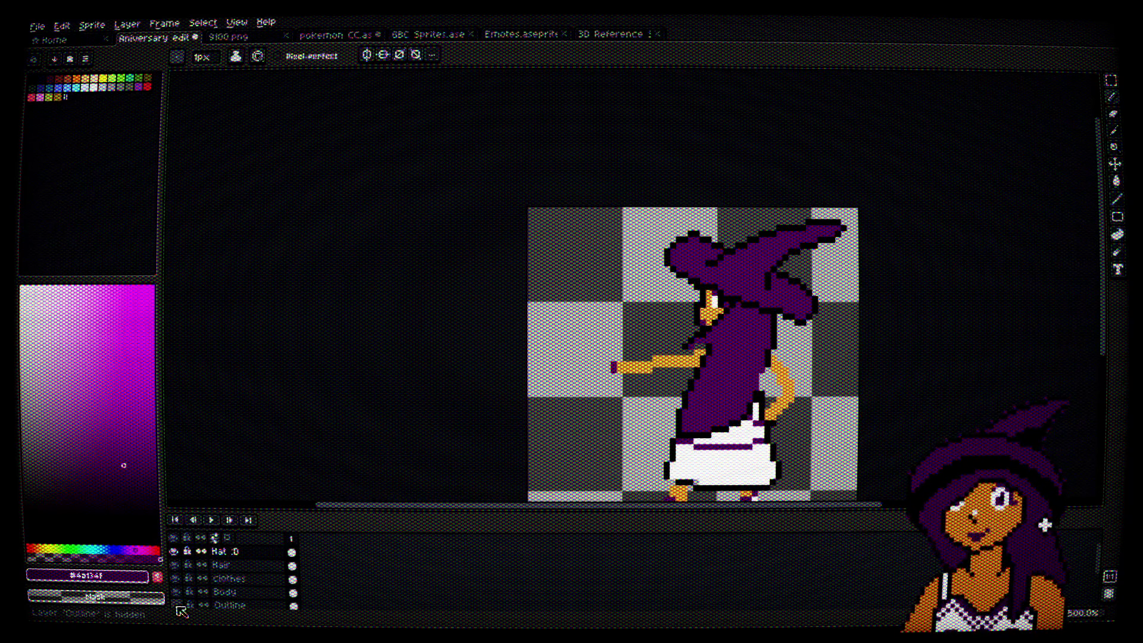
left_click(175, 605)
left_click_drag(863, 345, 821, 303)
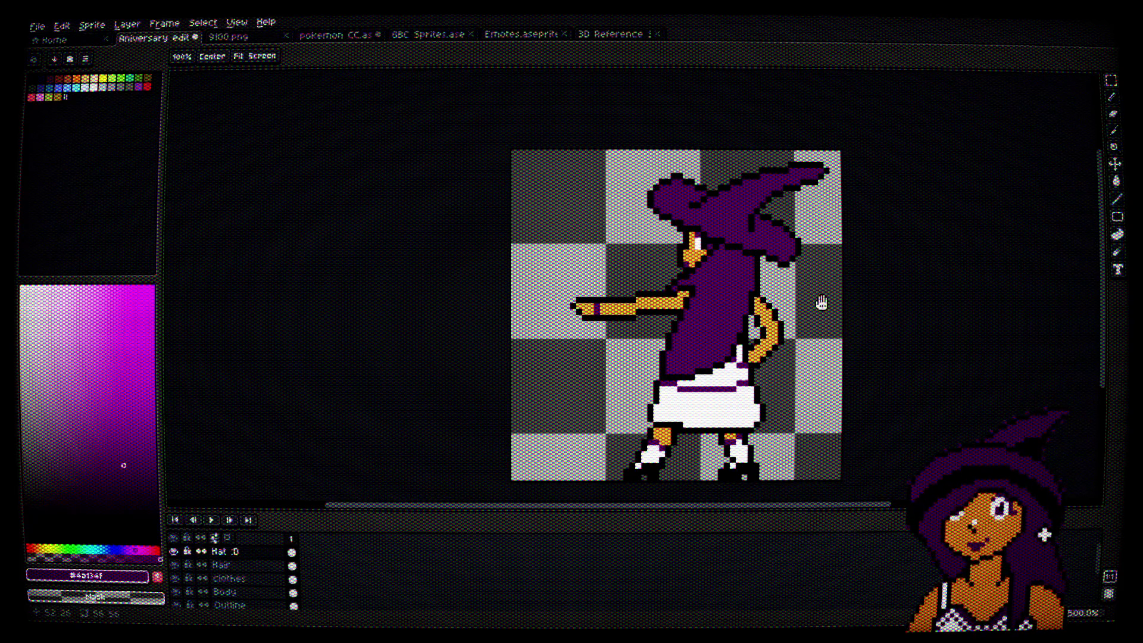
scroll(819, 173, "up", 7)
left_click(801, 194, "alt")
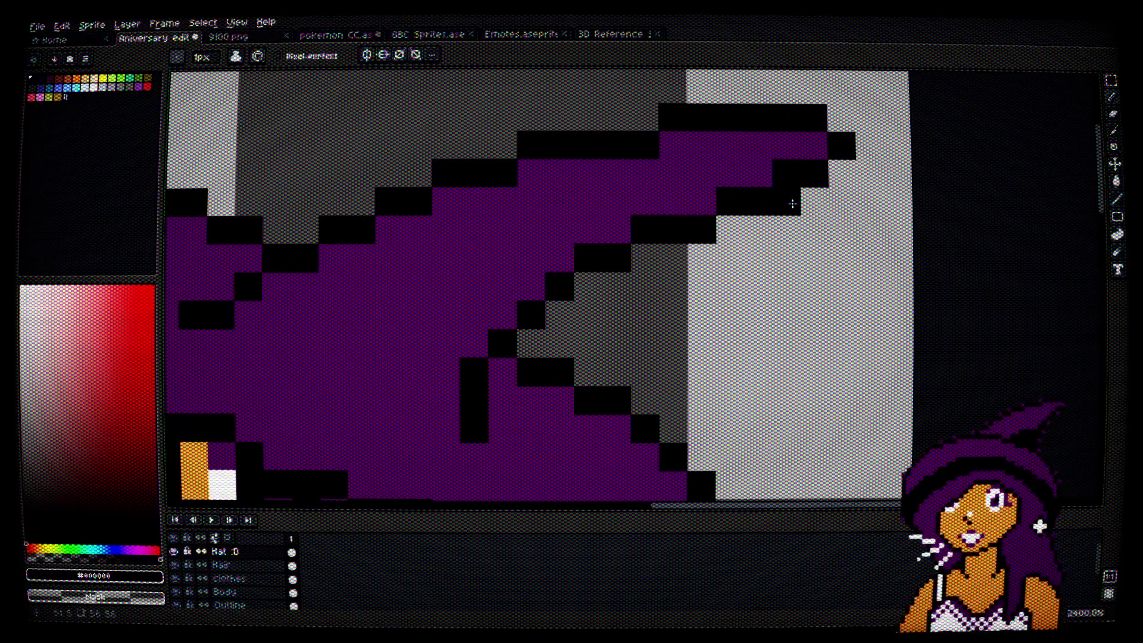
Step: Erase a stray black pixel at the hat tip and add one beside it
scroll(792, 204, "down", 6)
scroll(790, 209, "up", 6)
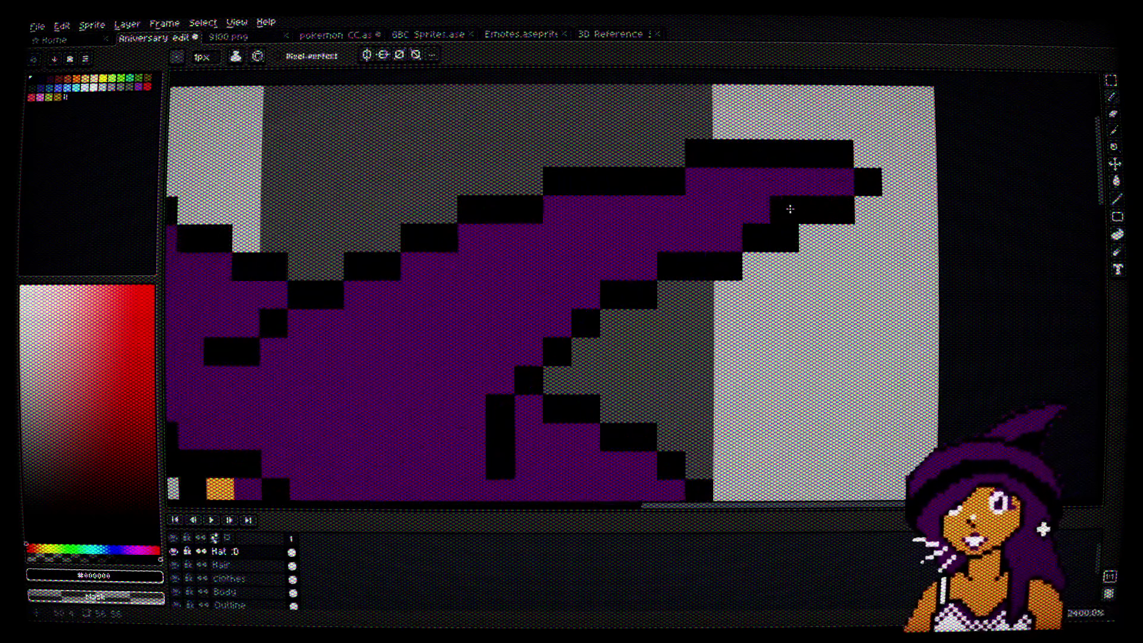
right_click(791, 239)
left_click(741, 242)
scroll(738, 259, "down", 5)
mouse_move(855, 334)
left_mouse_down()
mouse_move(831, 296)
mouse_move(830, 260)
left_mouse_up()
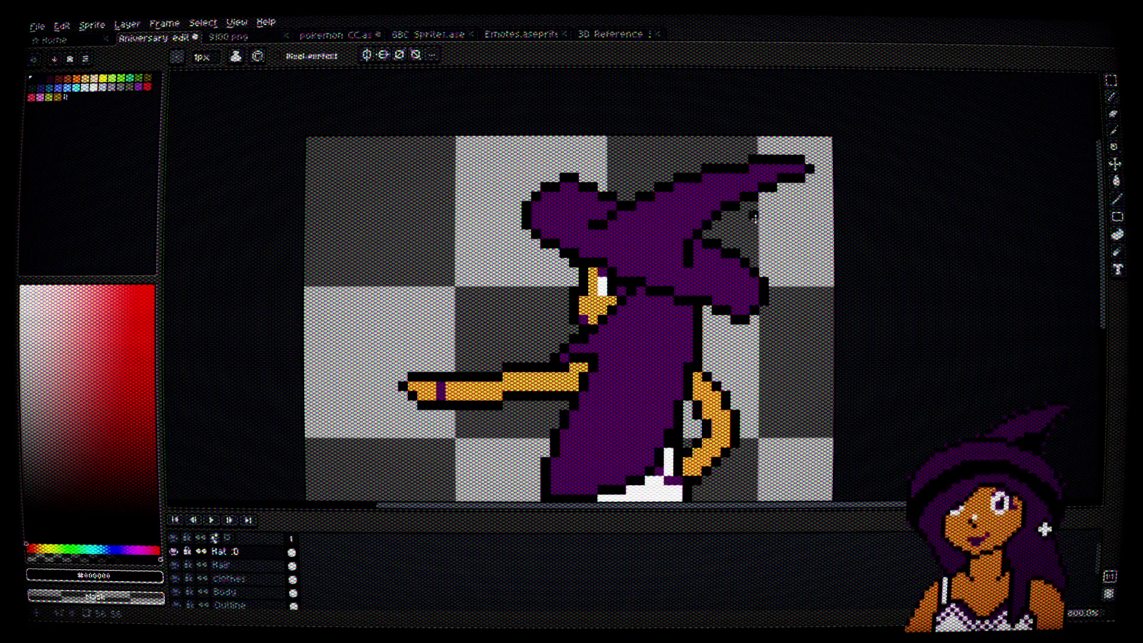
Step: Smooth the hat outline by adding and erasing individual black pixels
scroll(700, 238, "up", 5)
left_click(702, 237)
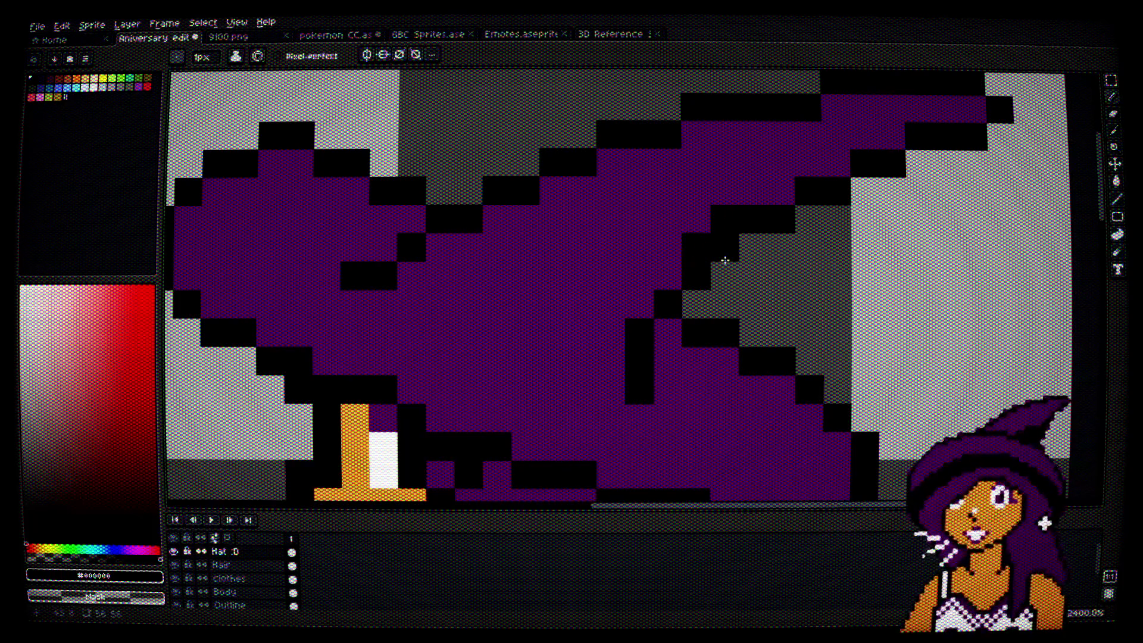
right_click(724, 246)
left_click(752, 275)
right_click(753, 275)
left_click(668, 275)
right_click(696, 274)
left_click(777, 280)
Step: Correct pixels on the hat's top outline and recentre on the witch
left_click_drag(834, 270, 782, 290)
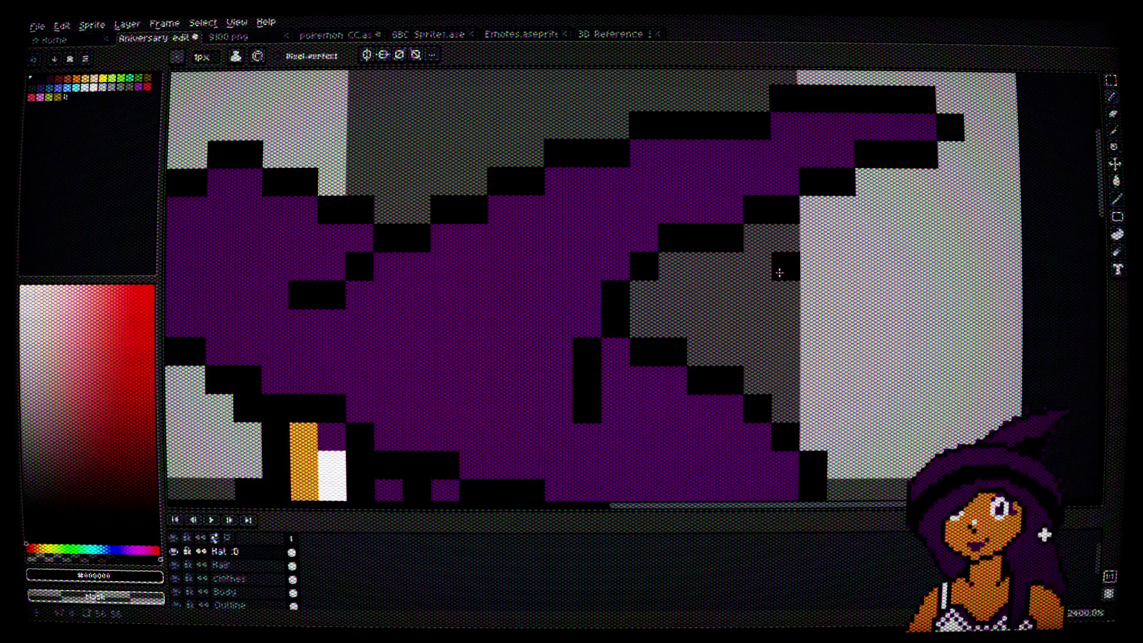
left_click(643, 154)
right_click(643, 125)
scroll(804, 278, "down", 1)
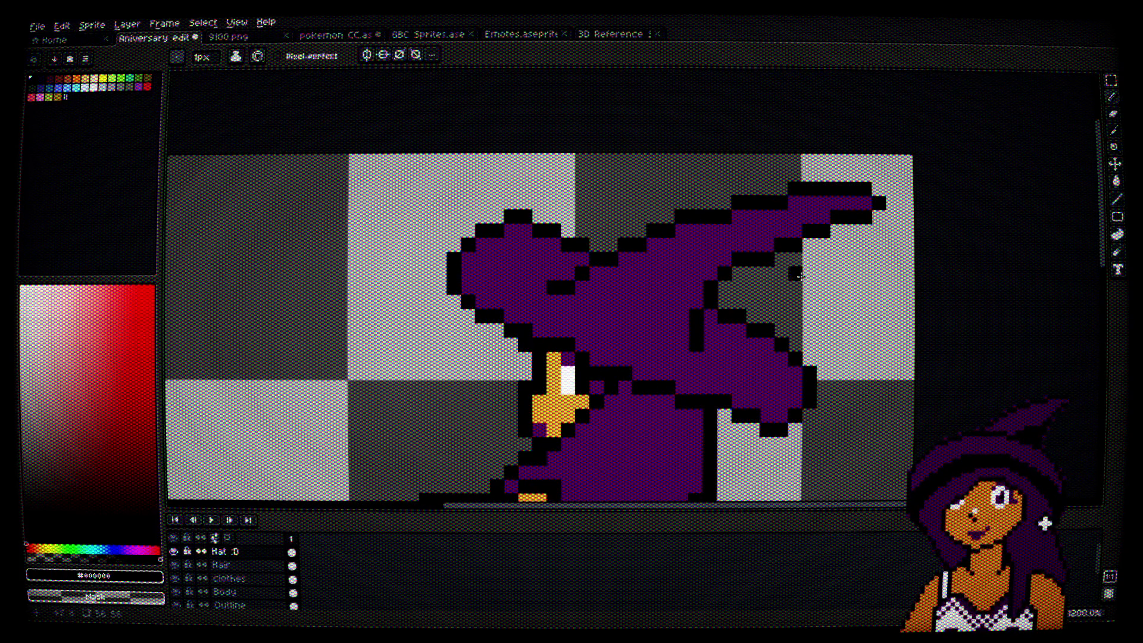
scroll(768, 262, "down", 1)
scroll(845, 298, "down", 1)
left_click_drag(870, 327, 830, 213)
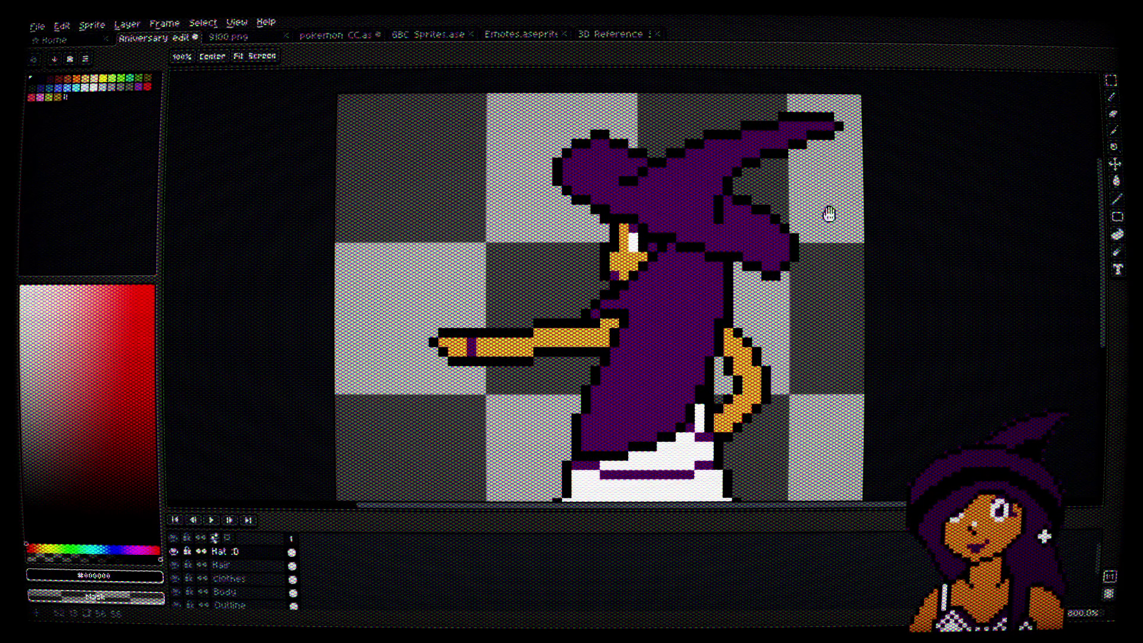
scroll(818, 279, "up", 3)
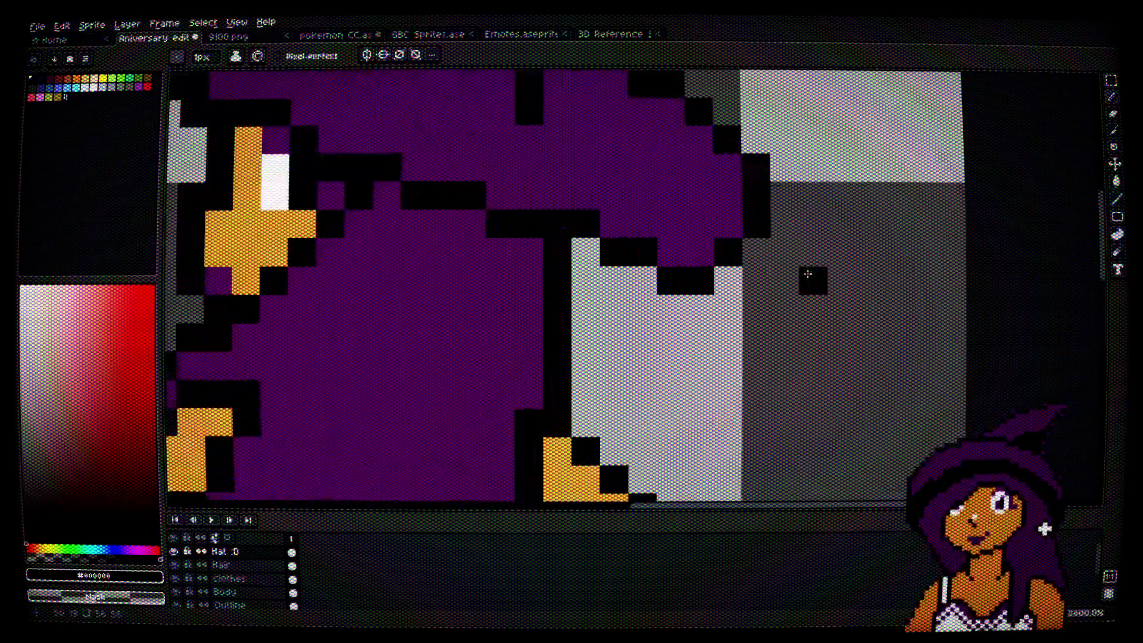
Step: Blacken a pixel on the hat's upper-left edge, then return to purple and the pencil
left_click(722, 217, "alt")
scroll(771, 276, "down", 2)
scroll(771, 276, "down", 2)
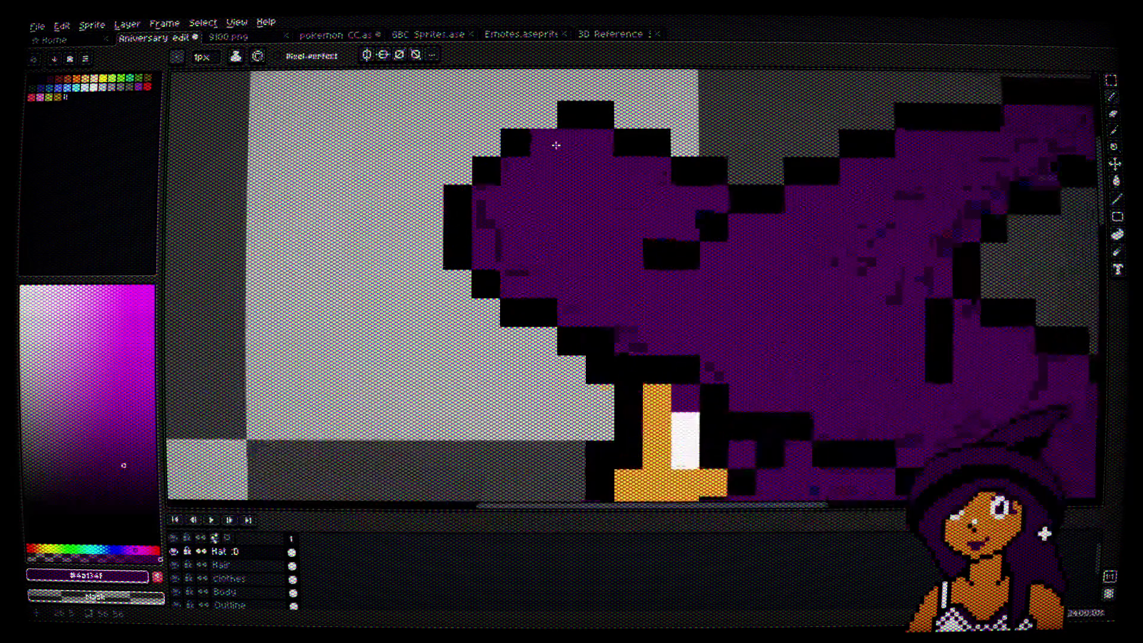
scroll(565, 142, "up", 4)
left_click(556, 122, "alt")
left_click(543, 171)
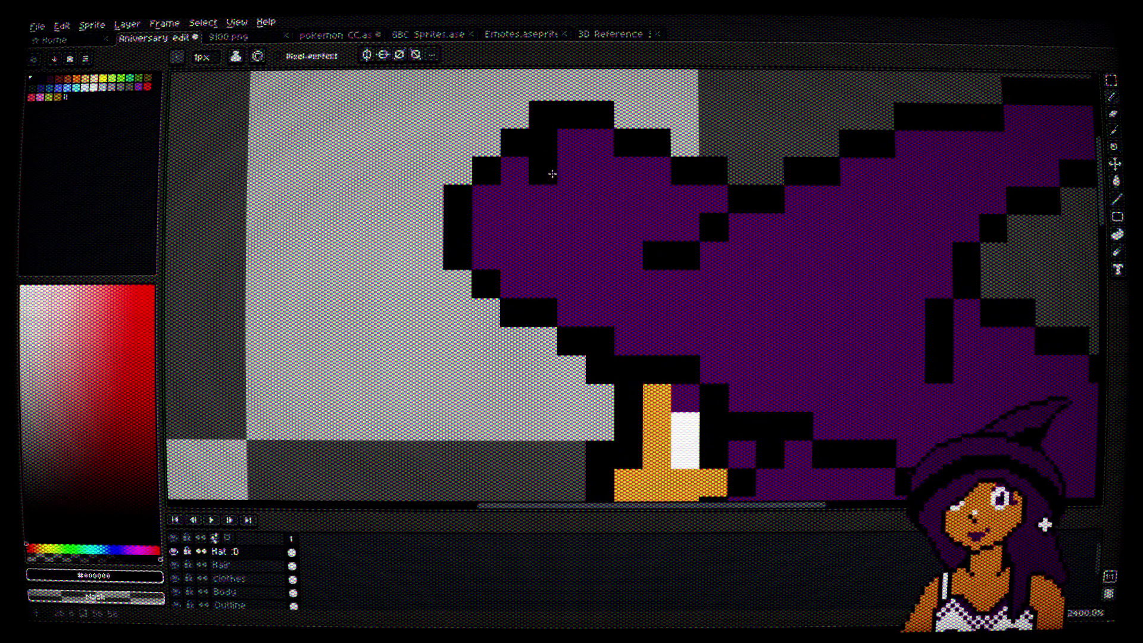
left_click(559, 143, "alt")
scroll(599, 185, "down", 4)
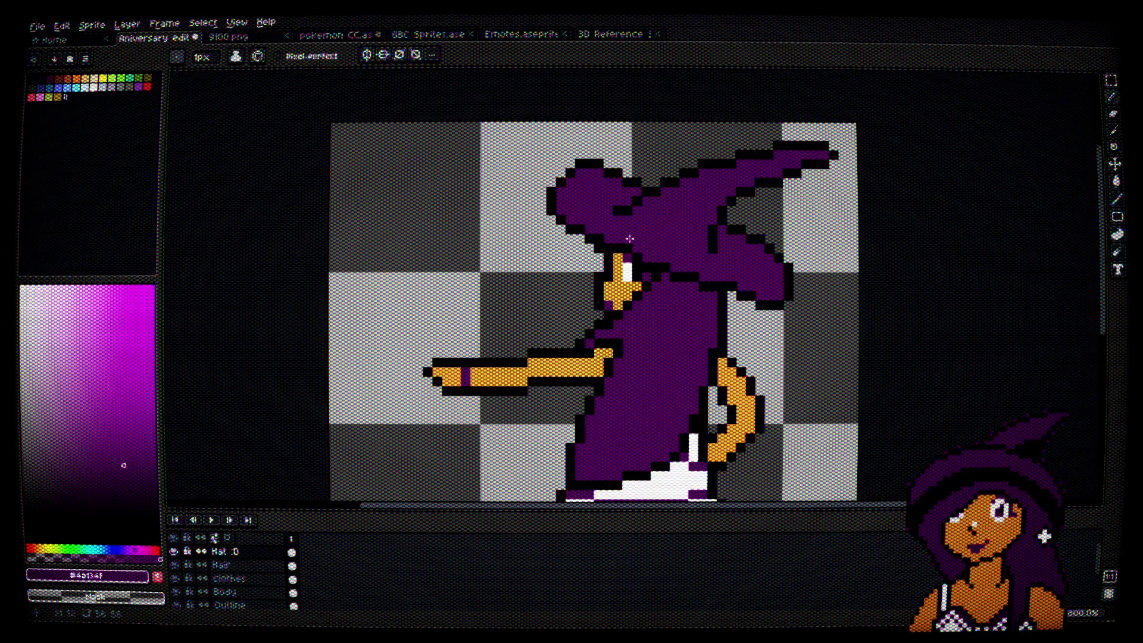
key("v")
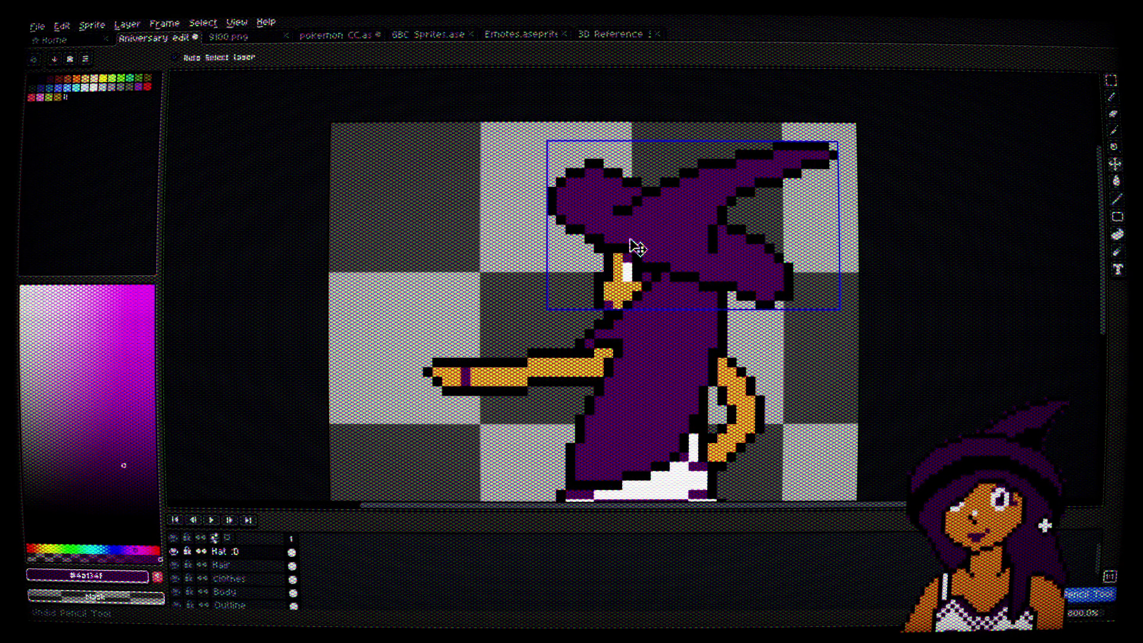
key("b")
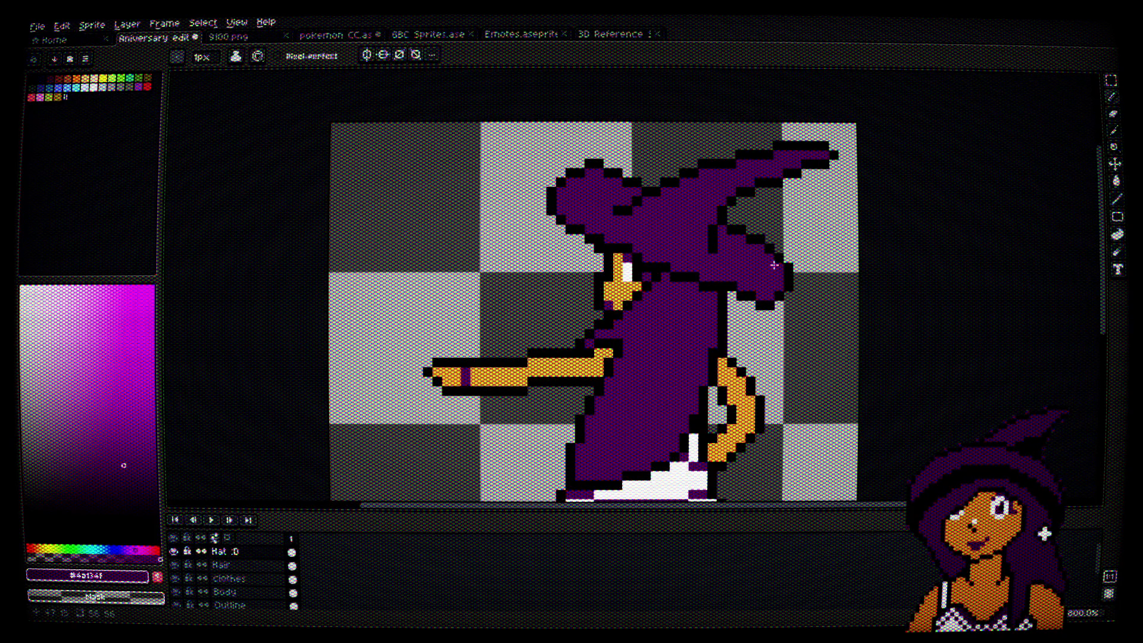
scroll(740, 262, "up", 1)
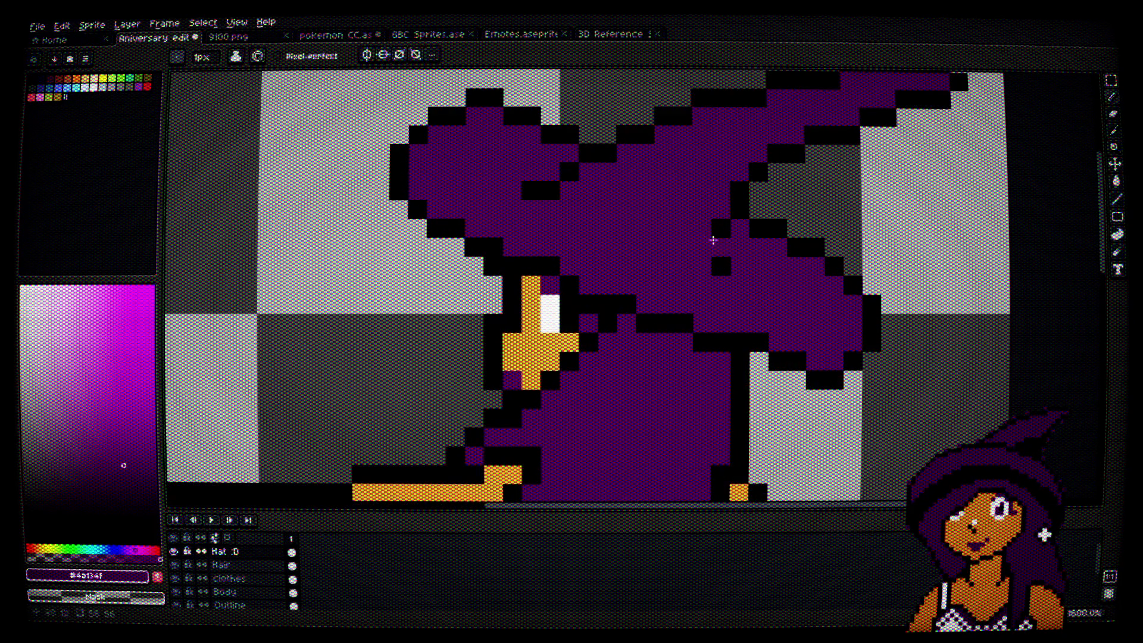
Step: Pick black and paint black patches into the purple hat, undoing misplaced strokes
left_click(727, 247, "alt")
scroll(566, 204, "up", 2)
left_click_drag(509, 203, 598, 222)
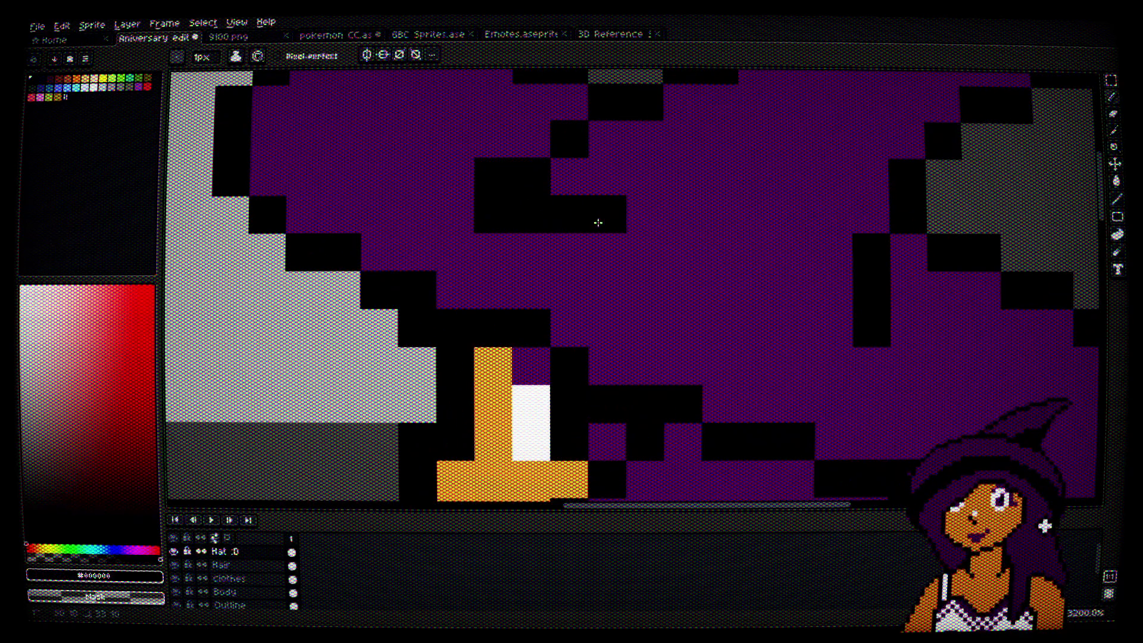
left_click_drag(503, 215, 510, 292)
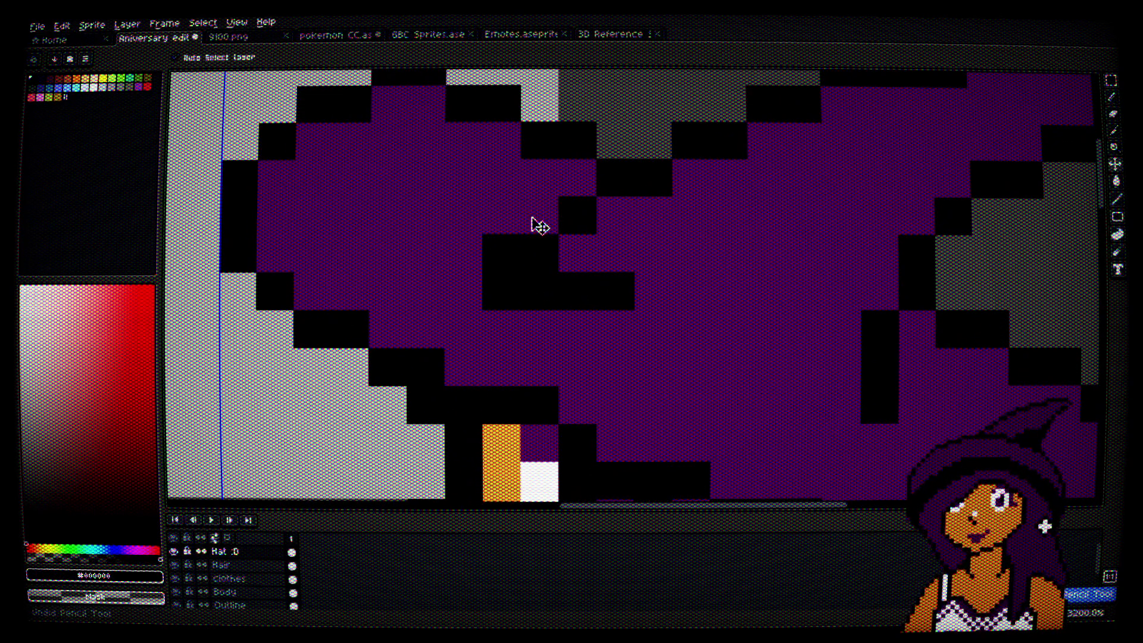
key("ctrl+z")
mouse_move(537, 198)
left_mouse_down()
mouse_move(520, 212)
mouse_move(500, 201)
mouse_move(434, 212)
mouse_move(454, 257)
mouse_move(540, 291)
left_mouse_up()
mouse_move(539, 291)
left_mouse_down()
mouse_move(477, 237)
mouse_move(584, 299)
mouse_move(661, 362)
mouse_move(775, 383)
left_mouse_up()
left_click(497, 247)
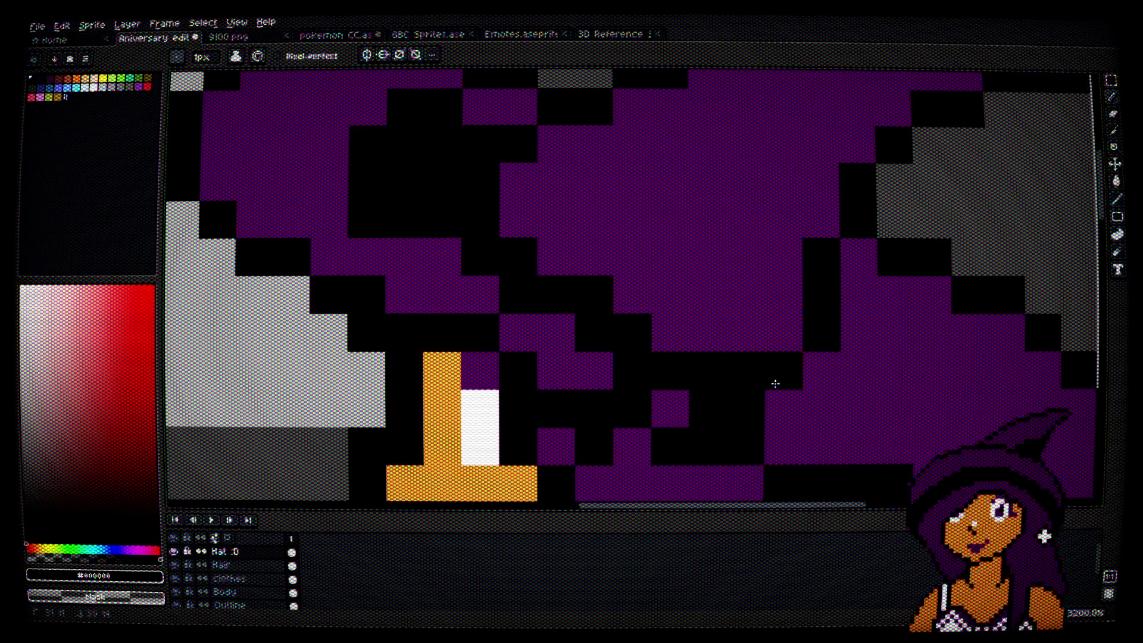
key("ctrl+z")
Step: Paint black blocks across the brim and near the hat's front
mouse_move(557, 258)
left_mouse_down()
mouse_move(521, 276)
mouse_move(490, 255)
mouse_move(636, 334)
mouse_move(770, 387)
mouse_move(826, 381)
mouse_move(749, 337)
left_mouse_up()
mouse_move(840, 367)
left_mouse_down()
mouse_move(857, 303)
mouse_move(903, 373)
mouse_move(675, 272)
left_mouse_up()
mouse_move(756, 268)
left_mouse_down()
mouse_move(758, 306)
mouse_move(727, 301)
left_mouse_up()
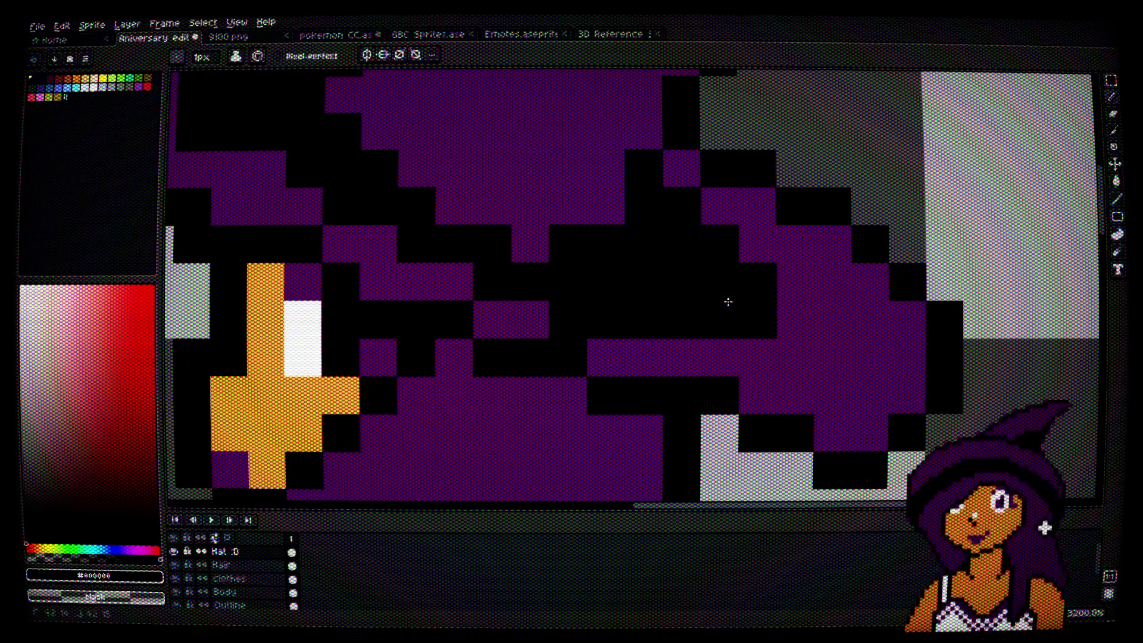
scroll(735, 310, "down", 5)
scroll(742, 322, "up", 4)
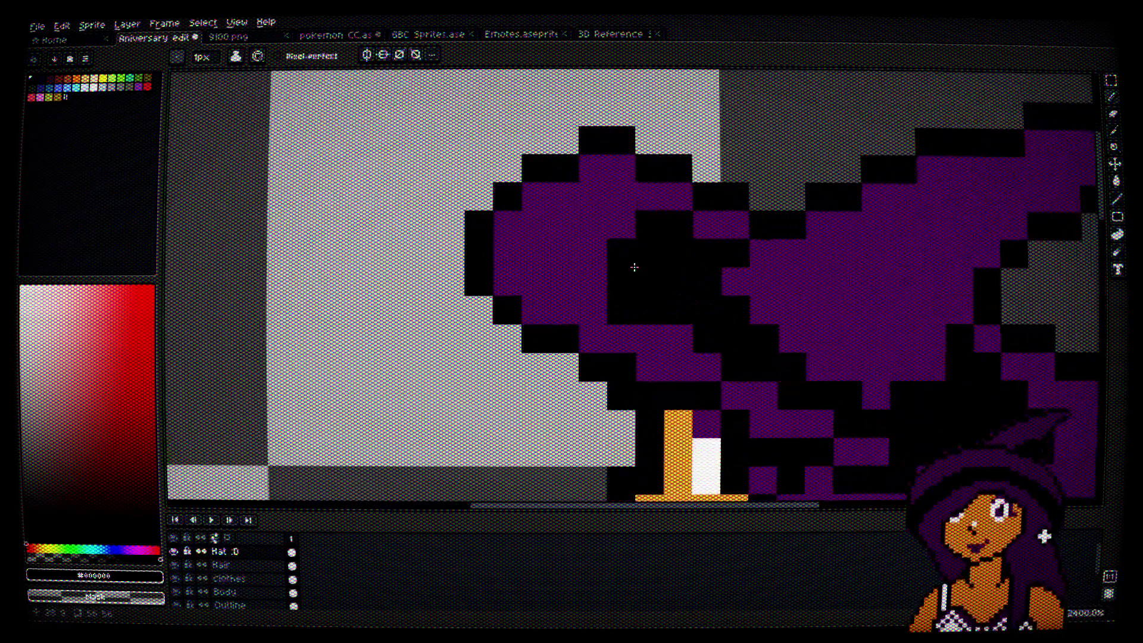
mouse_move(614, 244)
left_mouse_down()
mouse_move(591, 280)
mouse_move(615, 224)
left_mouse_up()
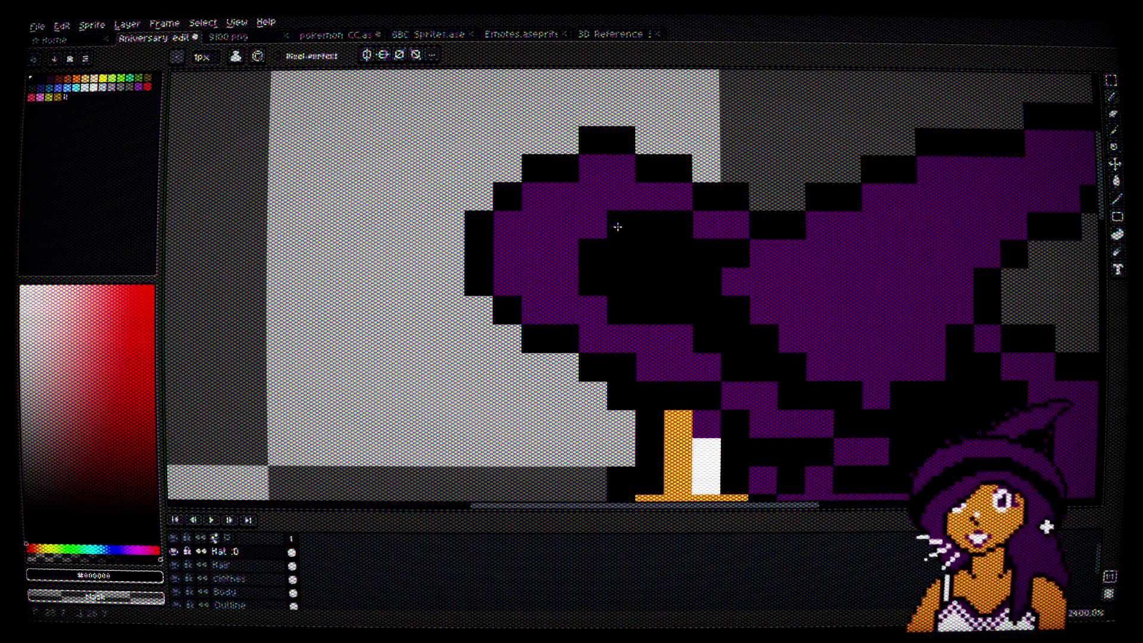
scroll(615, 225, "down", 4)
scroll(712, 254, "up", 2)
scroll(712, 253, "up", 2)
scroll(554, 212, "down", 1)
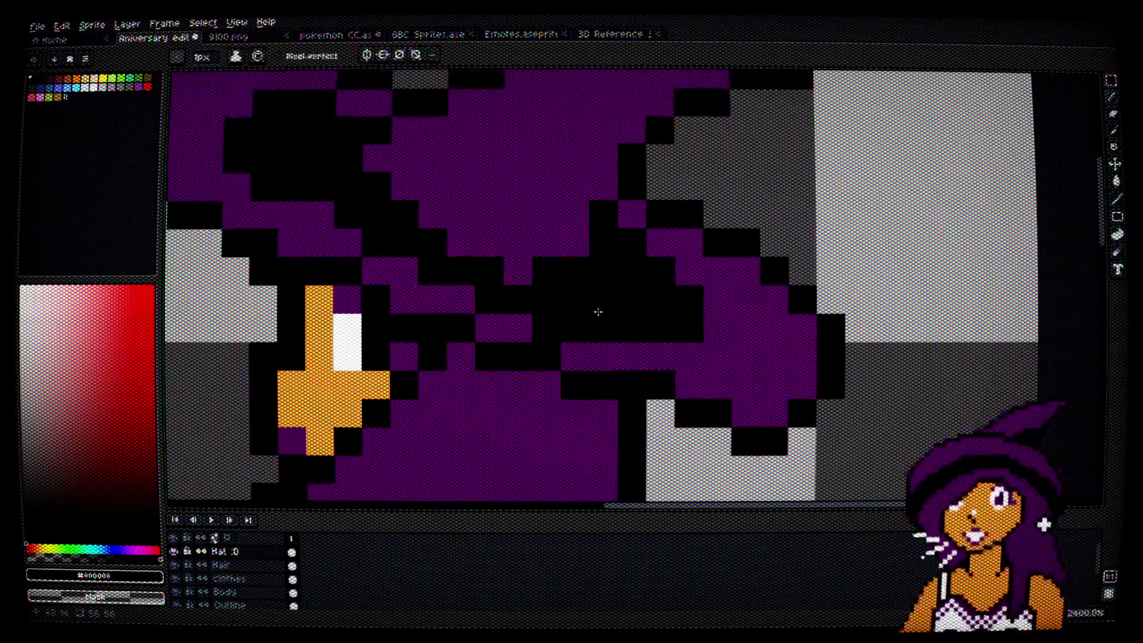
Step: Draw a black diagonal stroke and column in the brim and blacken stray purple pixels
left_click(526, 319, "alt")
left_click(603, 256, "alt")
mouse_move(377, 159)
left_mouse_down()
mouse_move(370, 168)
mouse_move(516, 262)
left_mouse_up()
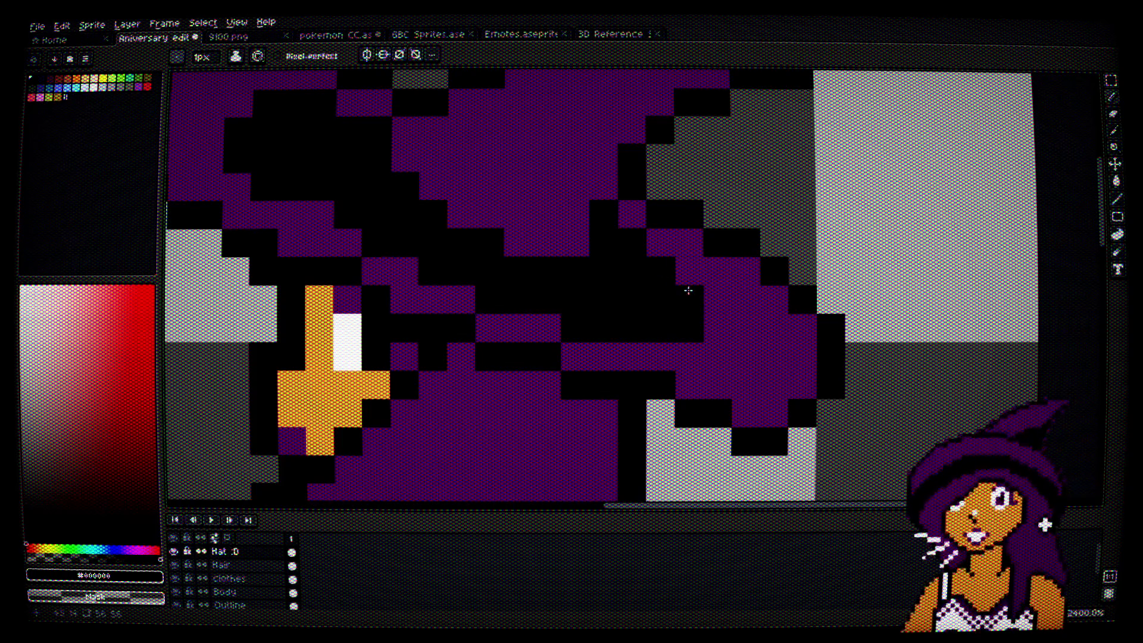
left_click_drag(717, 298, 717, 327)
left_click(679, 279)
left_click(739, 324)
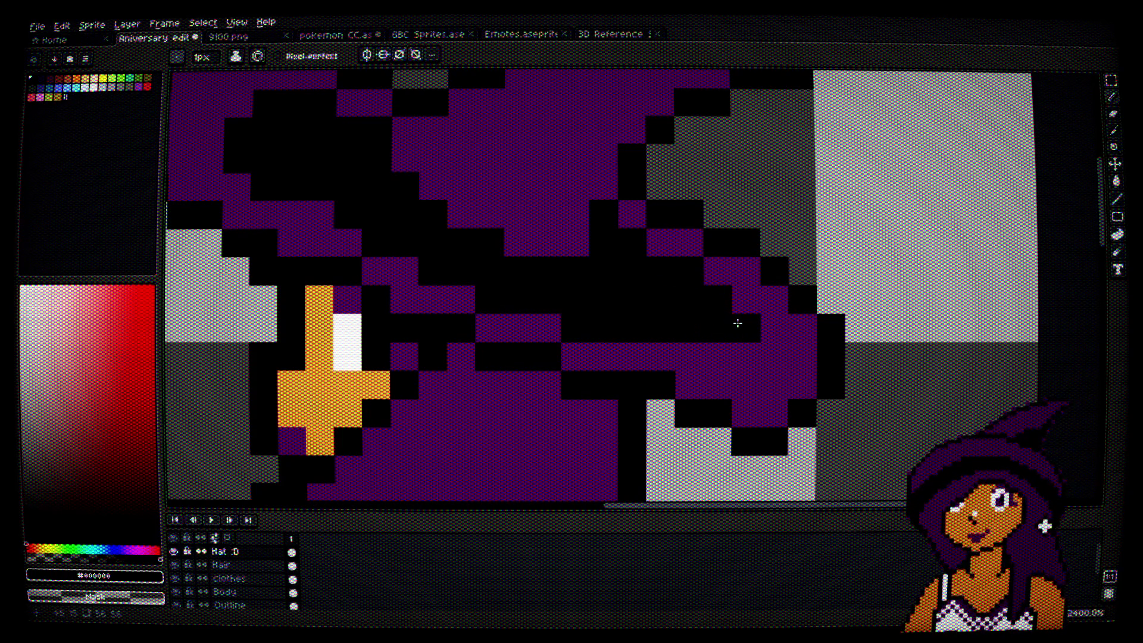
left_click(738, 303)
left_click(685, 354)
left_click(718, 357)
key("alt")
left_click(782, 351, "alt")
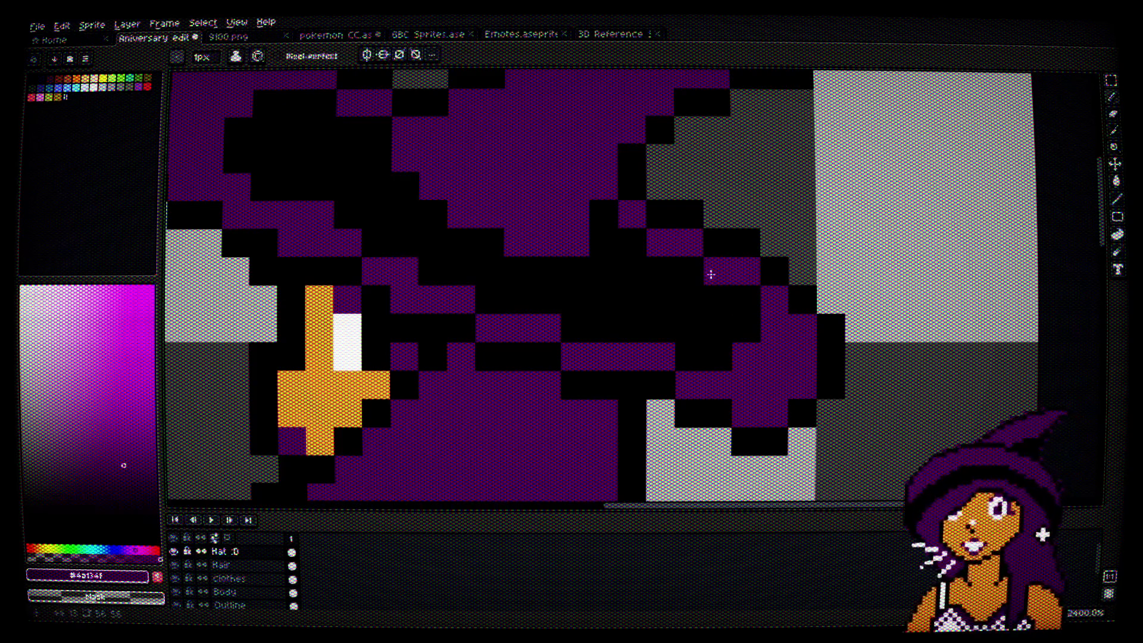
scroll(774, 342, "down", 4)
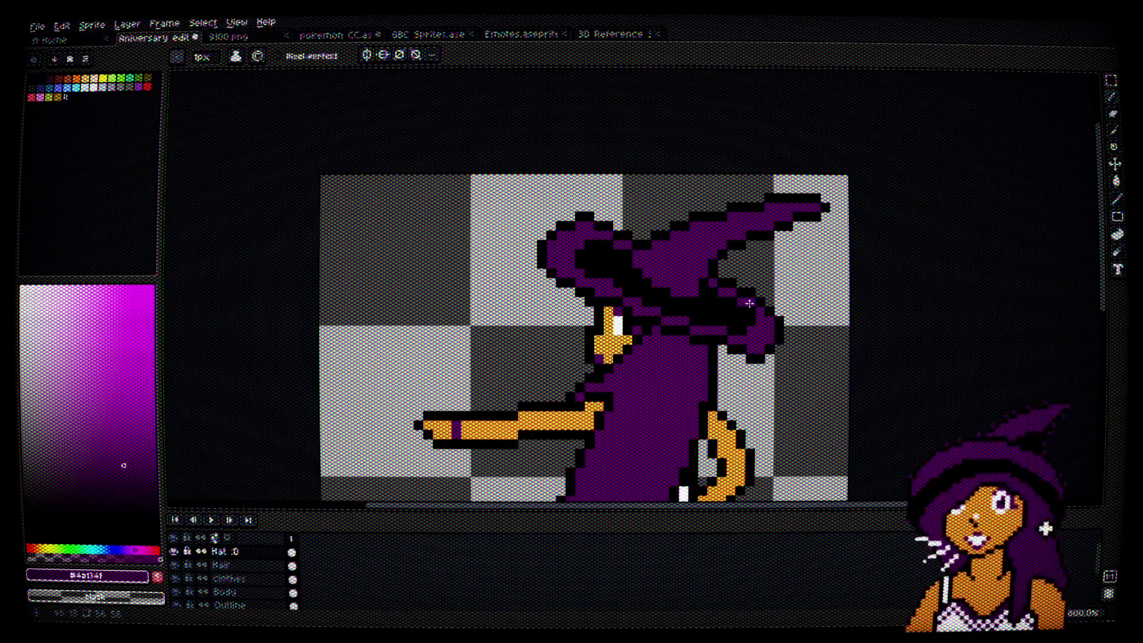
Step: Draw black strokes down and across the brim's edge, forming a dark band below the crown
scroll(777, 344, "up", 5)
left_click(668, 230, "alt")
mouse_move(658, 215)
left_mouse_down()
mouse_move(587, 263)
mouse_move(563, 349)
mouse_move(524, 382)
left_mouse_up()
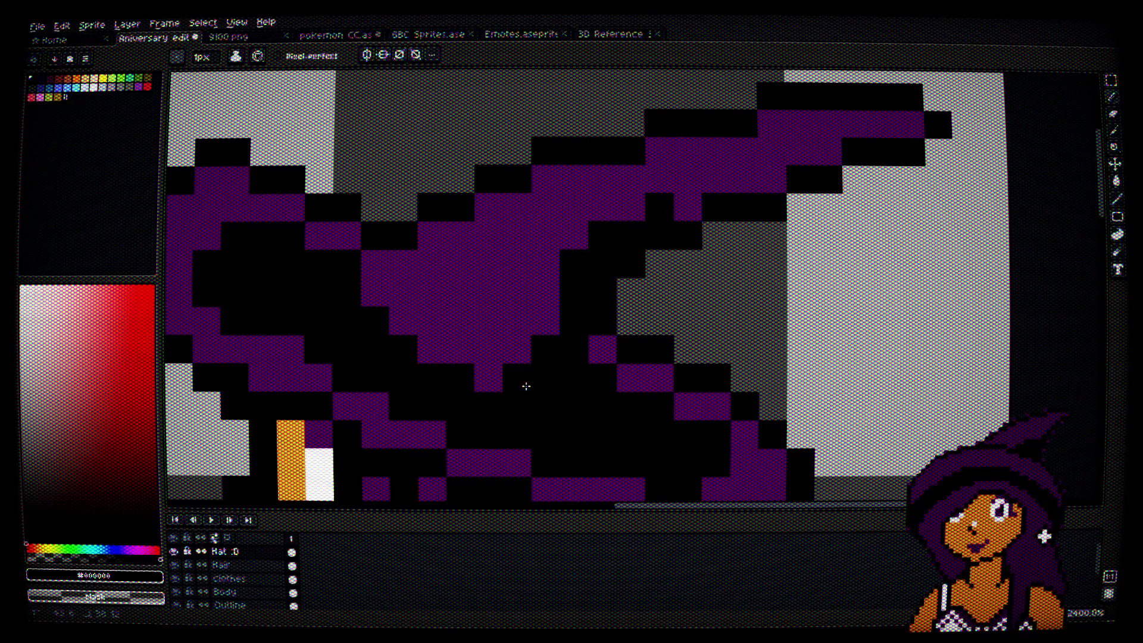
mouse_move(688, 207)
left_mouse_down()
mouse_move(621, 234)
mouse_move(525, 350)
left_mouse_up()
scroll(525, 350, "down", 4)
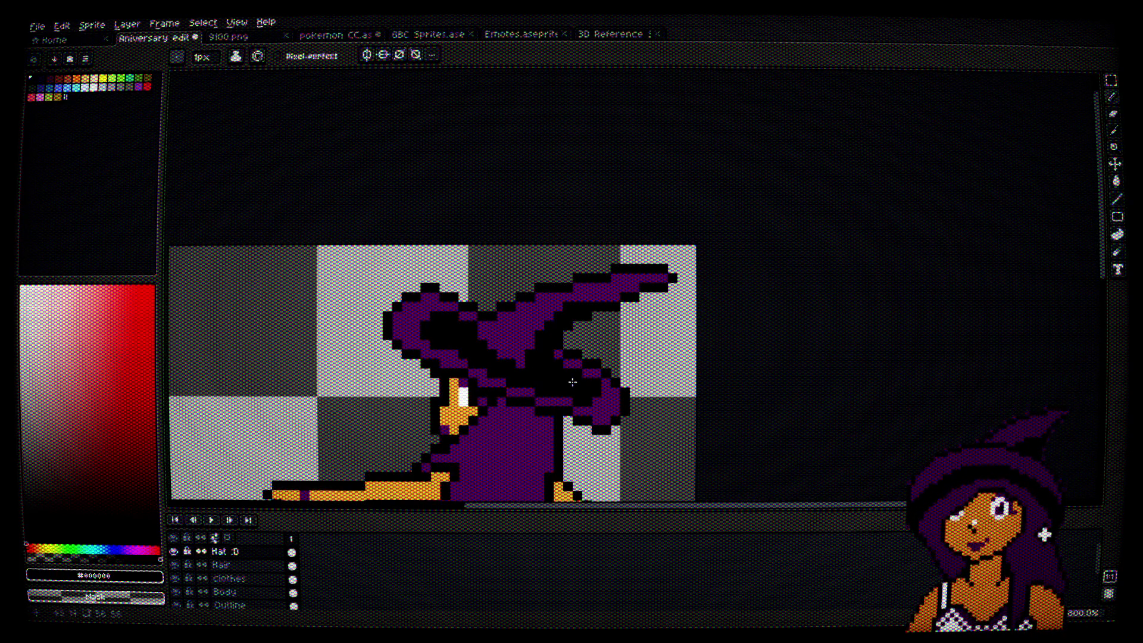
scroll(559, 382, "up", 1)
scroll(572, 369, "down", 2)
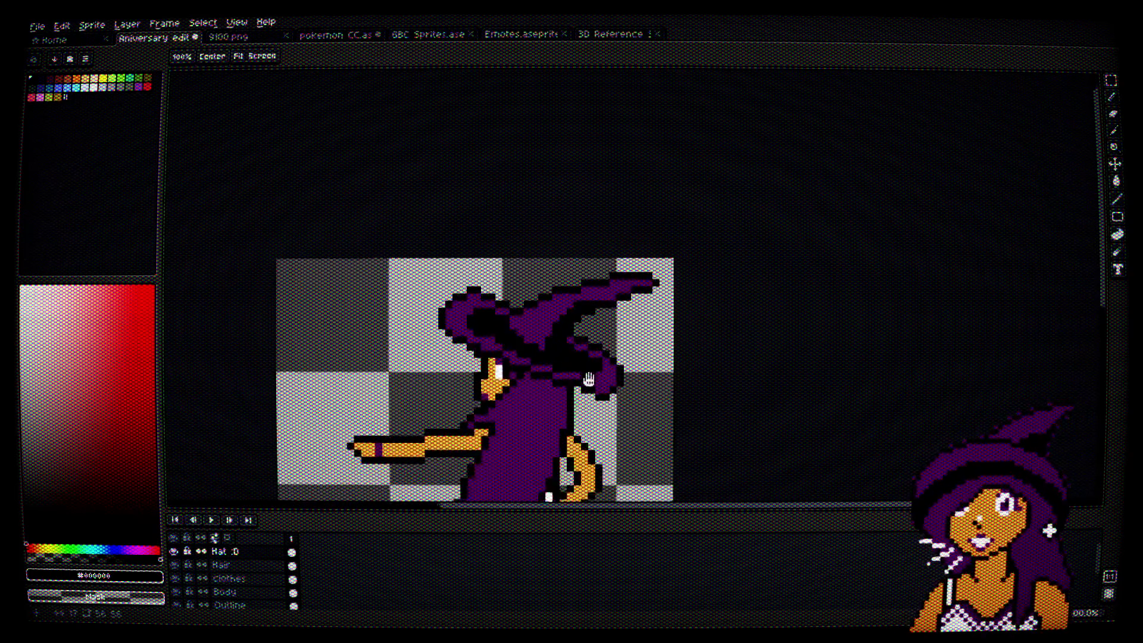
scroll(588, 263, "up", 6)
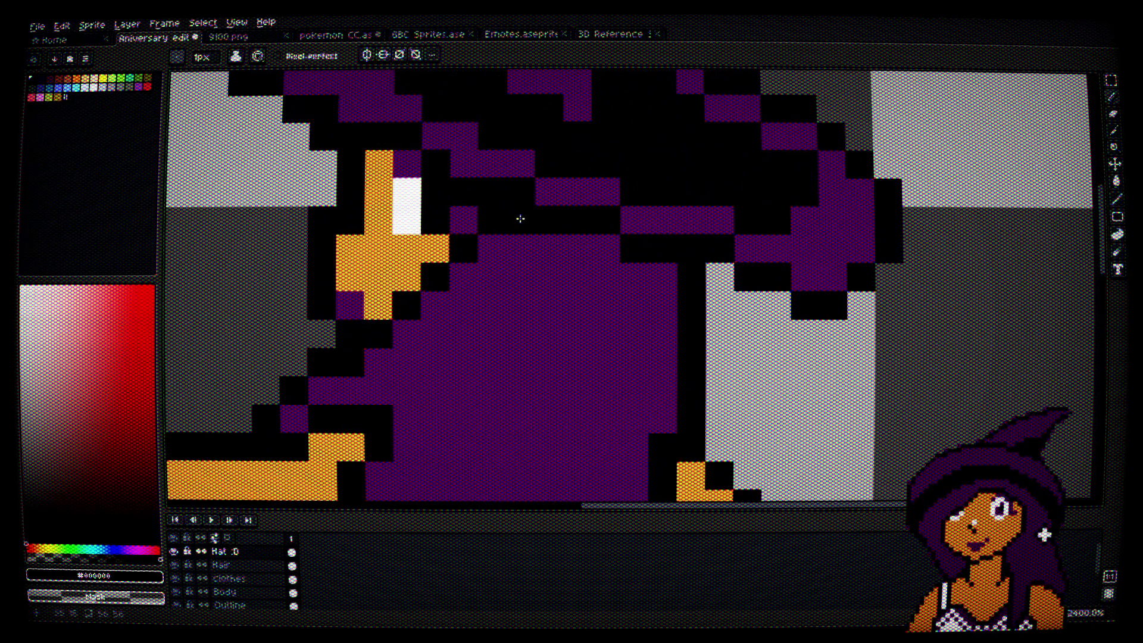
mouse_move(512, 221)
left_mouse_down()
mouse_move(631, 273)
mouse_move(691, 281)
left_mouse_up()
scroll(691, 282, "down", 5)
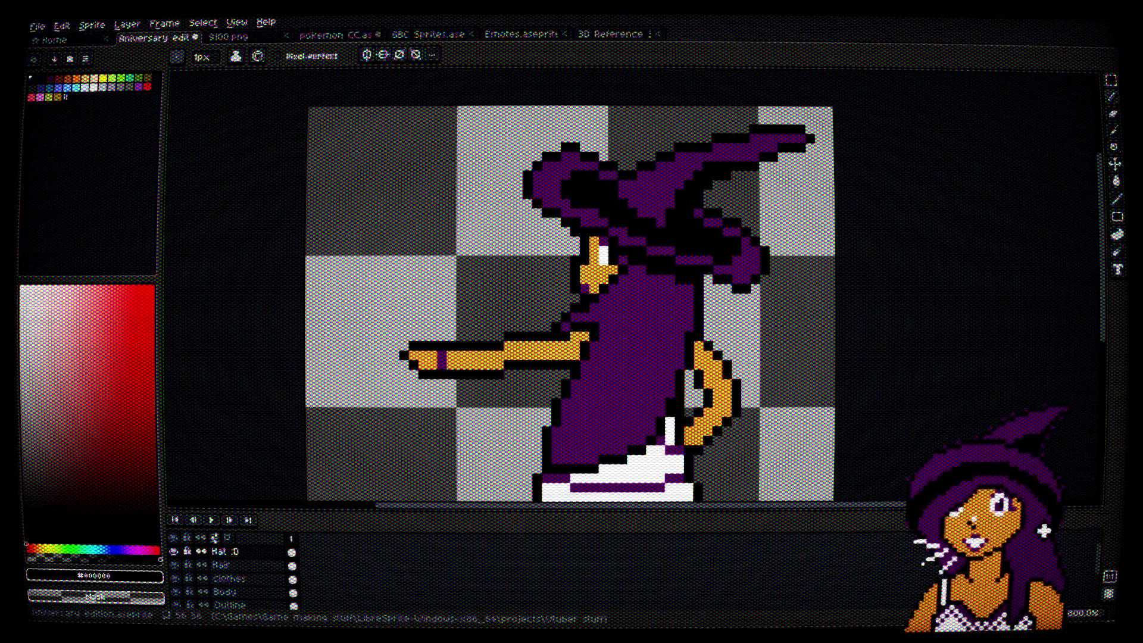
Step: Pick the hat purple and restore one purple pixel on the hat
scroll(693, 158, "up", 5)
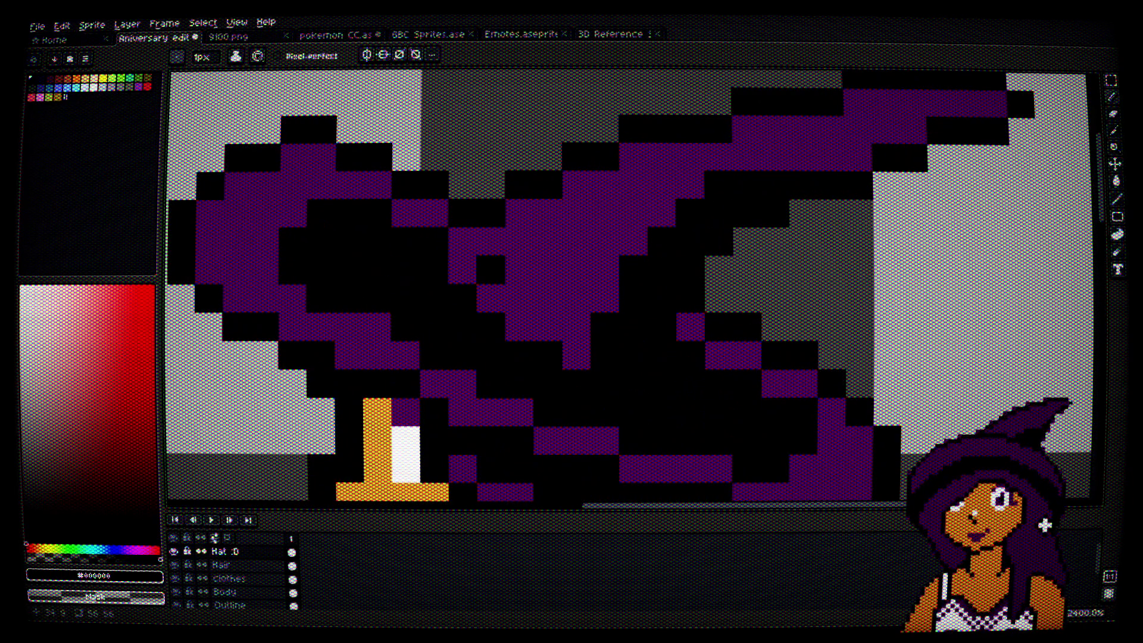
key("alt")
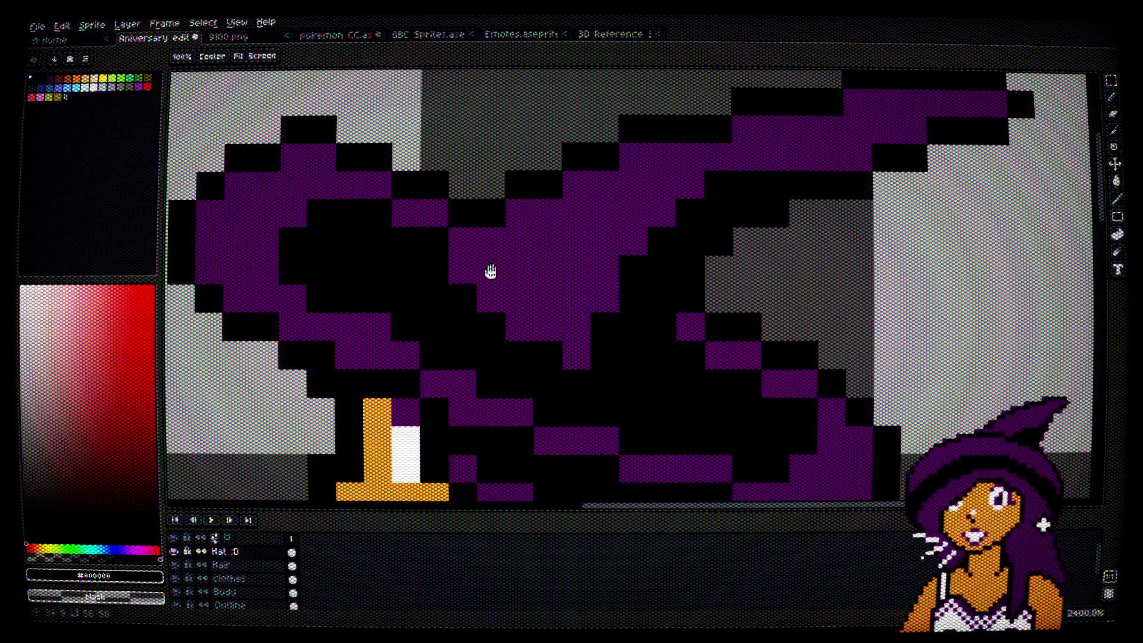
left_click(523, 258, "alt")
left_click(445, 271)
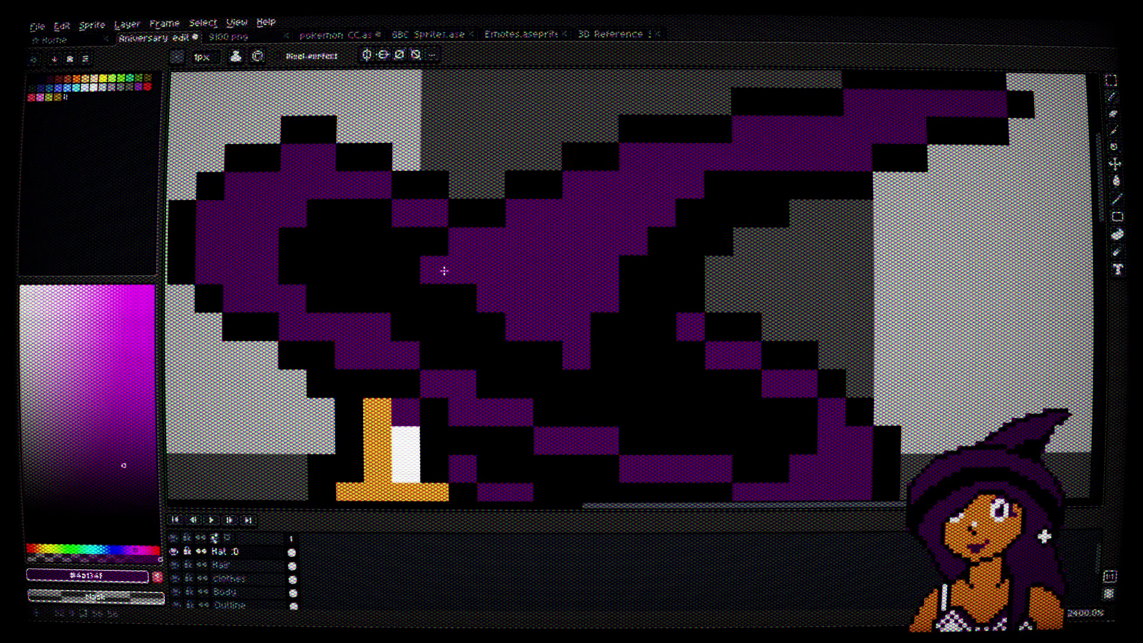
scroll(444, 271, "down", 6)
scroll(539, 280, "up", 6)
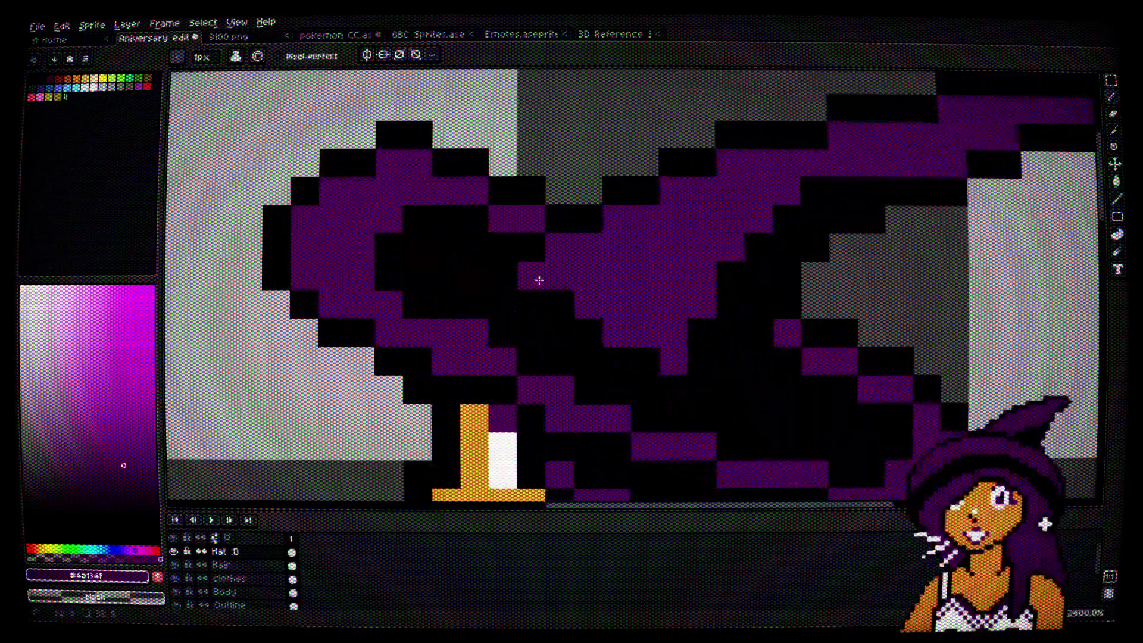
scroll(665, 303, "down", 2)
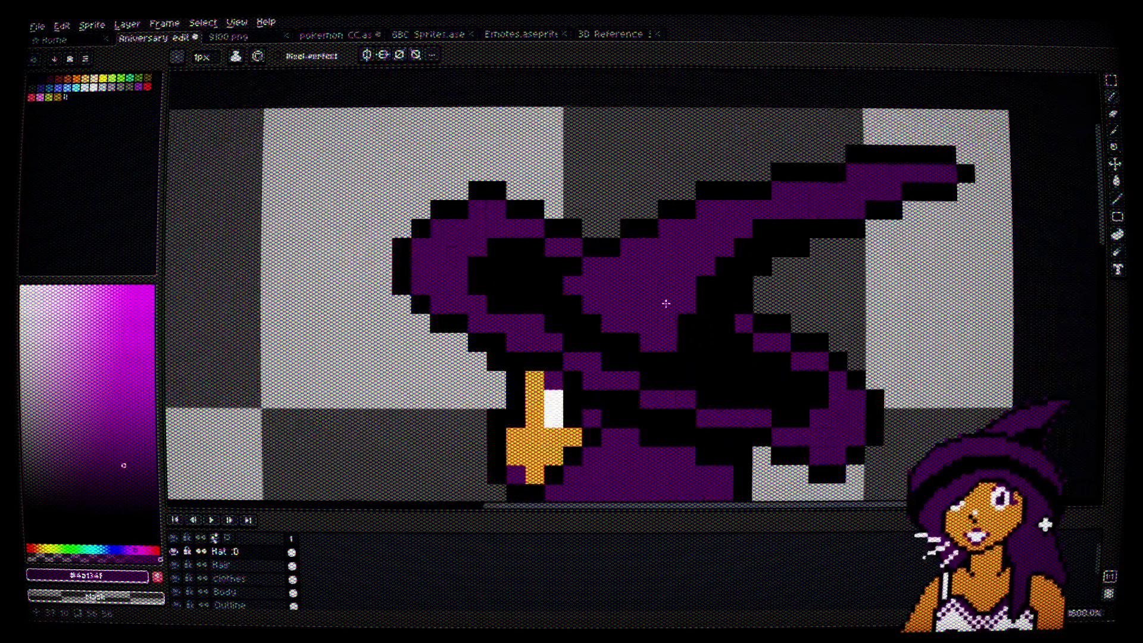
scroll(666, 303, "down", 4)
scroll(706, 339, "up", 5)
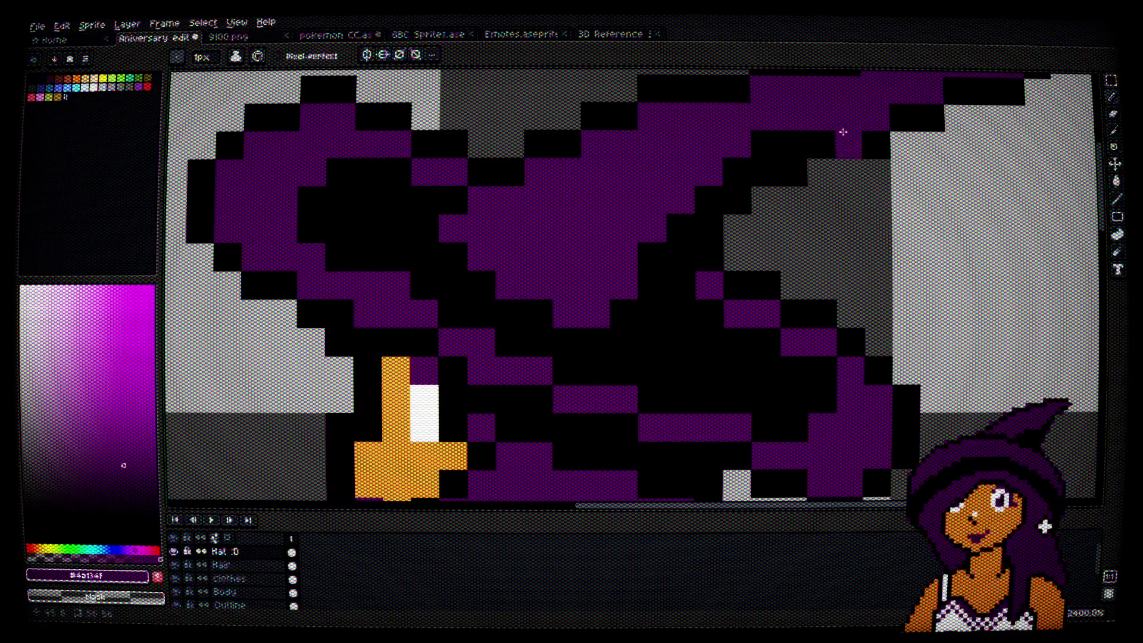
scroll(843, 131, "down", 4)
scroll(844, 222, "up", 3)
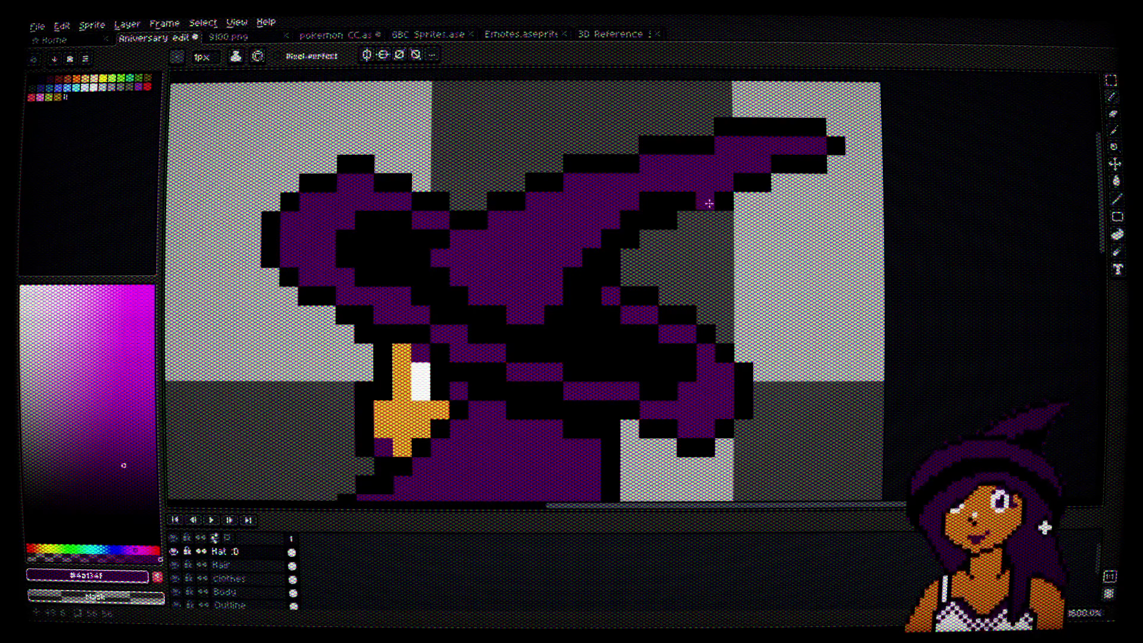
Step: Take white from the skirt and paint white pixels near the witch's eye and hat
left_click(709, 204, "alt")
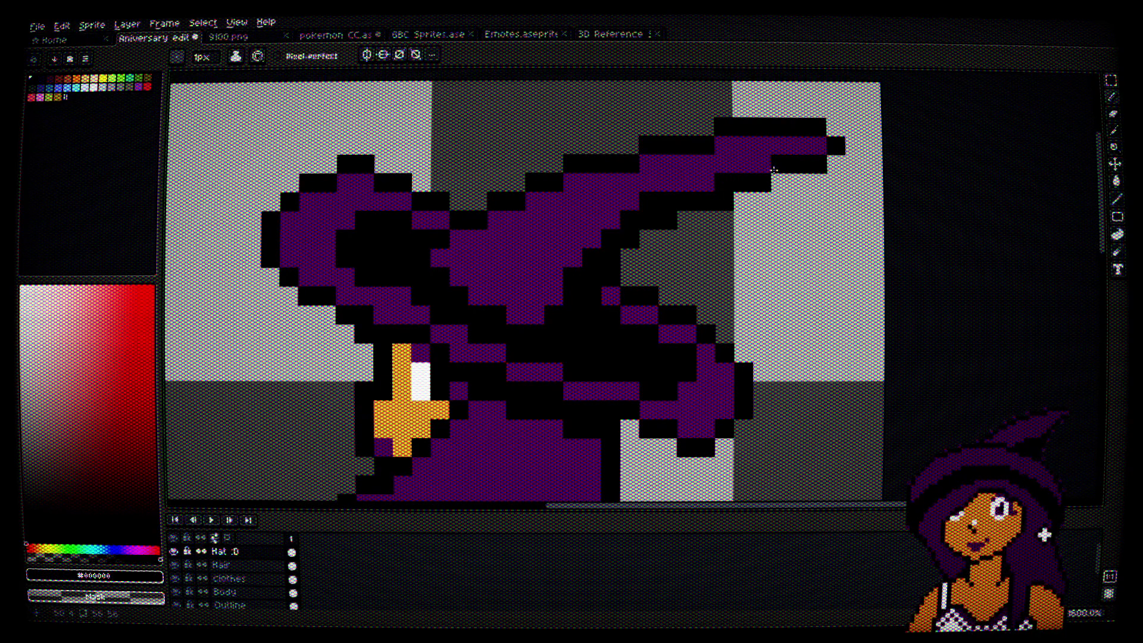
scroll(779, 204, "down", 3)
left_click_drag(801, 285, 784, 213)
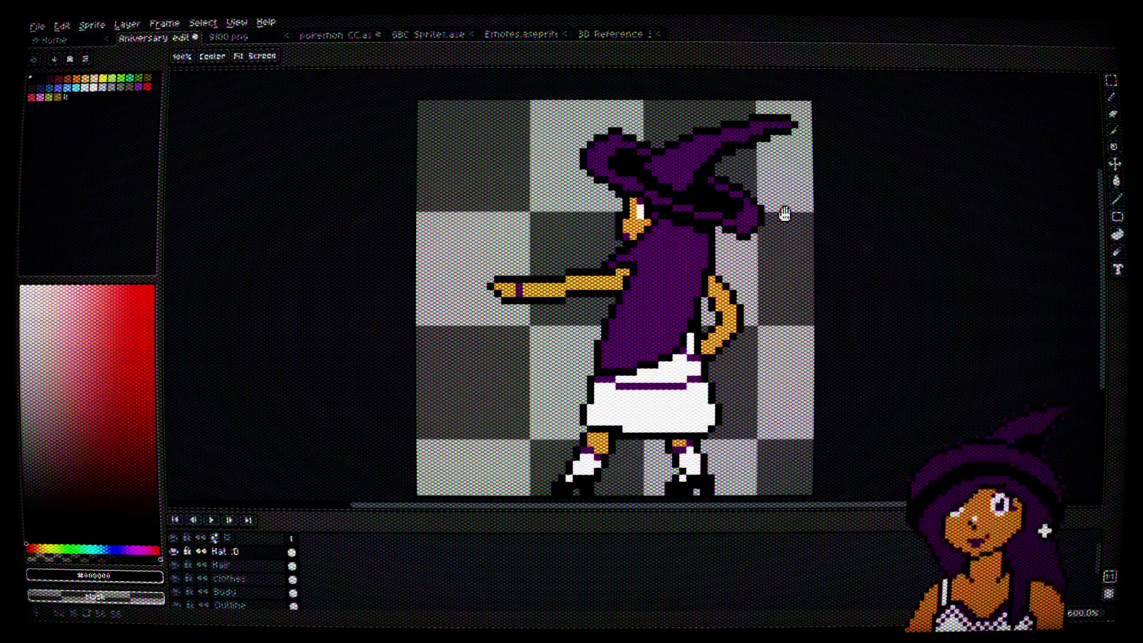
left_click(669, 373, "alt")
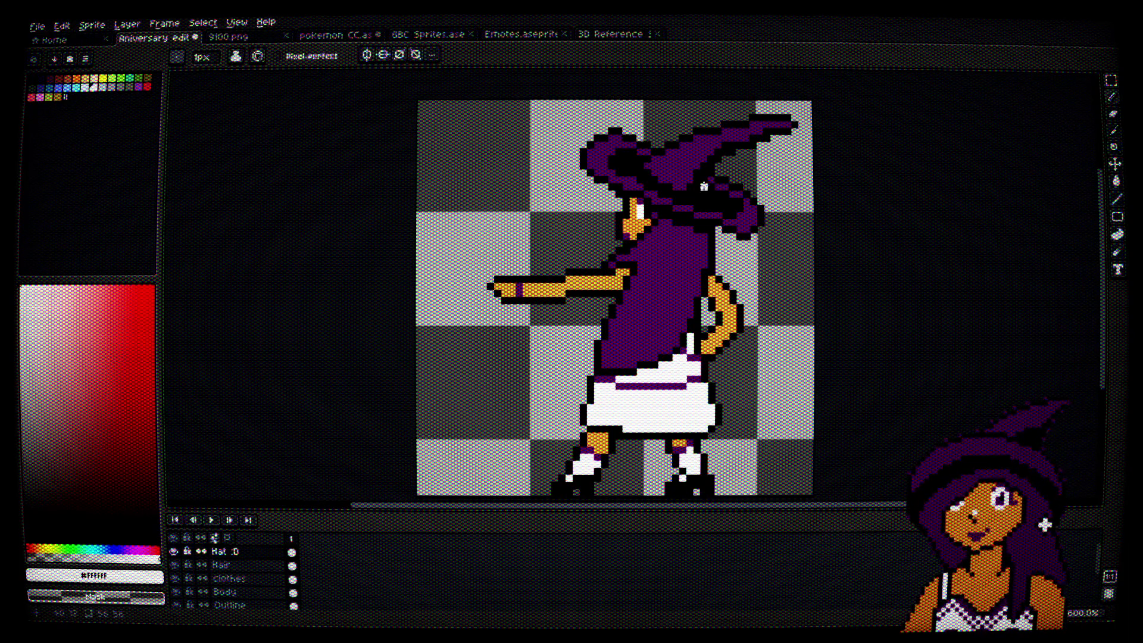
scroll(713, 173, "up", 3)
scroll(569, 250, "up", 3)
mouse_move(532, 251)
left_mouse_down()
mouse_move(646, 196)
mouse_move(706, 190)
left_mouse_up()
scroll(705, 191, "down", 5)
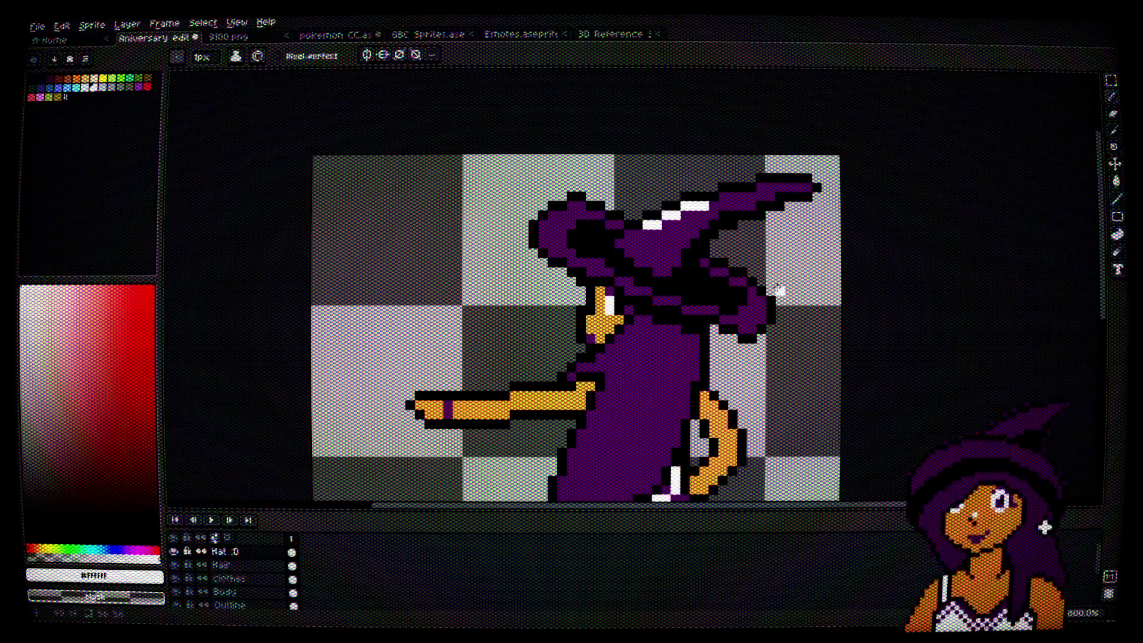
key("space")
left_click_drag(781, 315, 784, 283)
key("v")
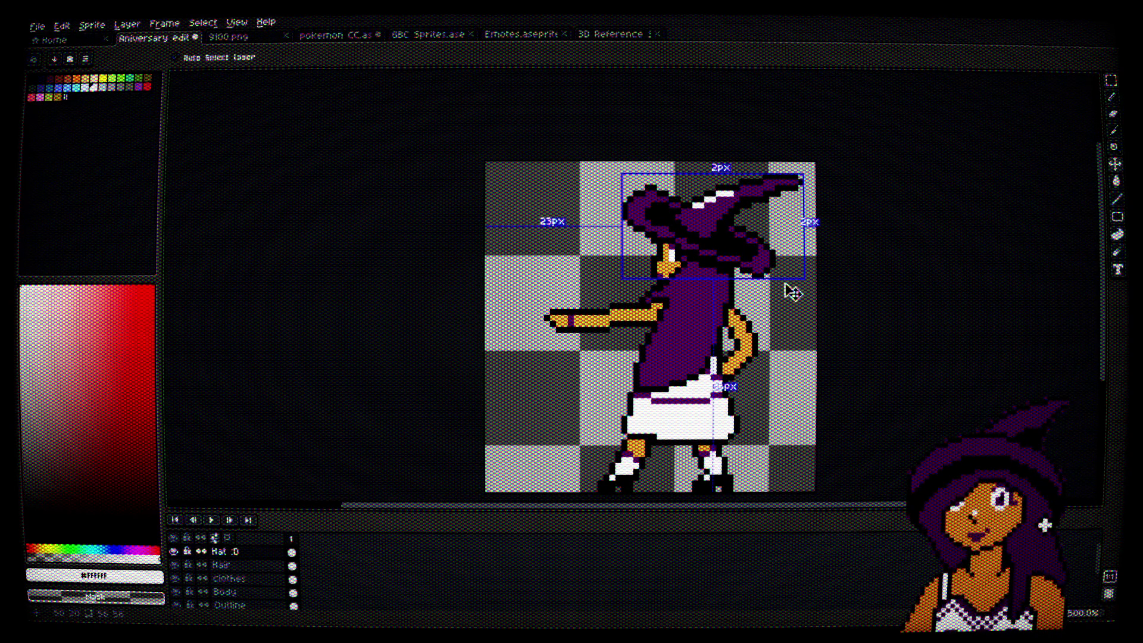
key("b")
scroll(780, 294, "down", 1)
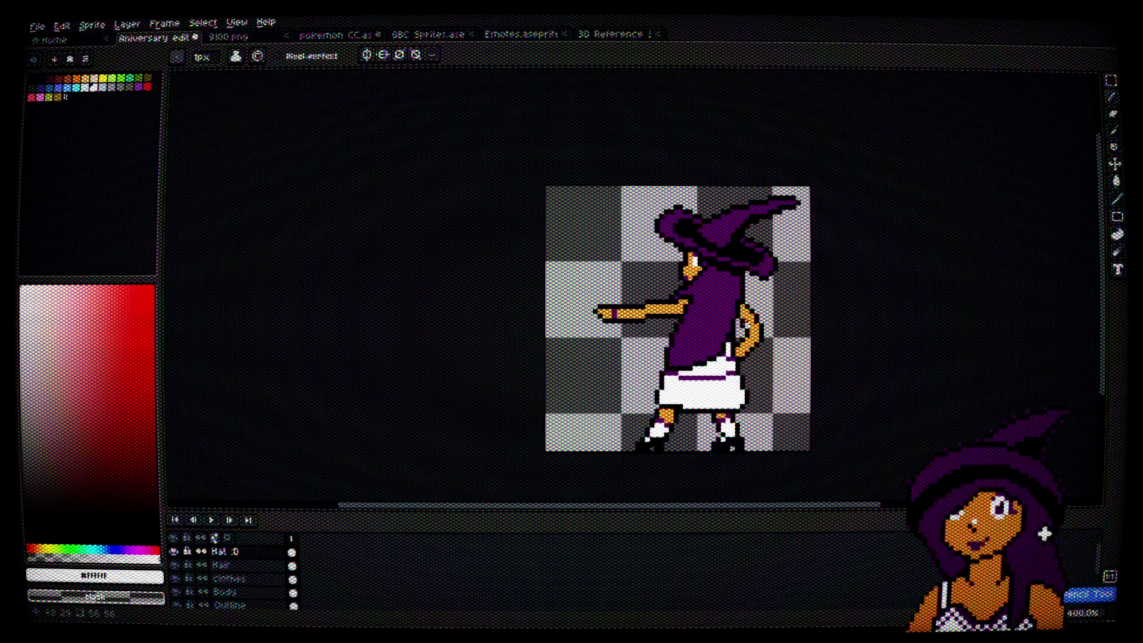
scroll(786, 289, "up", 2)
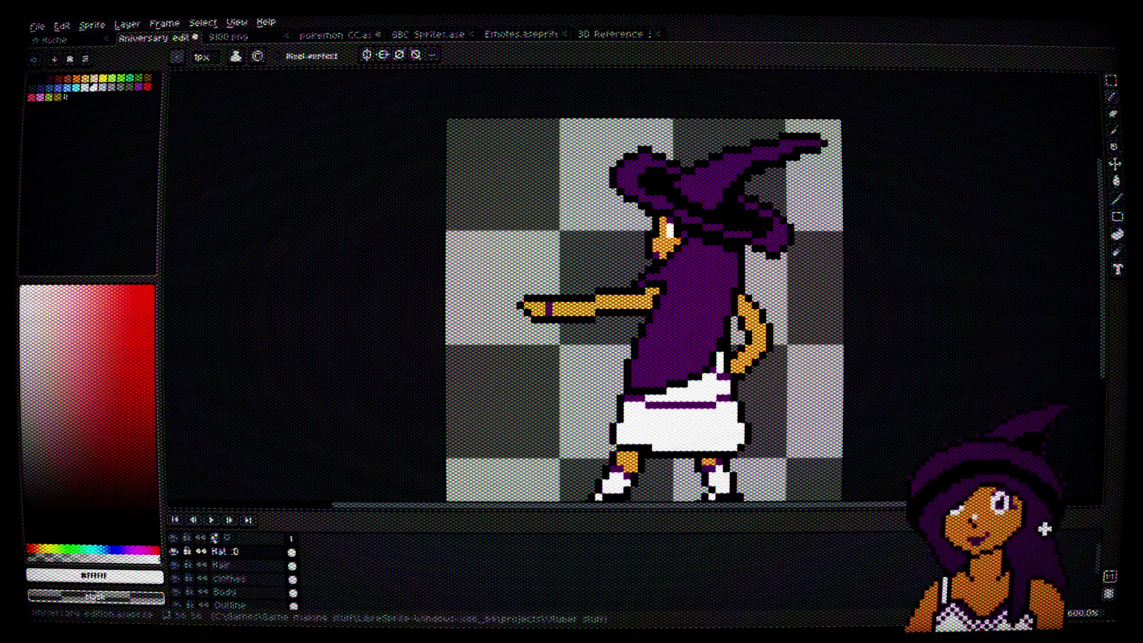
mouse_move(817, 383)
left_mouse_down()
mouse_move(776, 294)
mouse_move(777, 338)
left_mouse_up()
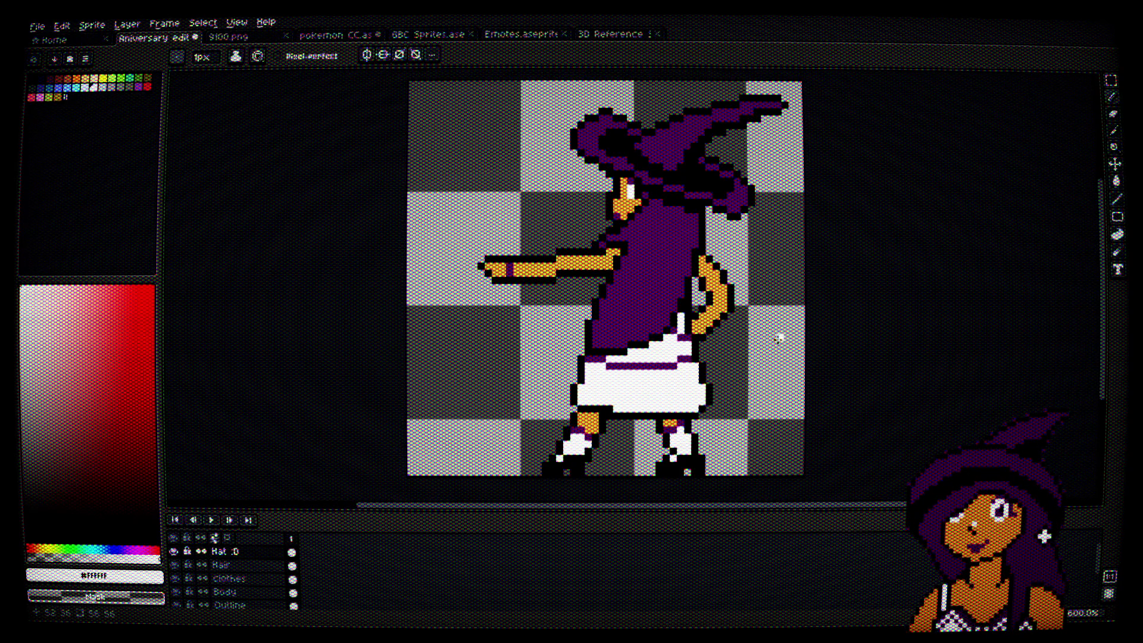
scroll(658, 231, "up", 3)
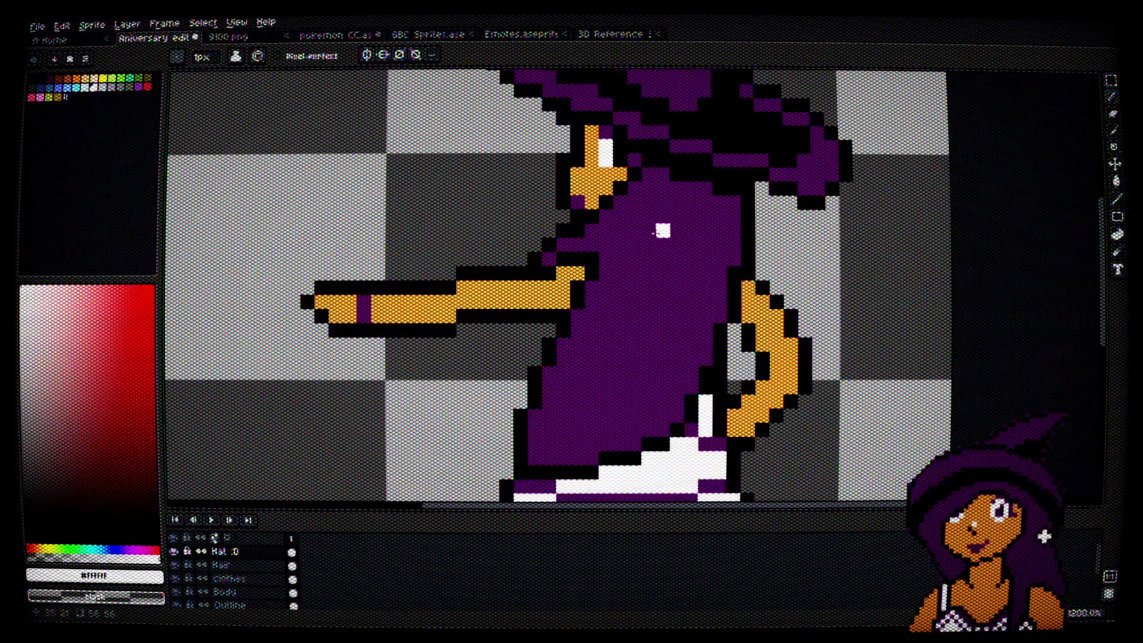
key("x")
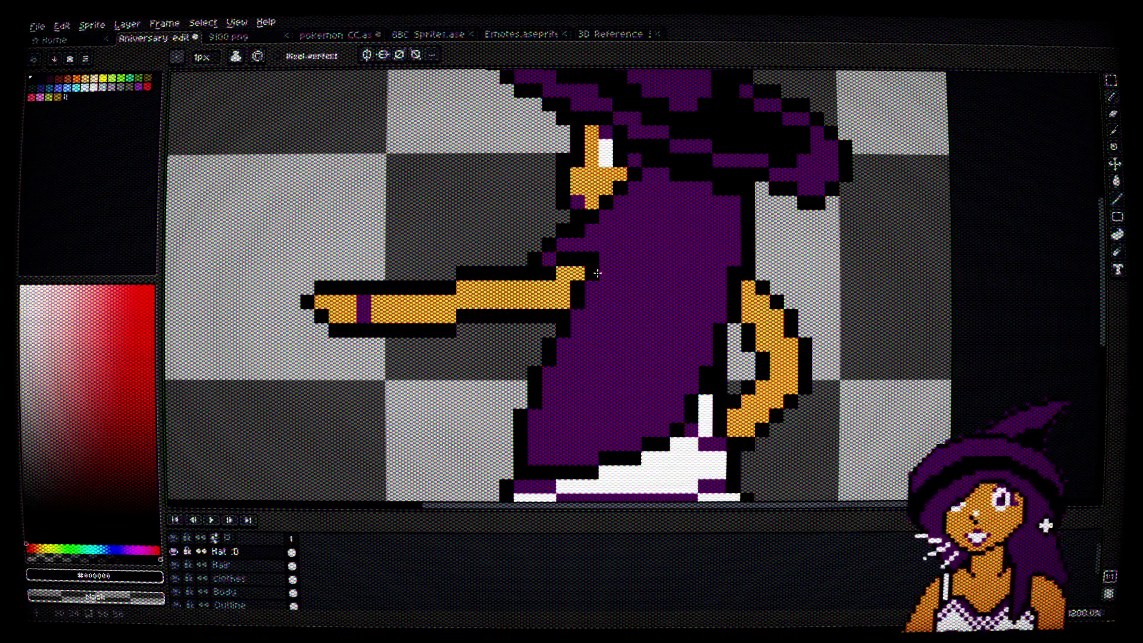
scroll(655, 280, "down", 3)
scroll(568, 312, "up", 1)
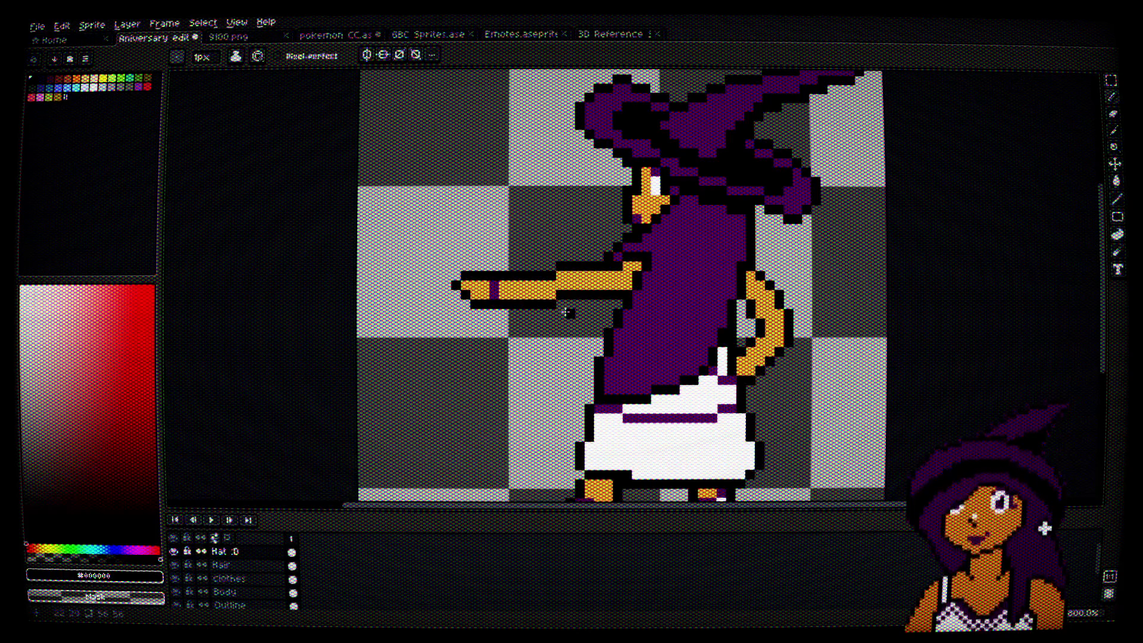
scroll(689, 211, "up", 3)
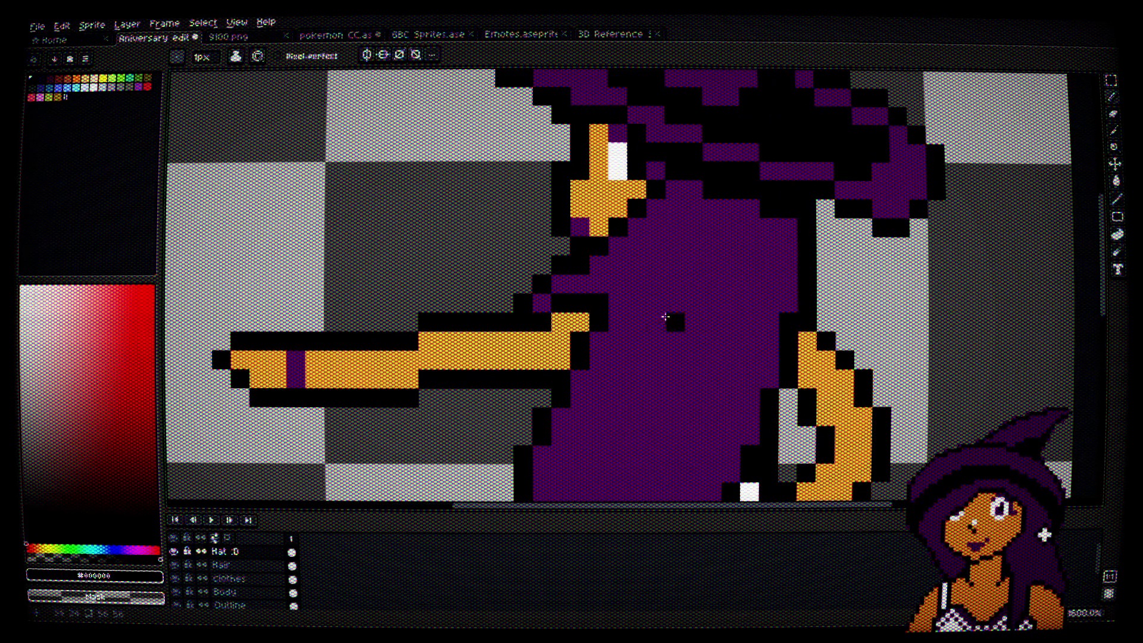
mouse_move(697, 241)
left_mouse_down()
mouse_move(697, 324)
mouse_move(701, 248)
mouse_move(741, 319)
left_mouse_up()
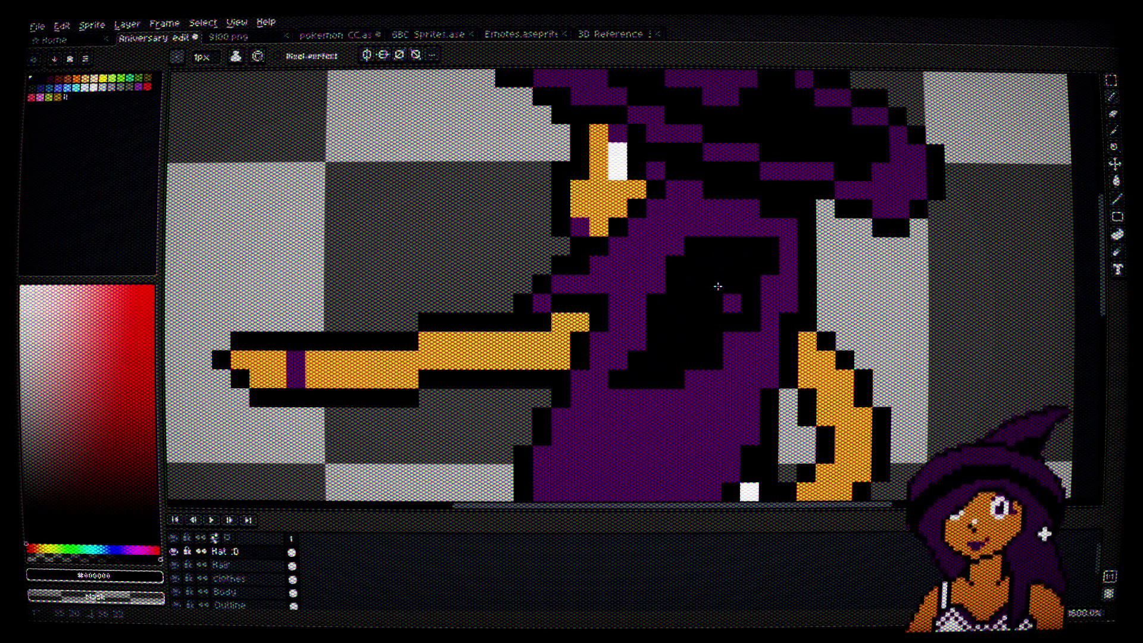
key("ctrl+z")
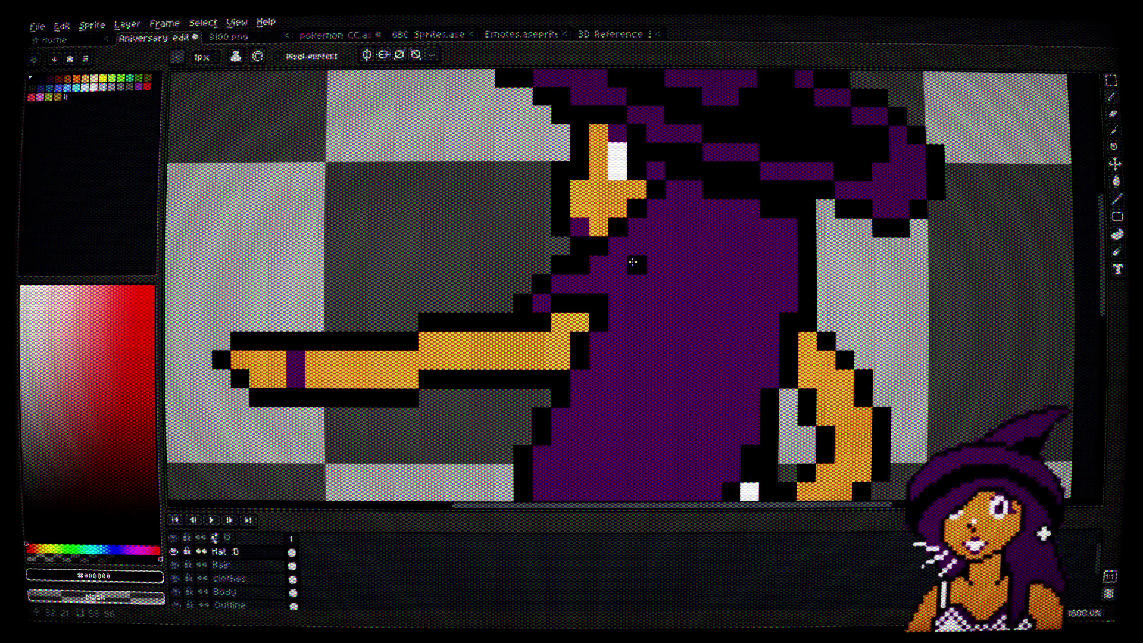
scroll(633, 265, "down", 3)
scroll(671, 264, "up", 3)
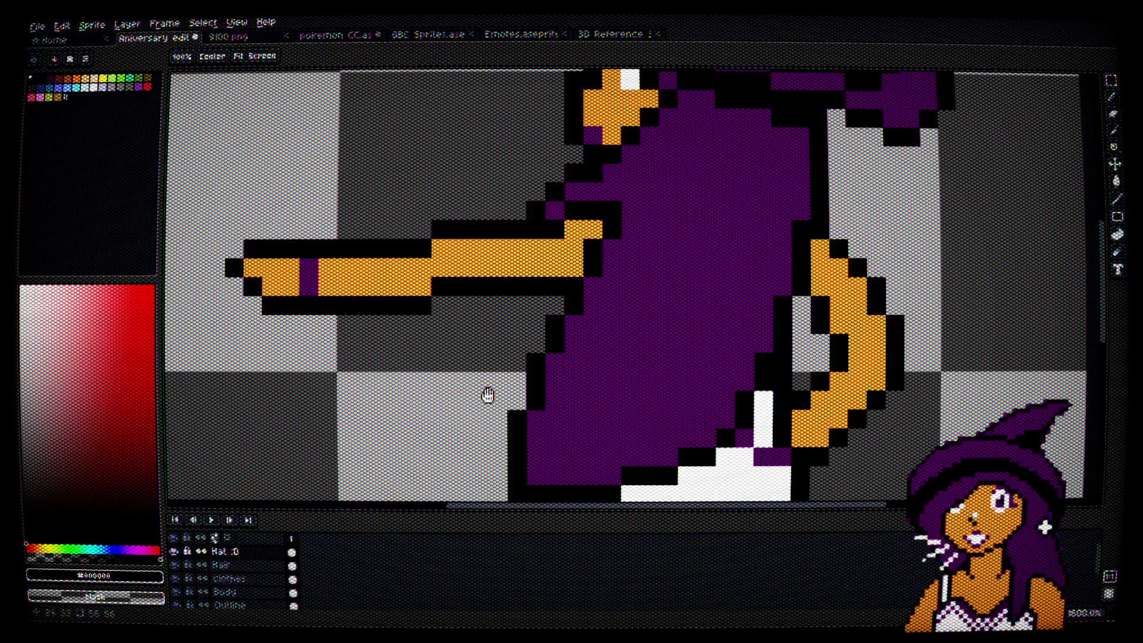
scroll(485, 396, "down", 3)
scroll(596, 356, "up", 2)
scroll(595, 356, "up", 3)
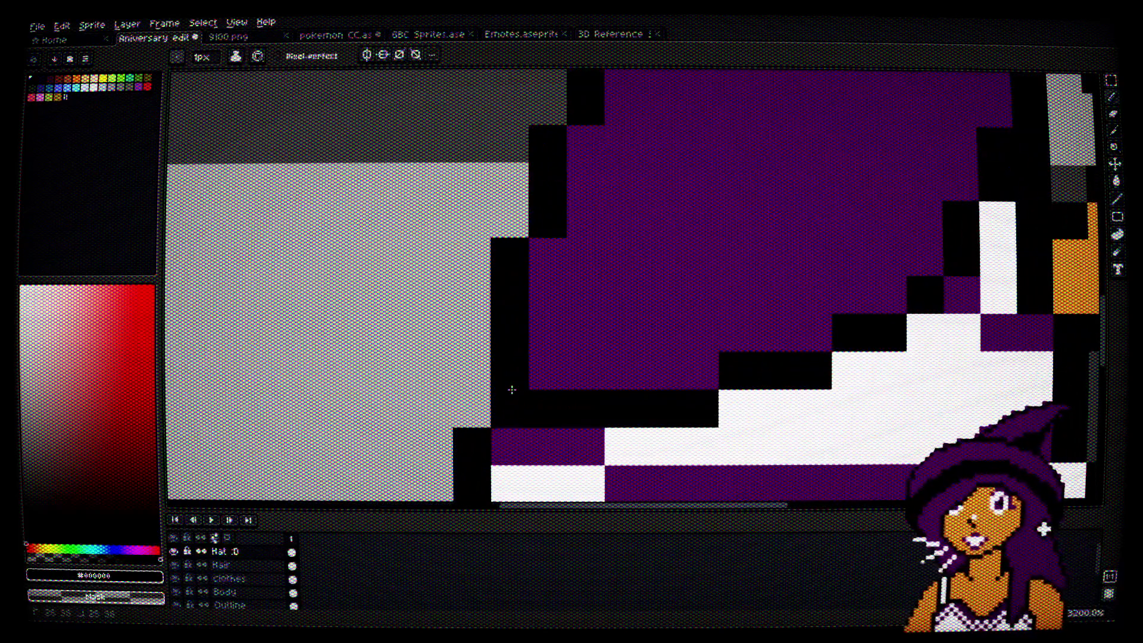
Step: On the Hair layer, paint white pixels at the robe's lower-left corner
left_click(220, 565)
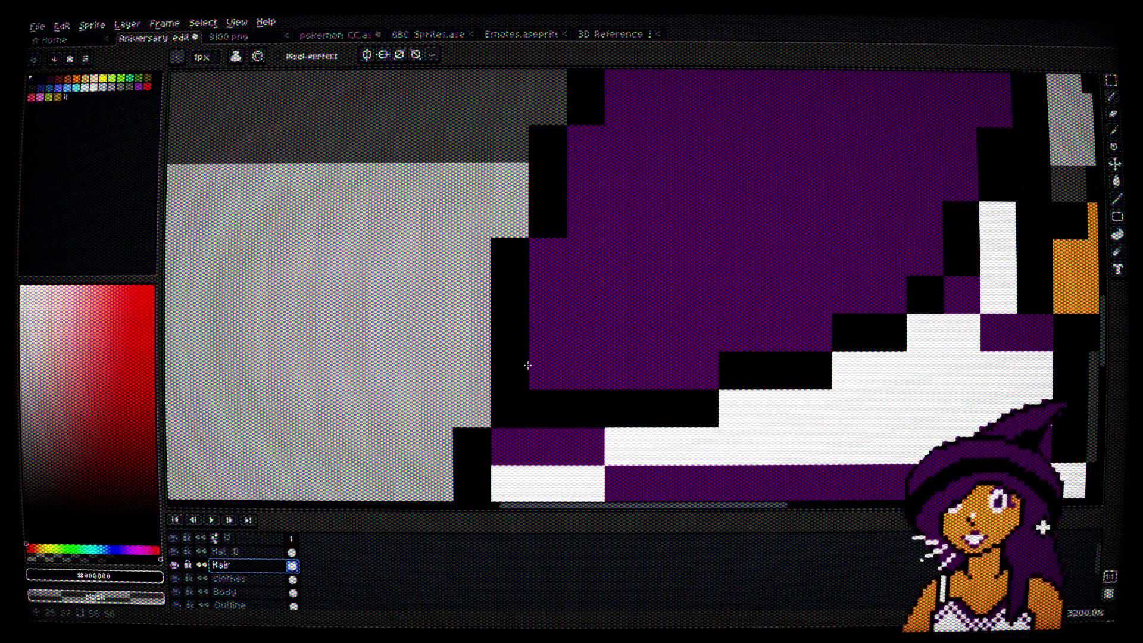
left_click_drag(545, 370, 544, 405)
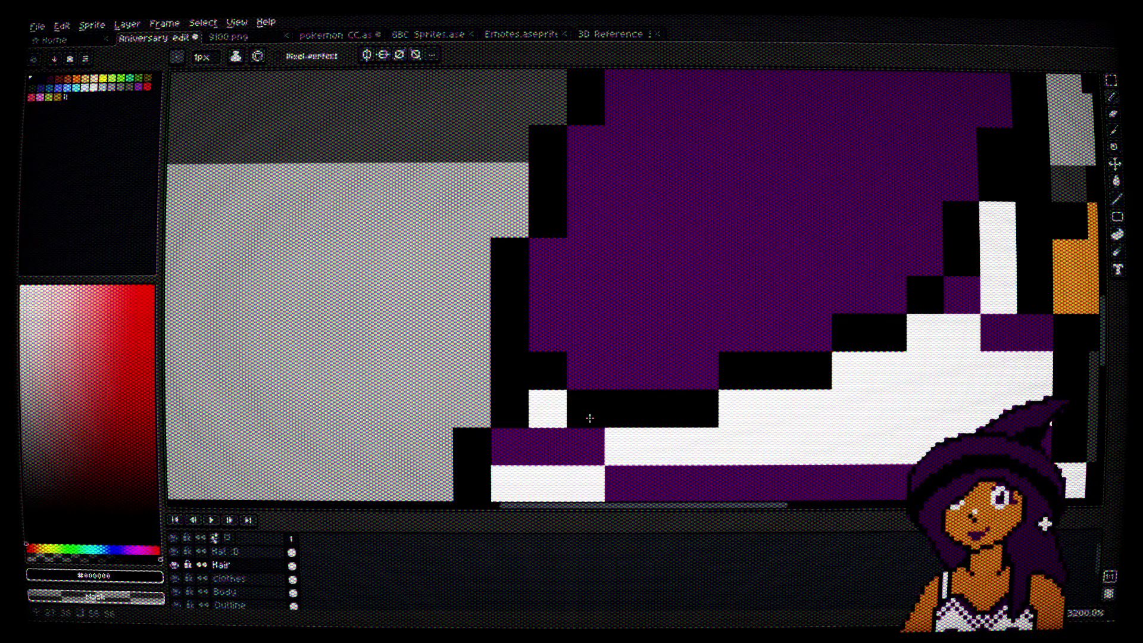
scroll(725, 456, "down", 2)
scroll(725, 456, "down", 1)
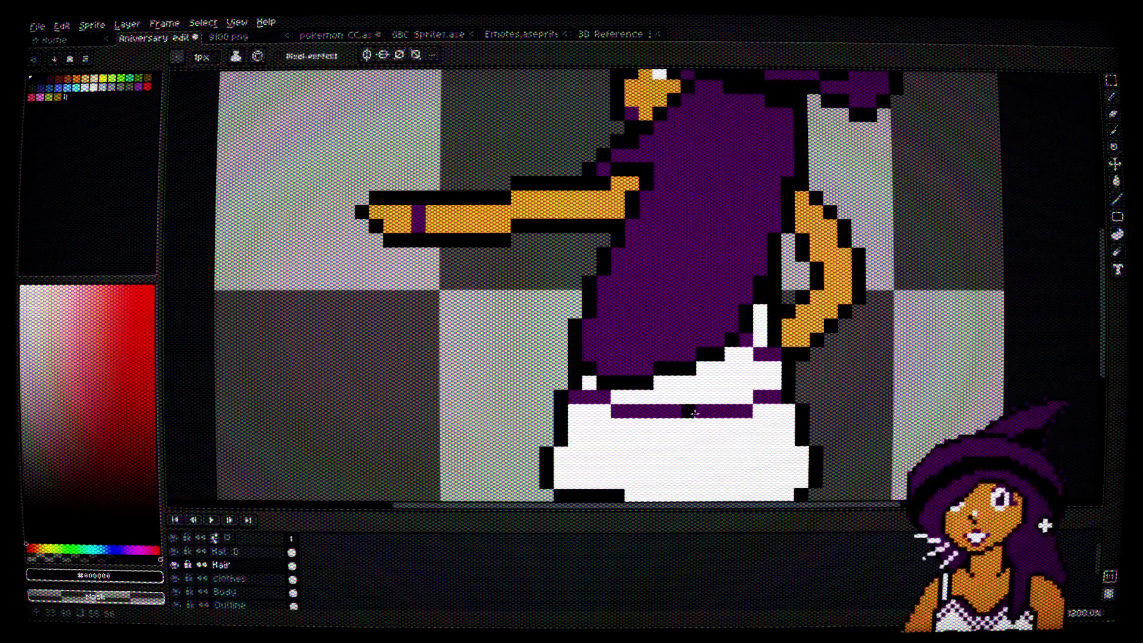
scroll(694, 412, "down", 3)
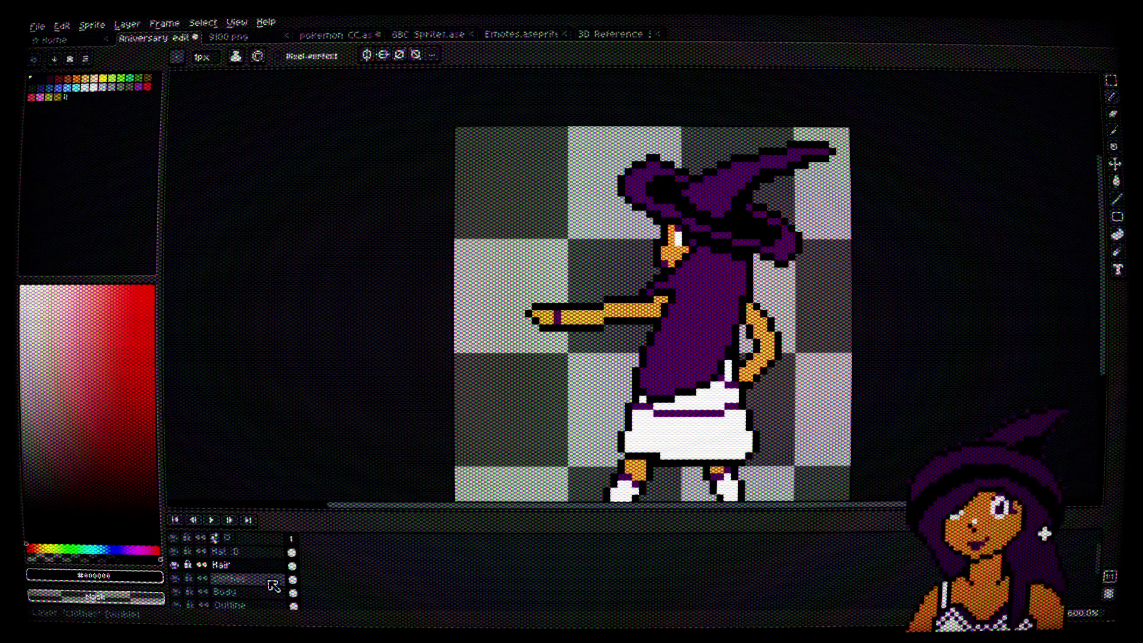
Step: Zoom and pan to recentre the whole witch figure in the view
left_click_drag(778, 420, 731, 388)
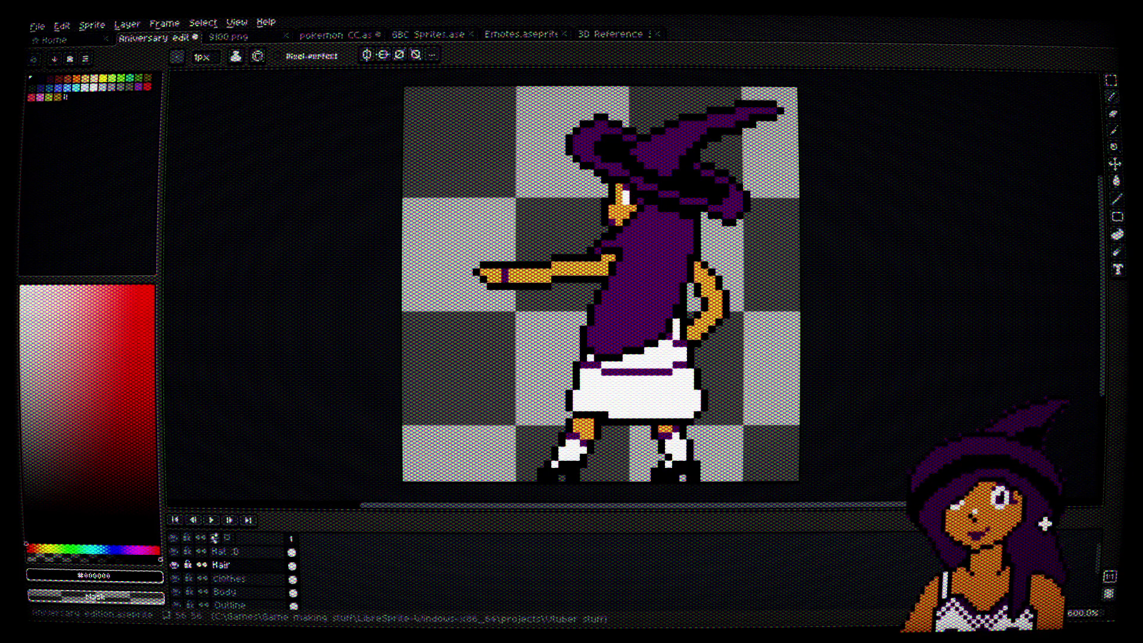
scroll(618, 280, "down", 5)
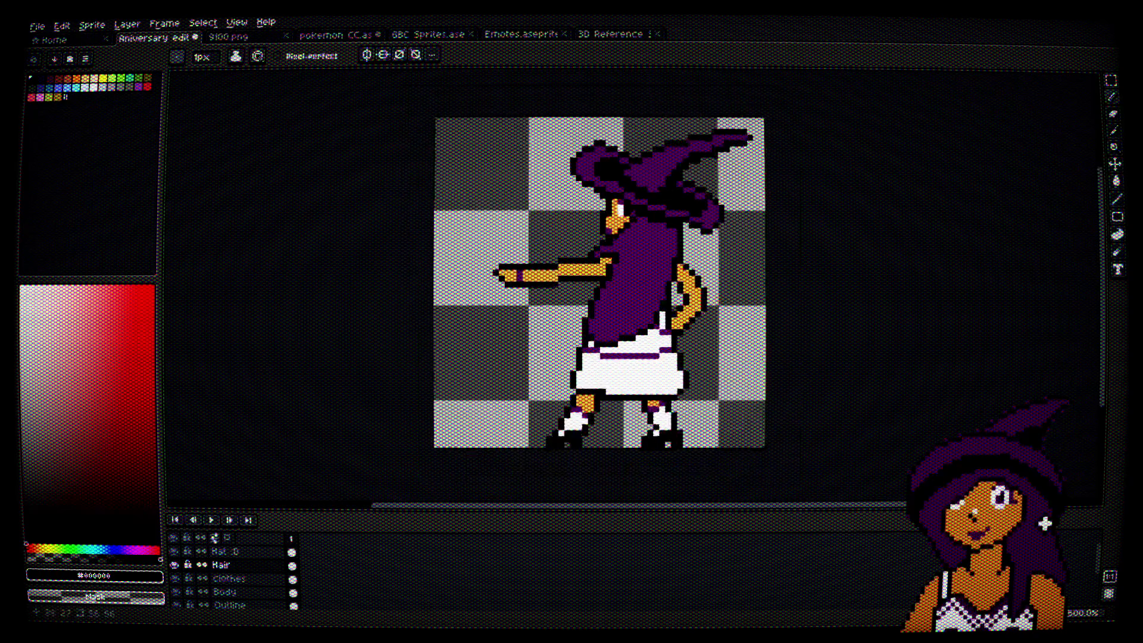
scroll(618, 280, "up", 2)
left_click_drag(759, 281, 724, 303)
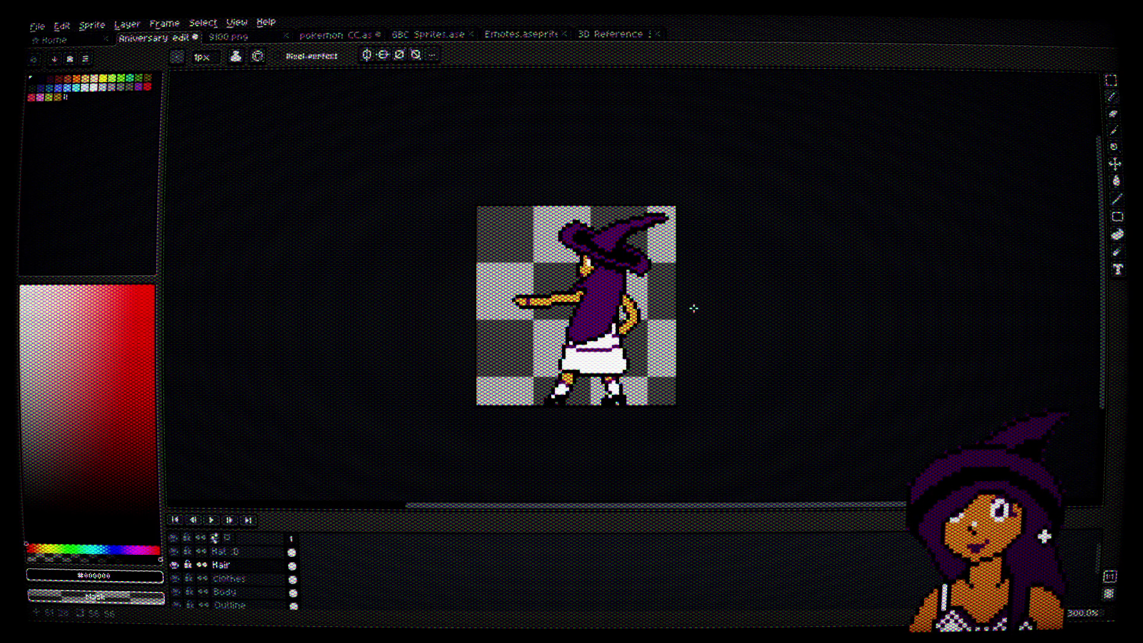
scroll(601, 273, "up", 1)
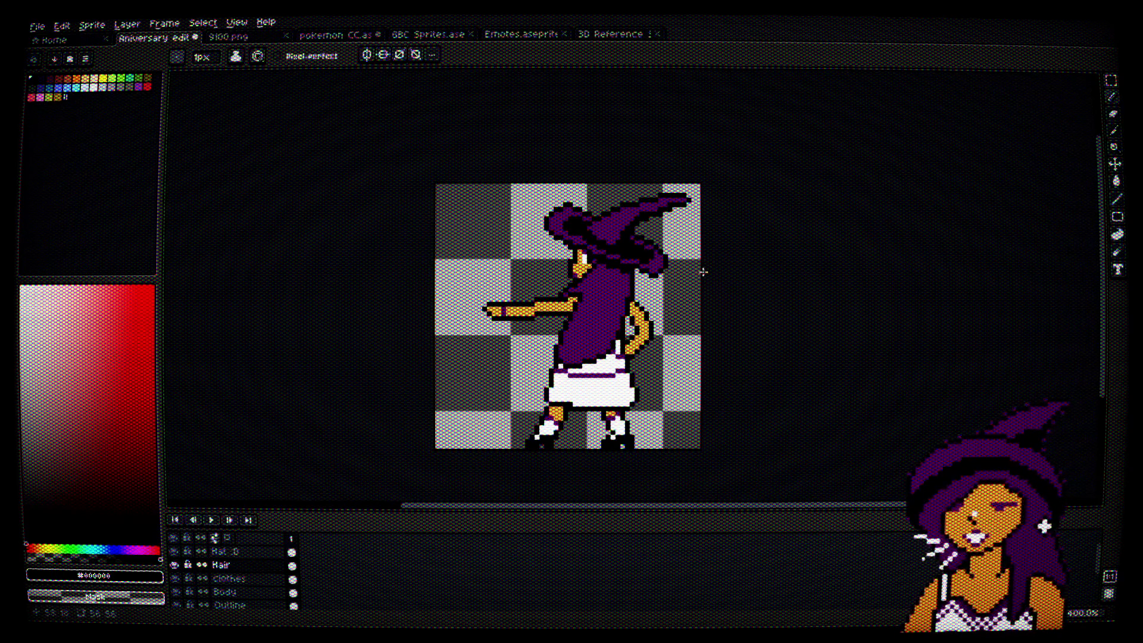
scroll(594, 273, "up", 6)
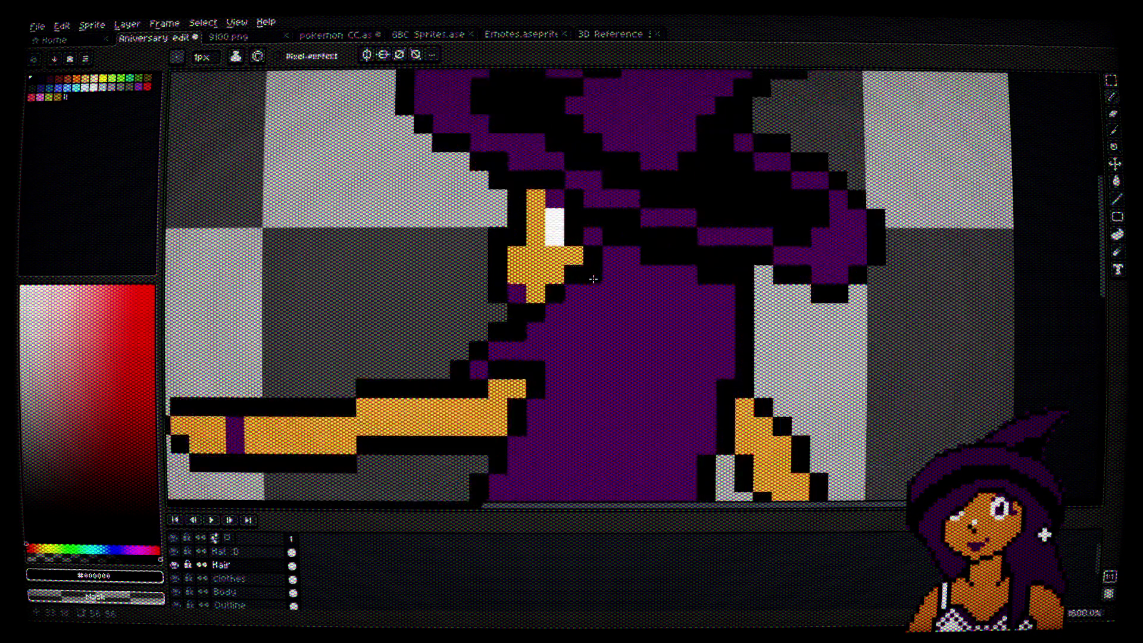
scroll(594, 273, "up", 1)
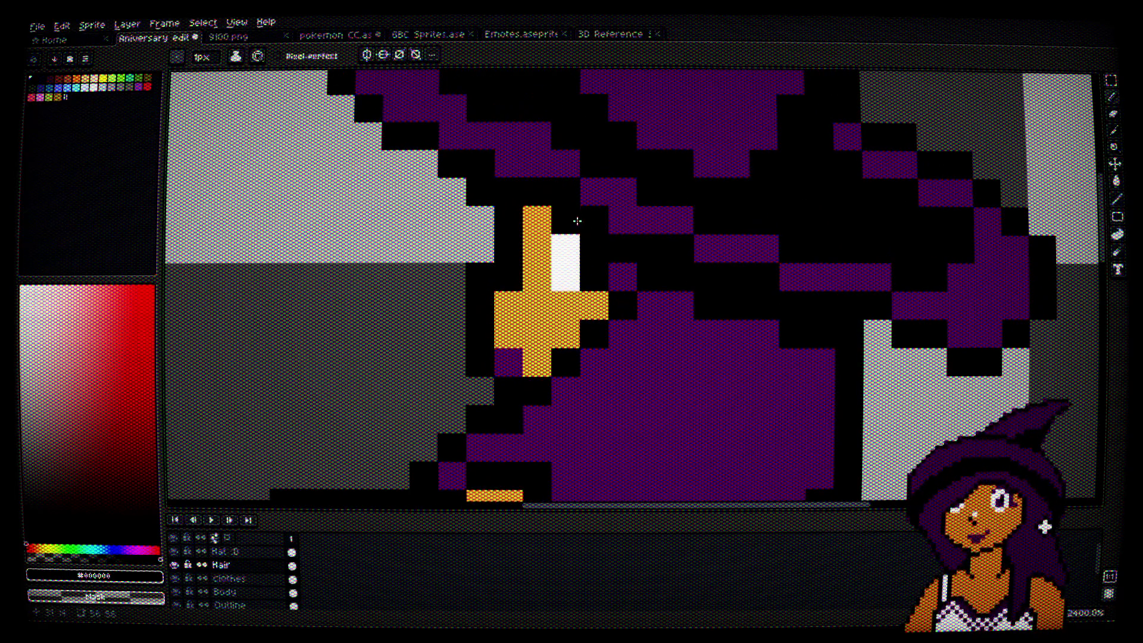
scroll(674, 293, "down", 4)
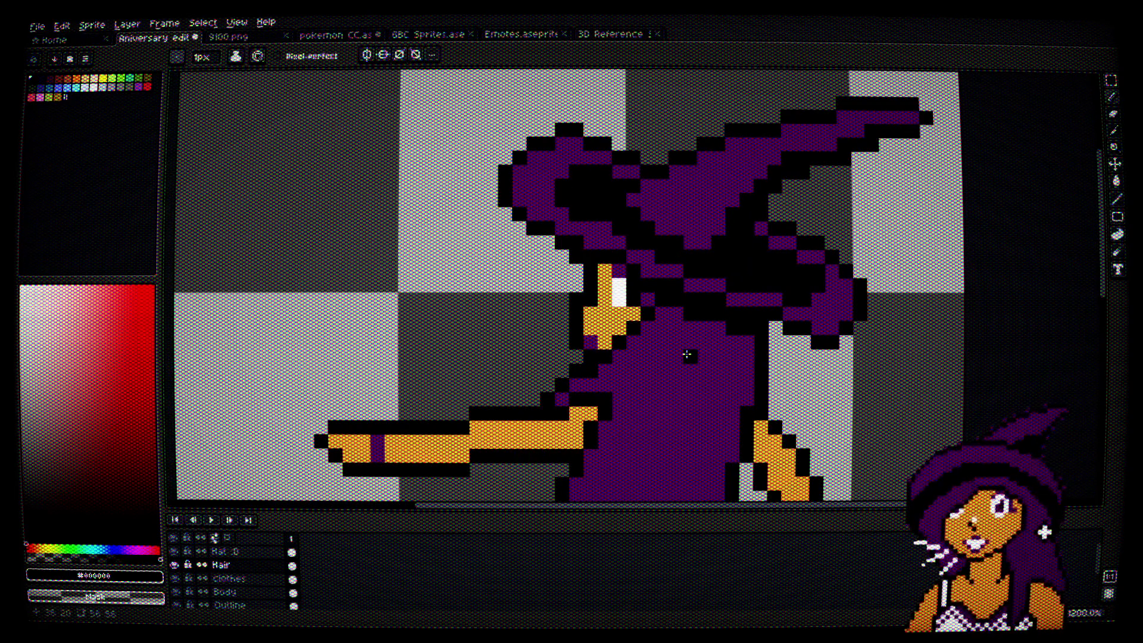
scroll(687, 355, "down", 3)
left_click_drag(687, 355, 697, 240)
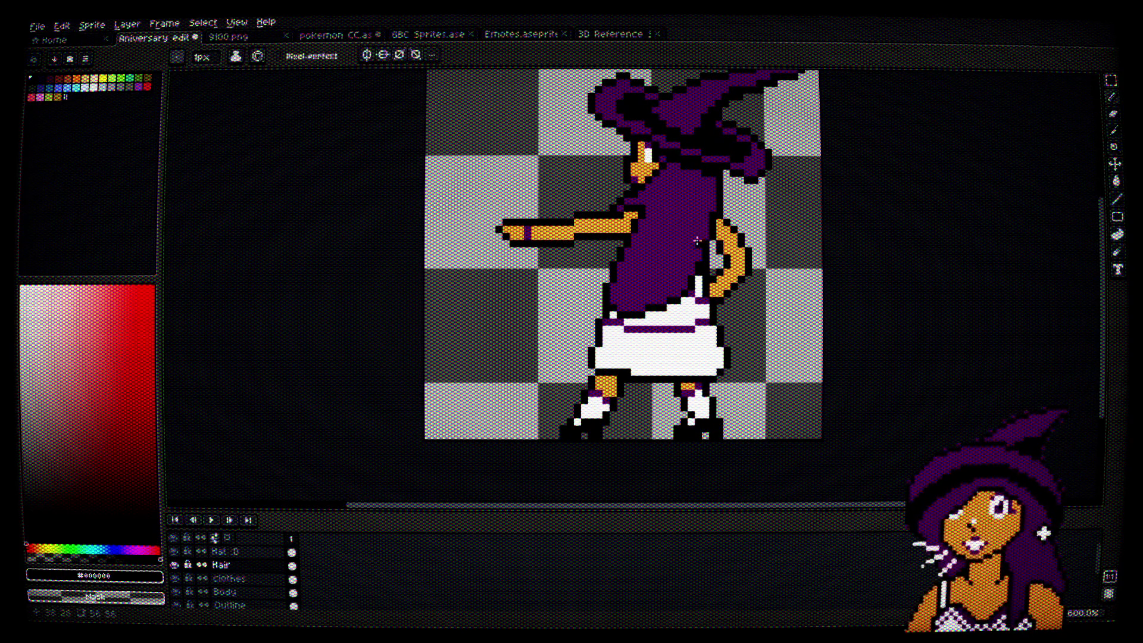
scroll(623, 404, "up", 4)
Step: Sample the sock-band purple and try recolouring left-leg pixels, then undo them
key("i")
left_click(539, 341)
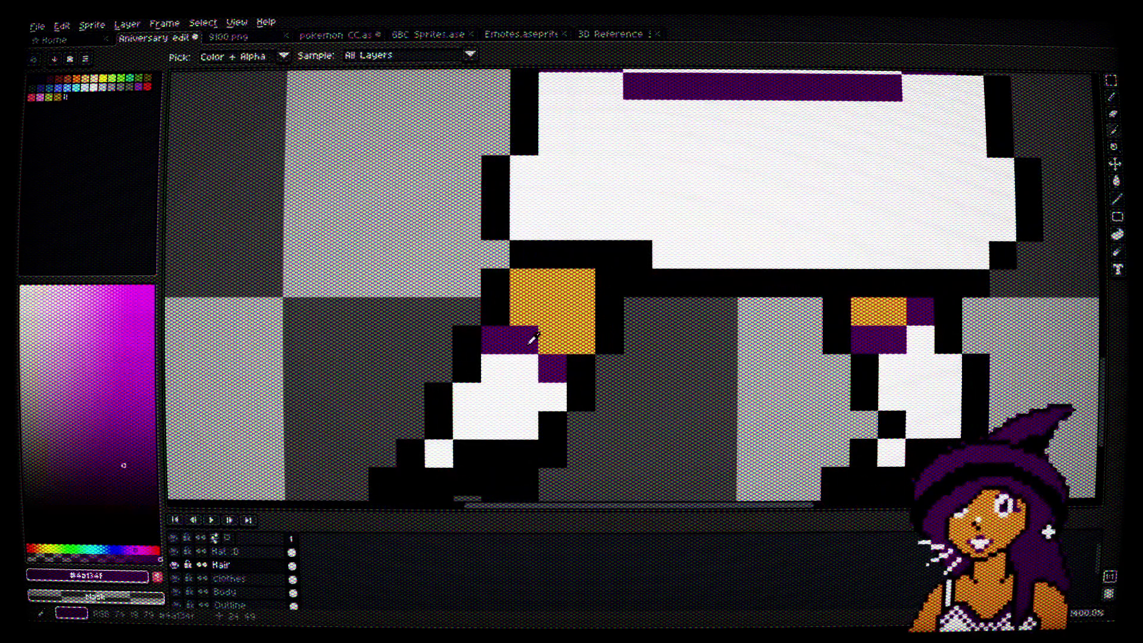
key("b")
left_click(524, 368)
left_click(554, 309, "alt")
left_click(521, 326)
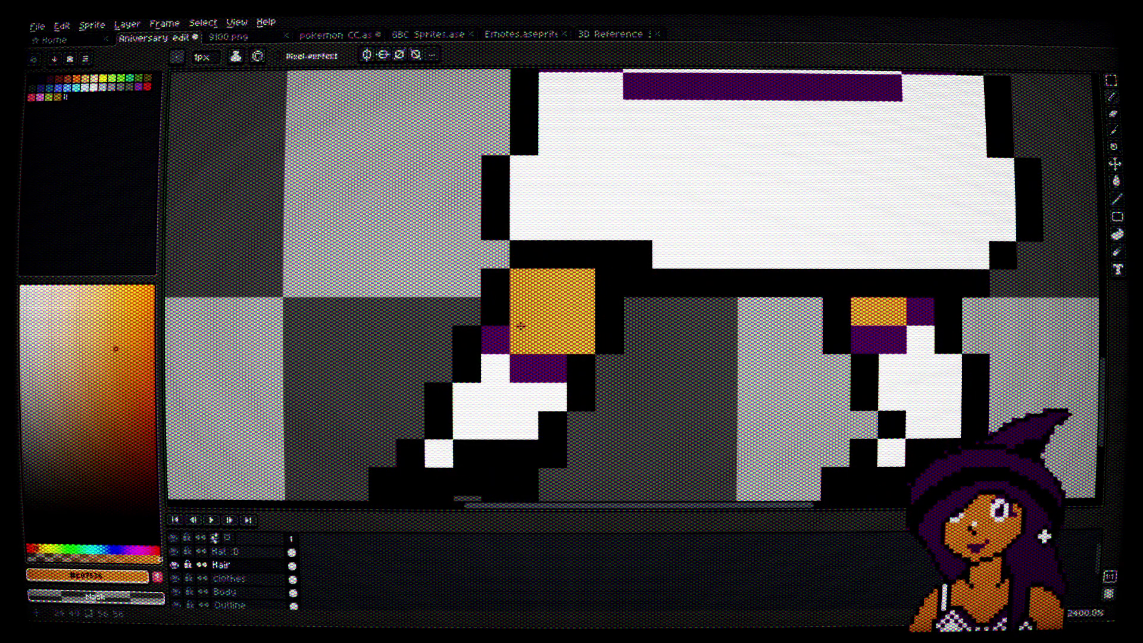
key("ctrl+z")
key("ctrl+z")
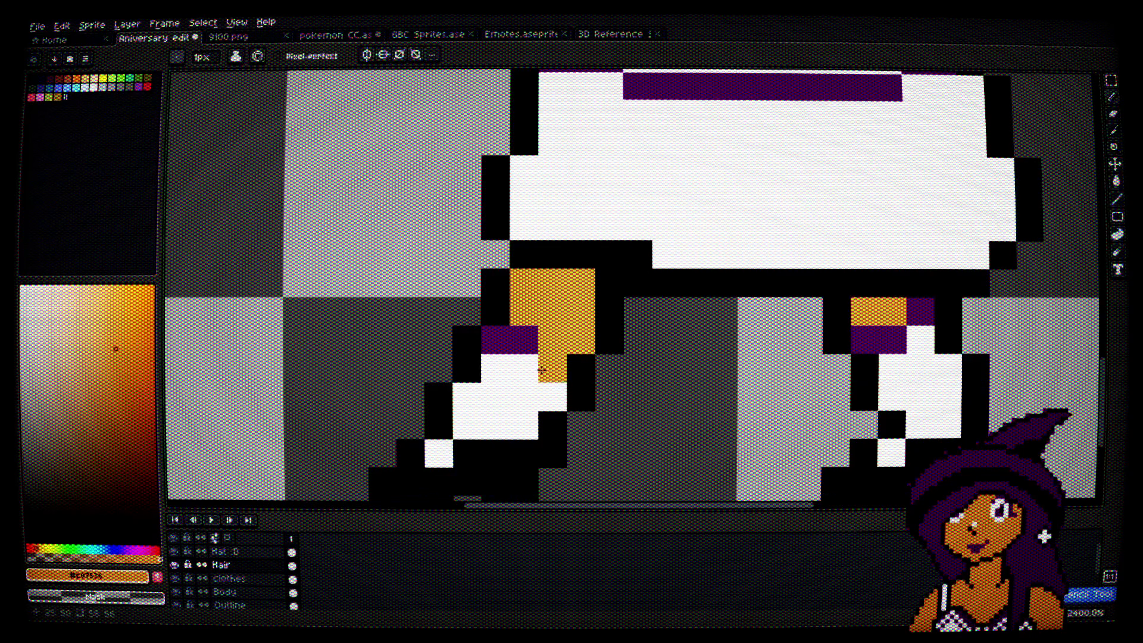
Step: Repaint the left leg's sock pixels purple and skin pixels orange
left_click(226, 592)
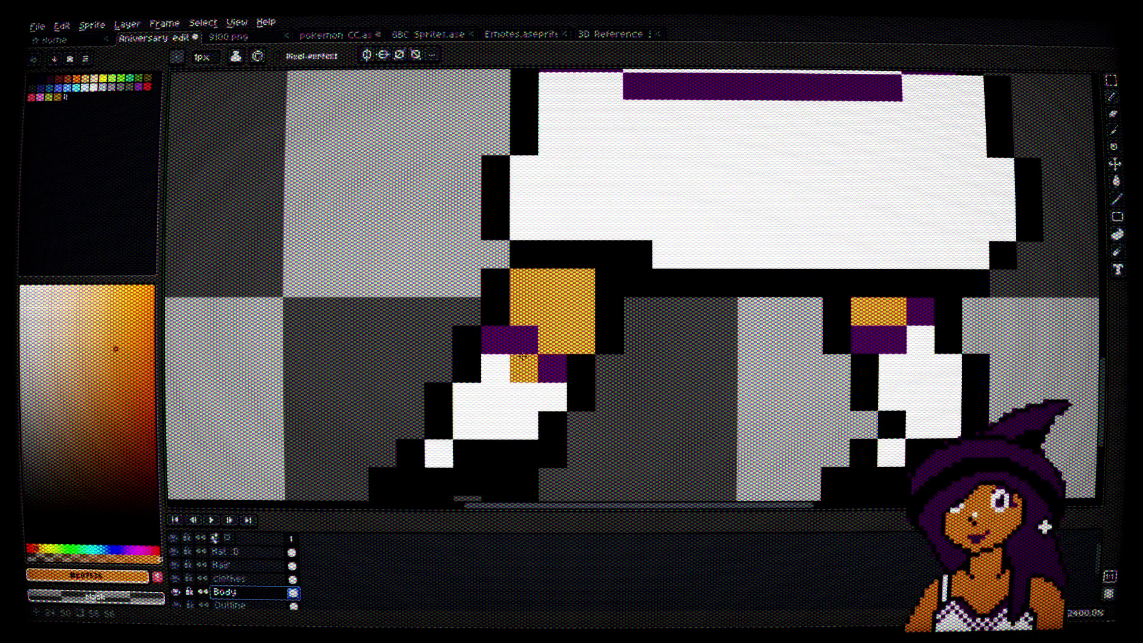
left_click(553, 368, "alt")
left_click(524, 368)
left_click(545, 302, "alt")
left_click(524, 341)
scroll(647, 369, "down", 3)
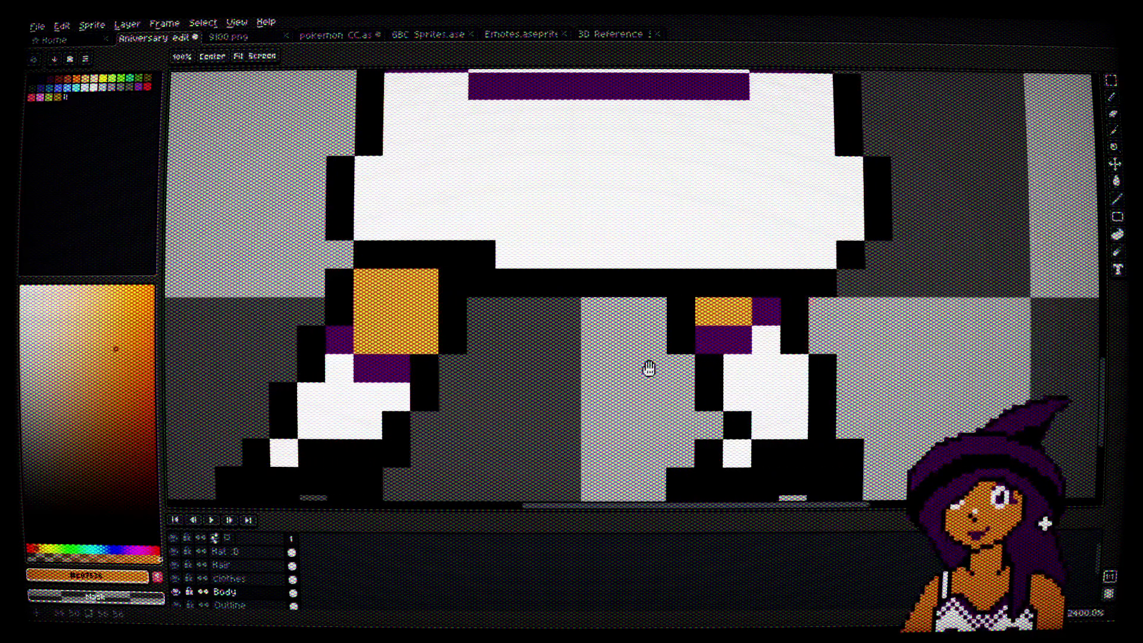
scroll(590, 368, "down", 2)
scroll(512, 381, "up", 5)
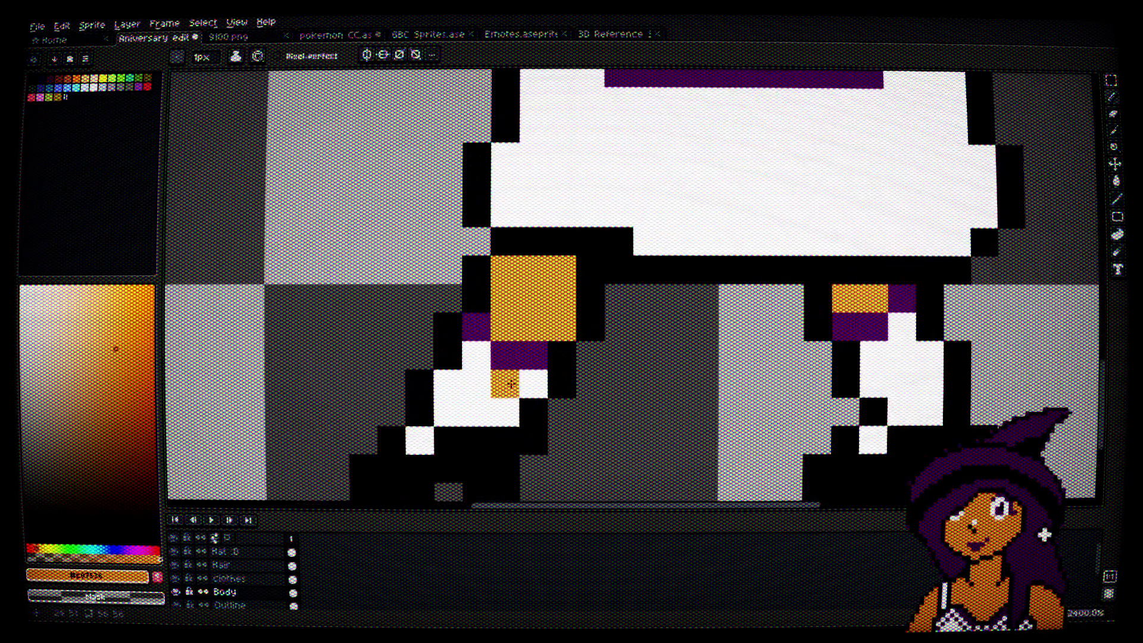
left_click(510, 324, "alt")
left_click(503, 373, "alt")
scroll(536, 381, "down", 3)
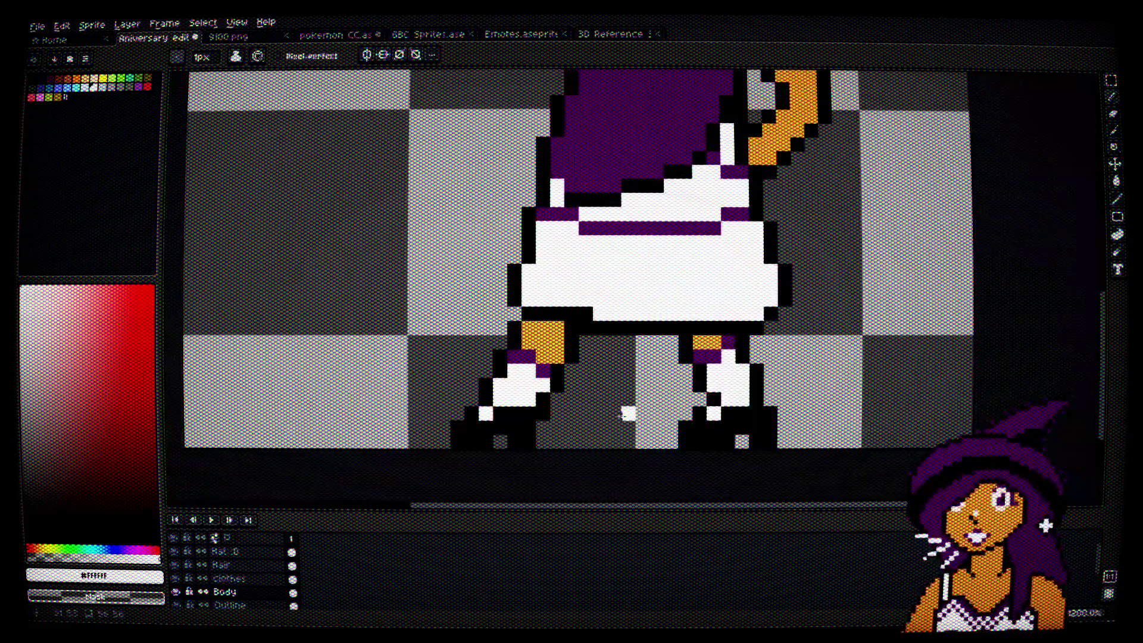
scroll(749, 381, "up", 3)
Step: Fix the right foot with a black edge pixel and repositioned orange skin pixels
right_click(764, 389)
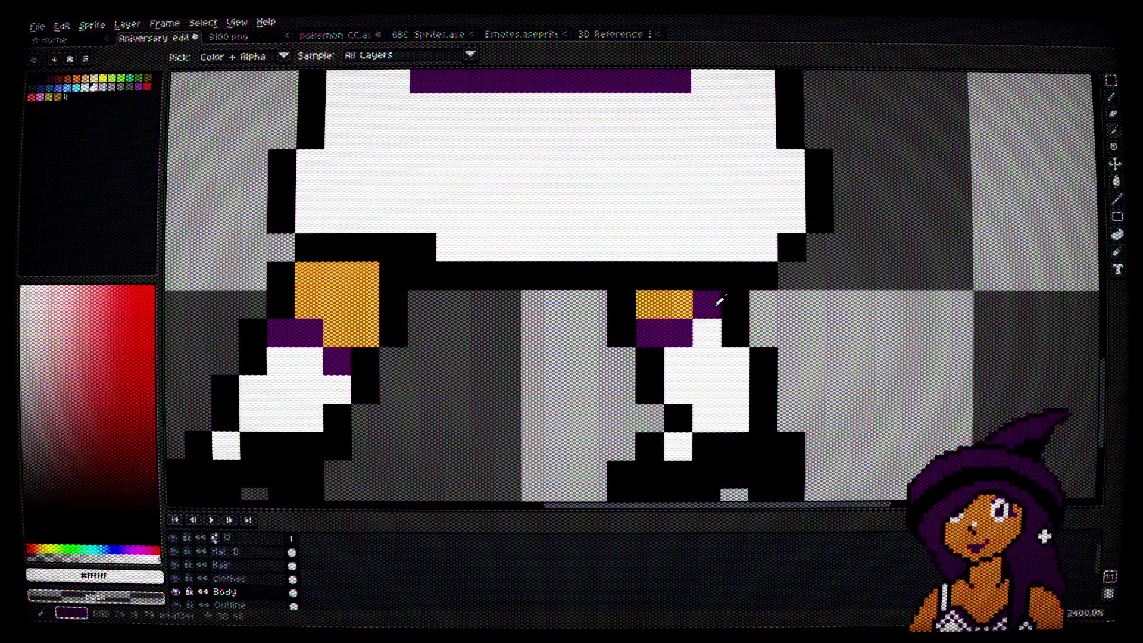
left_click(706, 304, "alt")
left_click(707, 333)
left_click(672, 305, "alt")
left_click(707, 305)
left_click(735, 388)
key("ctrl+z")
left_click(739, 416)
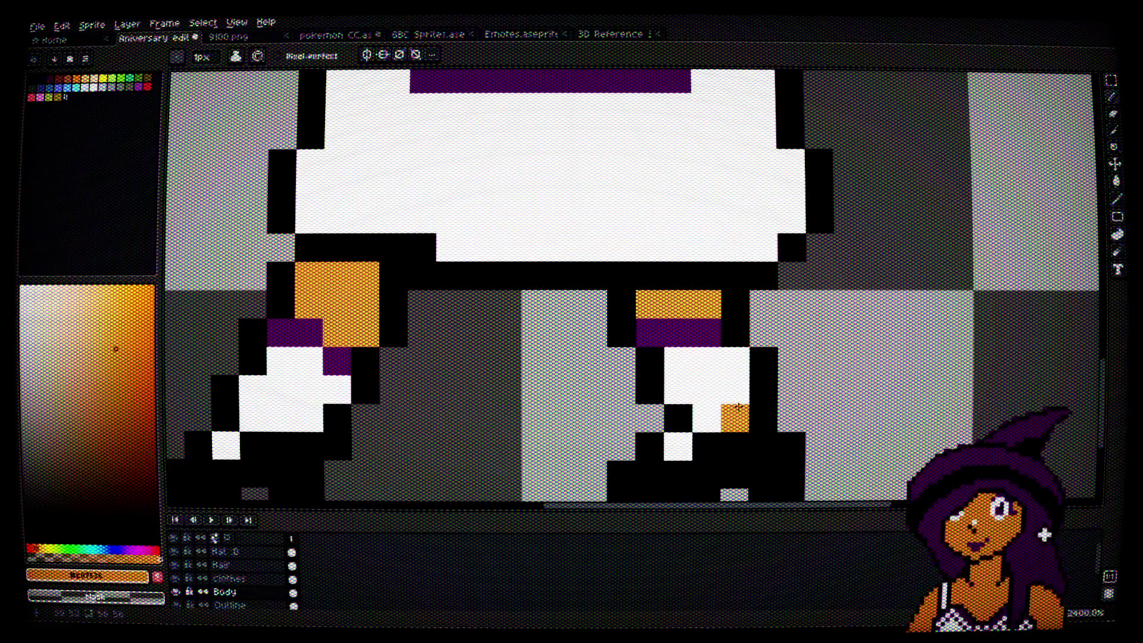
scroll(738, 411, "down", 2)
key("ctrl+z")
left_click(730, 413)
scroll(731, 412, "up", 2)
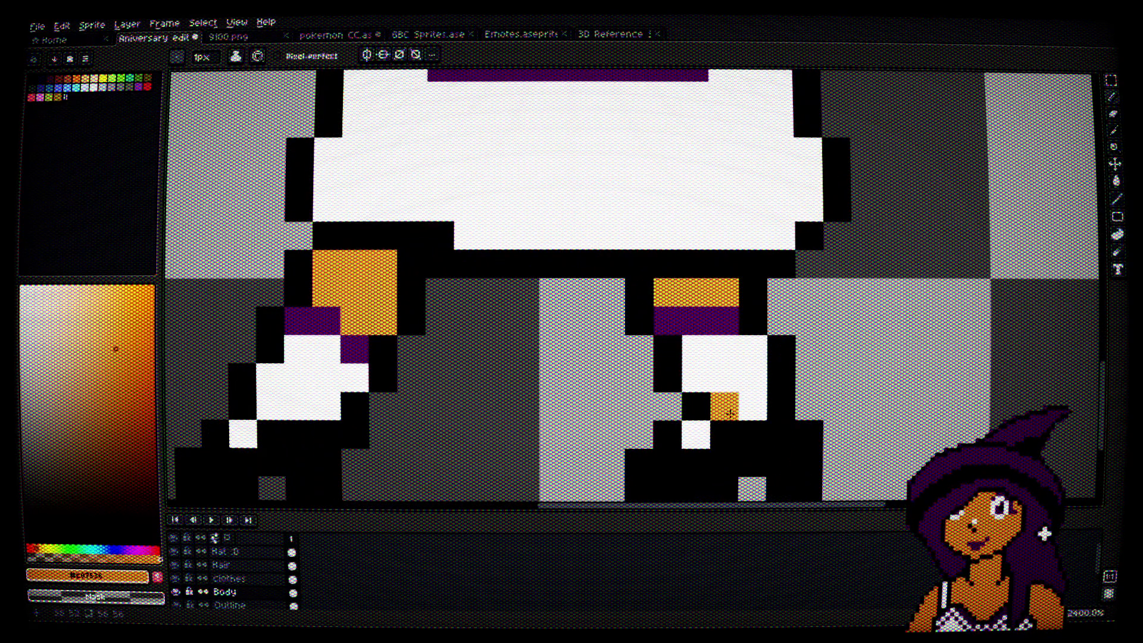
scroll(730, 412, "down", 5)
scroll(786, 384, "up", 6)
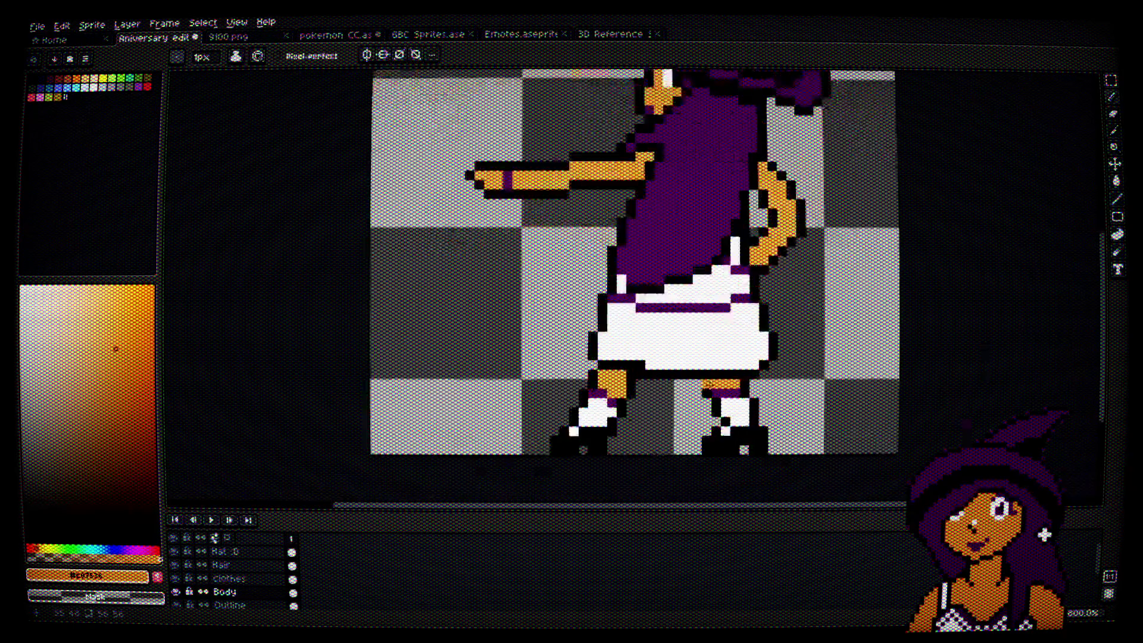
Step: Paint a right sock pixel purple with a white pixel beneath it
left_click(732, 390, "alt")
left_click(732, 351)
left_click(774, 428, "alt")
left_click(732, 390)
scroll(745, 392, "down", 3)
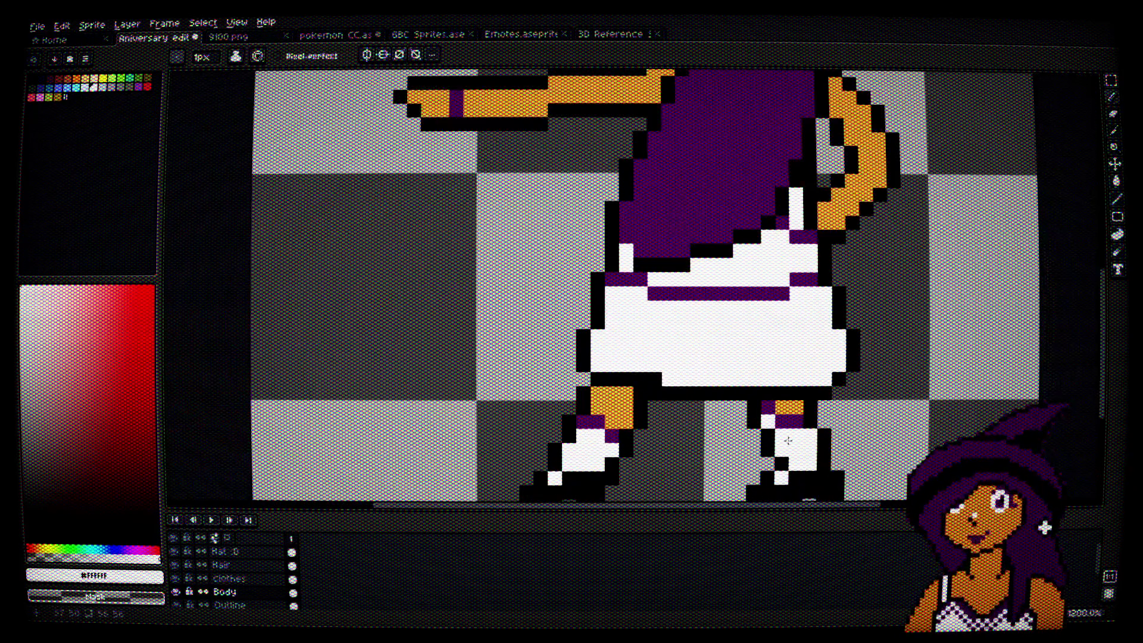
left_click_drag(822, 435, 821, 424)
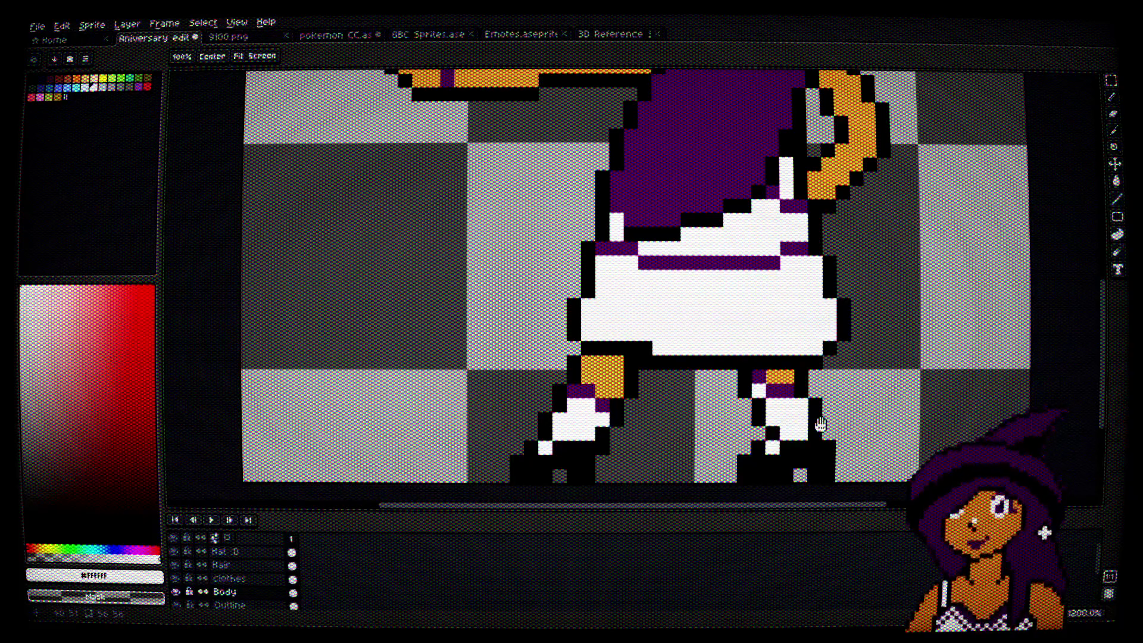
scroll(820, 424, "down", 3)
scroll(696, 298, "up", 6)
Step: Recolour right-leg pixels purple and orange, ending with white as the drawing colour
left_click(664, 289, "alt")
left_click(653, 330)
left_click(701, 293, "alt")
left_click(653, 293)
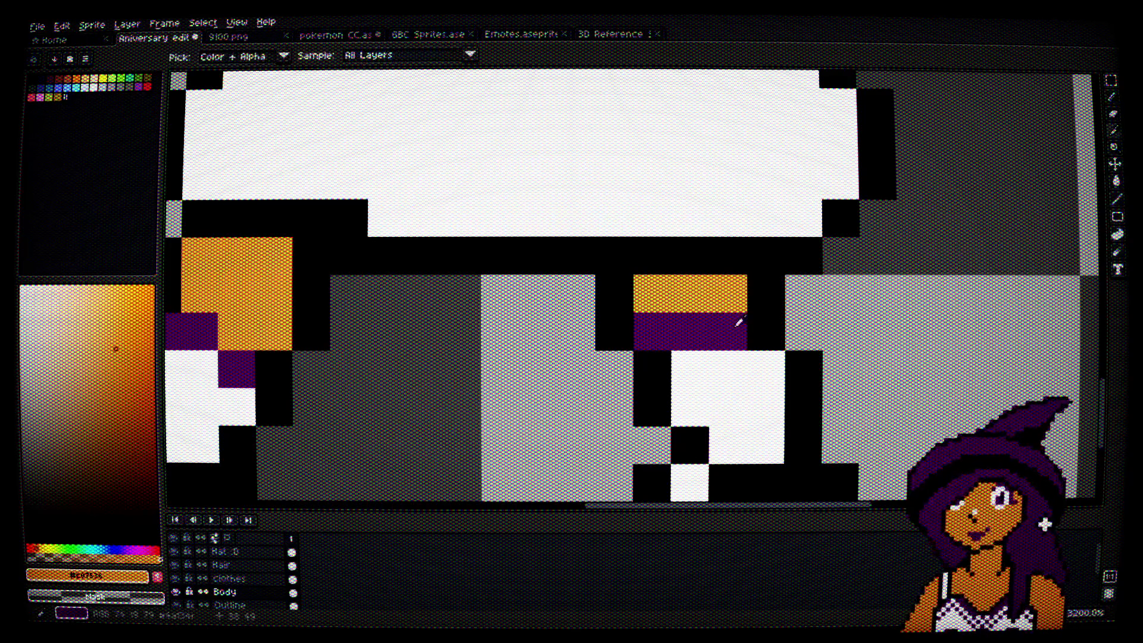
left_click(737, 322, "alt")
left_click(729, 289)
left_click(717, 360, "alt")
scroll(751, 409, "down", 5)
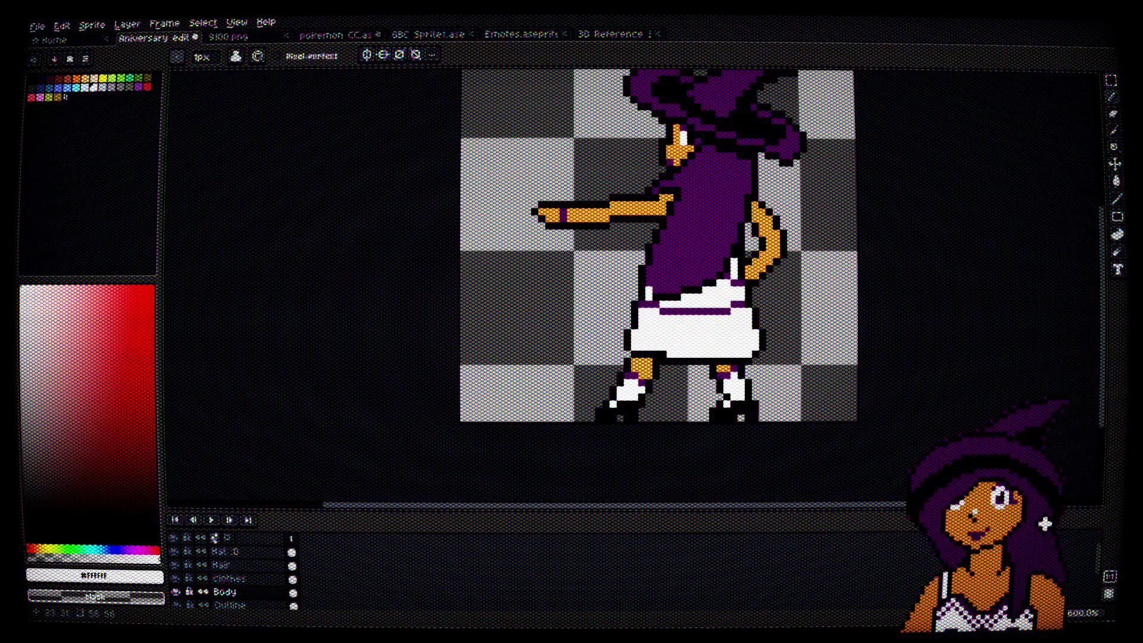
scroll(714, 296, "up", 4)
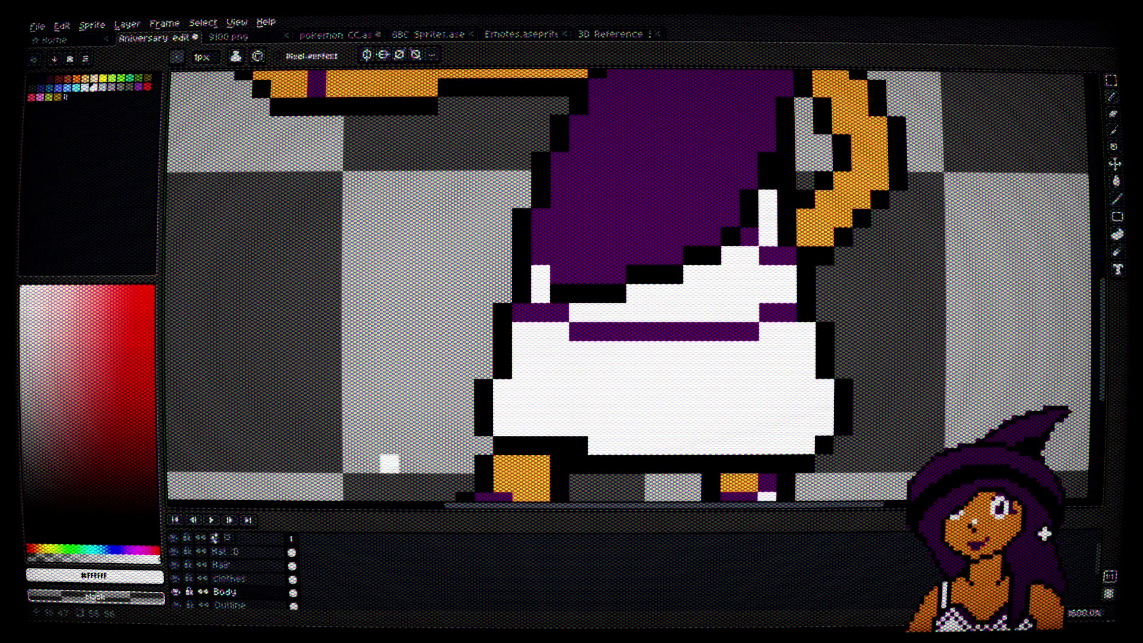
Step: Make the Hair layer active, pick black from the outline, and recentre the sprite
left_click(250, 565)
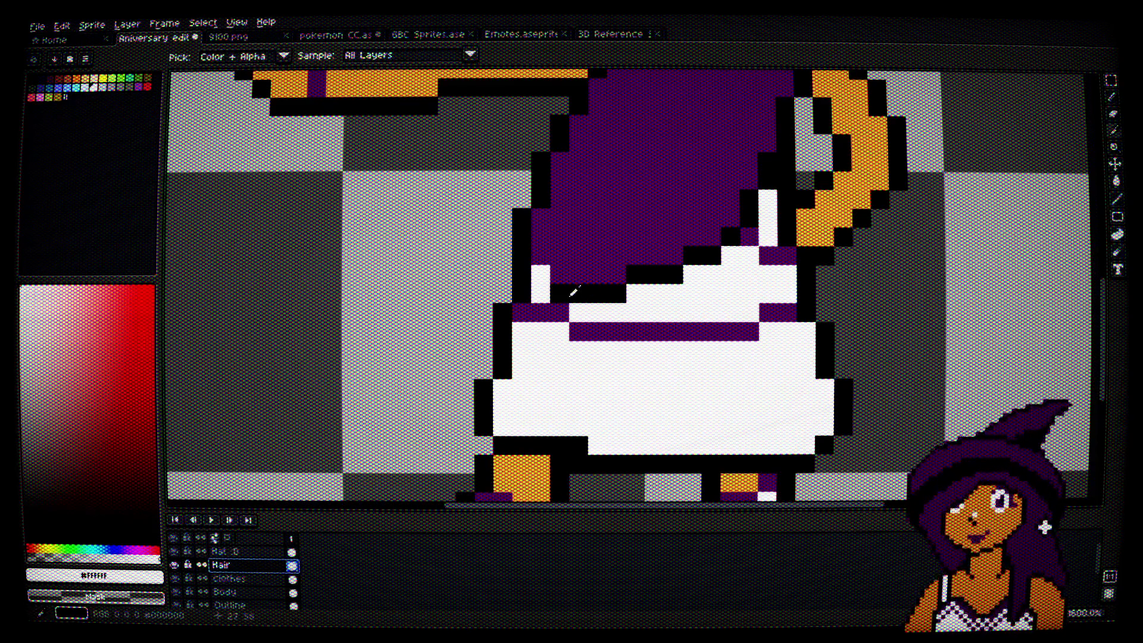
left_click(546, 272, "alt")
scroll(778, 286, "down", 4)
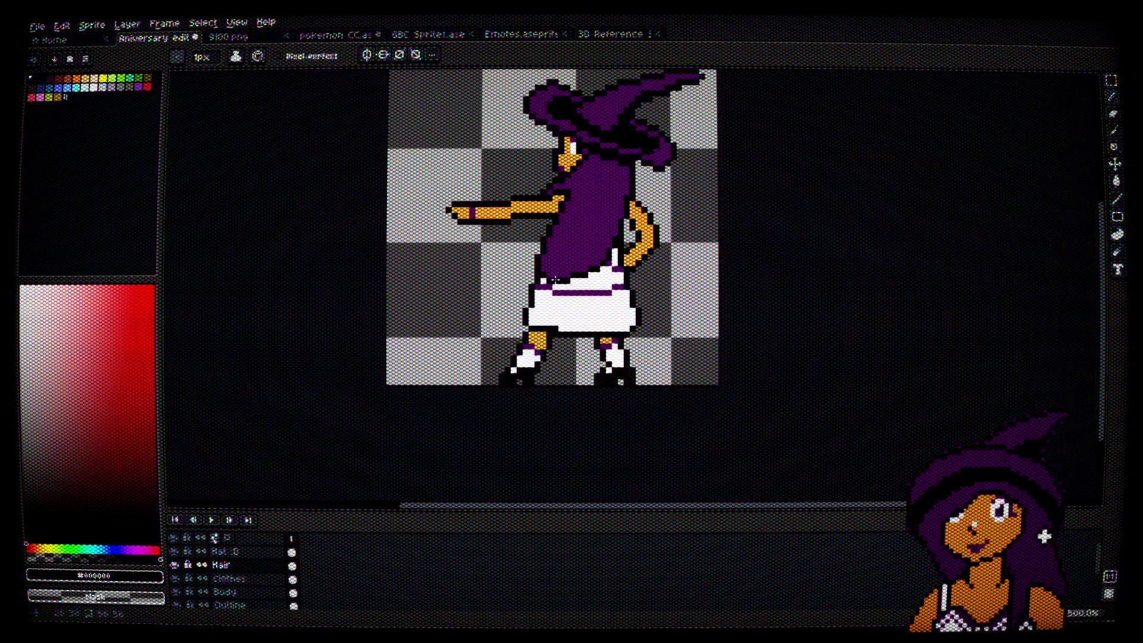
left_click_drag(778, 285, 799, 320)
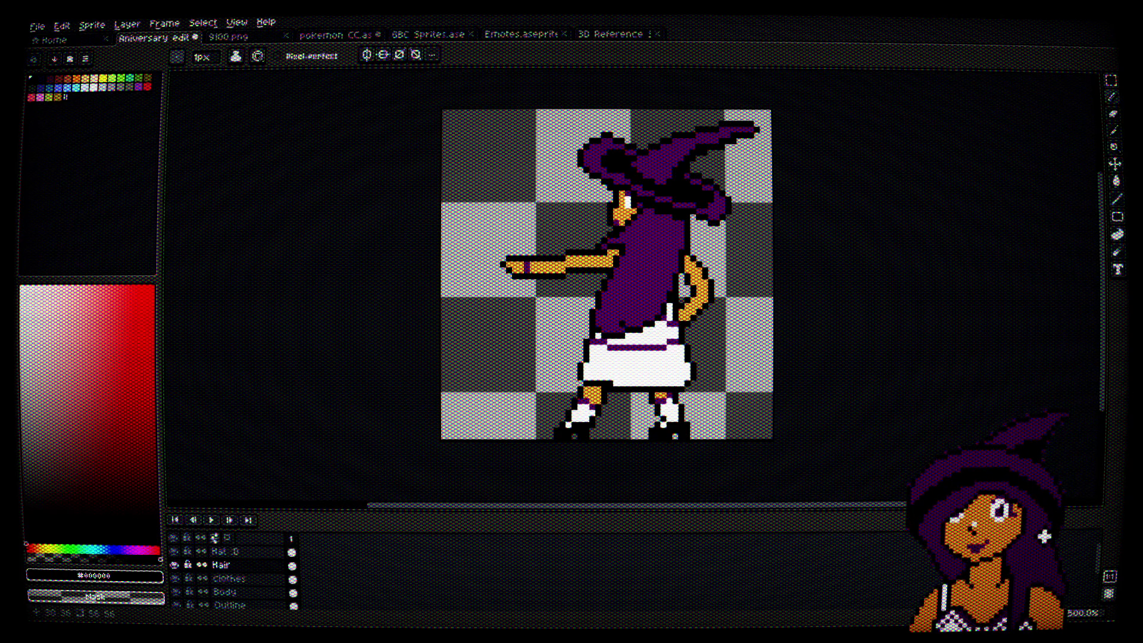
scroll(641, 289, "up", 2)
scroll(803, 327, "down", 1)
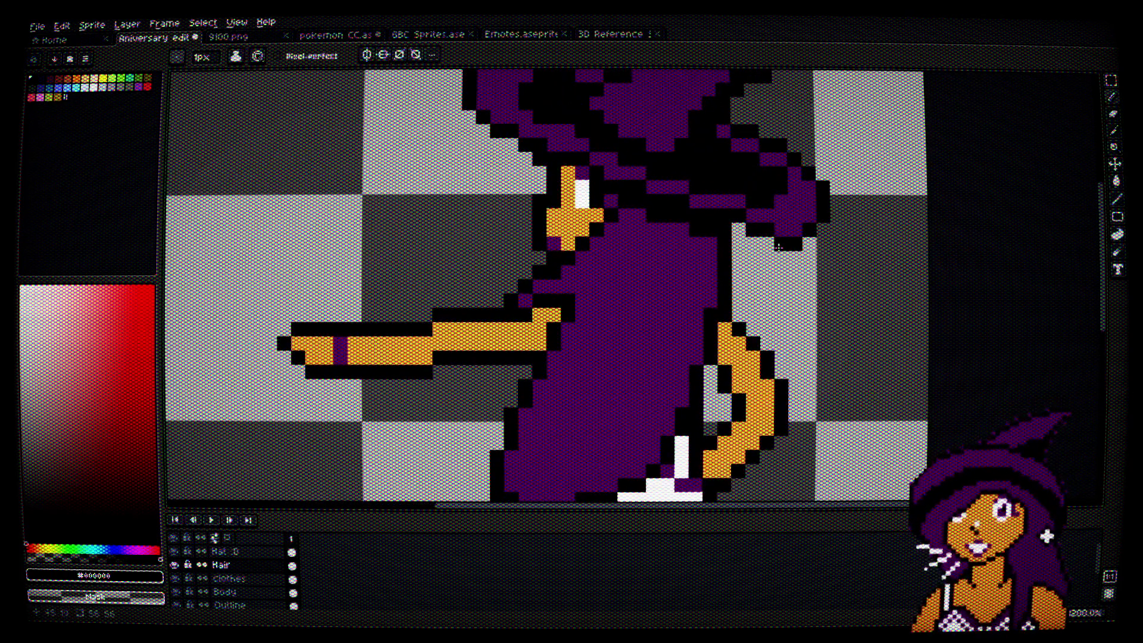
scroll(779, 283, "down", 2)
scroll(774, 305, "up", 1)
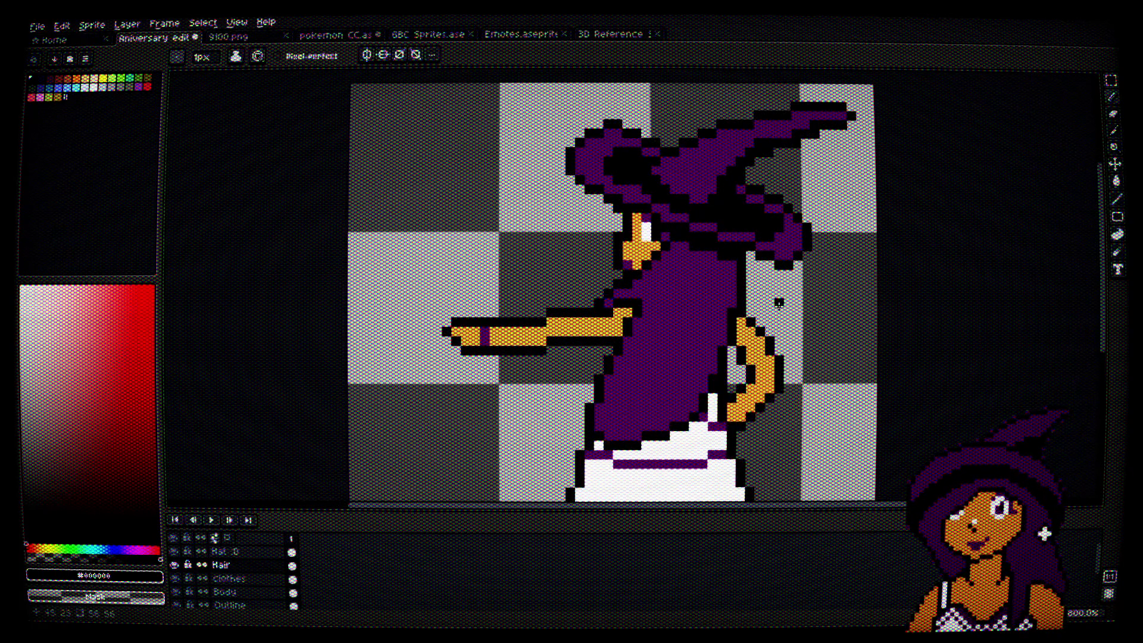
mouse_move(779, 307)
left_mouse_down()
mouse_move(717, 133)
mouse_move(723, 280)
mouse_move(733, 257)
left_mouse_up()
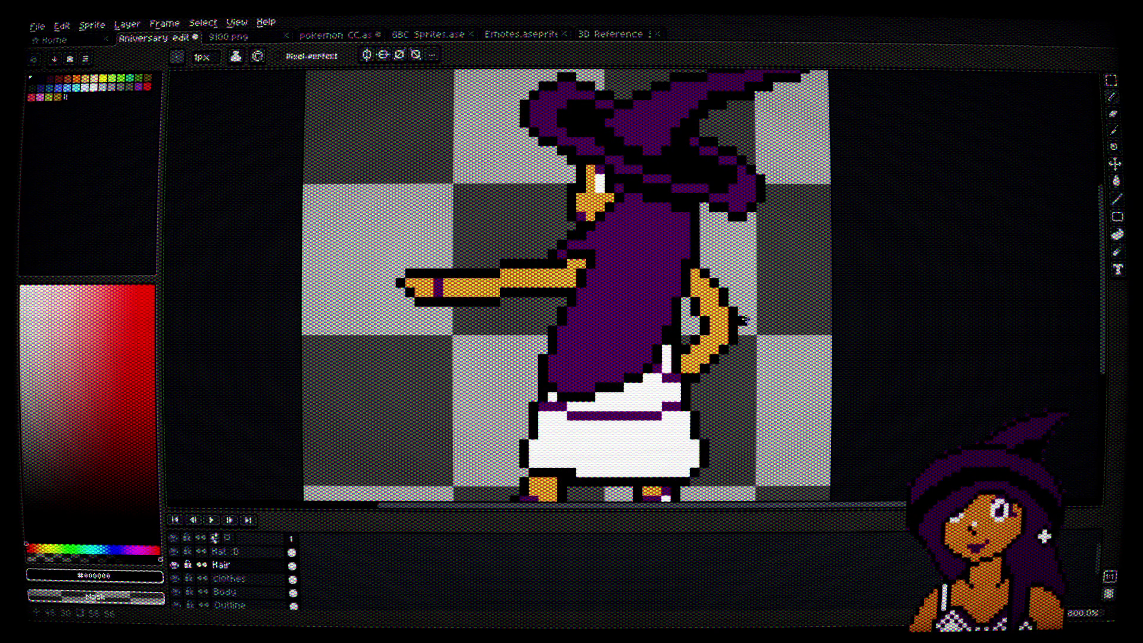
scroll(743, 320, "down", 1)
mouse_move(752, 345)
left_mouse_down()
mouse_move(739, 299)
mouse_move(733, 325)
left_mouse_up()
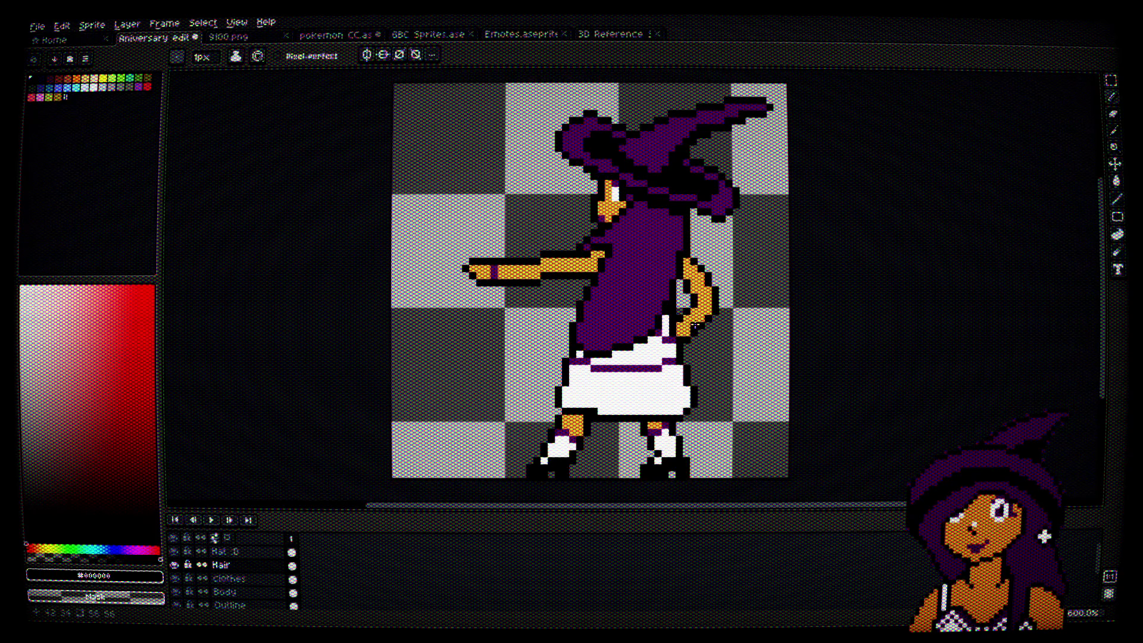
Step: Toggle Layer 4 and Layer 2 visibility, leaving Layer 1's orb and arm shown
scroll(215, 581, "down", 3)
left_click(176, 579)
left_click(176, 579)
left_click(176, 593)
left_click(176, 592)
left_click(177, 605)
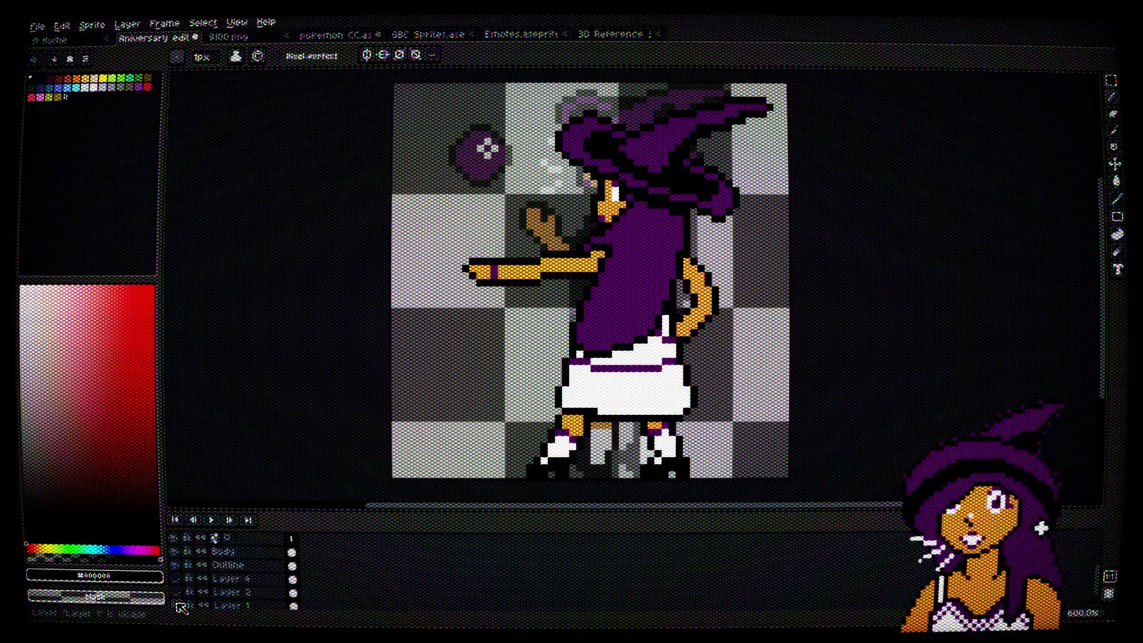
Step: Set Layer 1's opacity to full in its layer properties
right_click(232, 603)
left_click(304, 524)
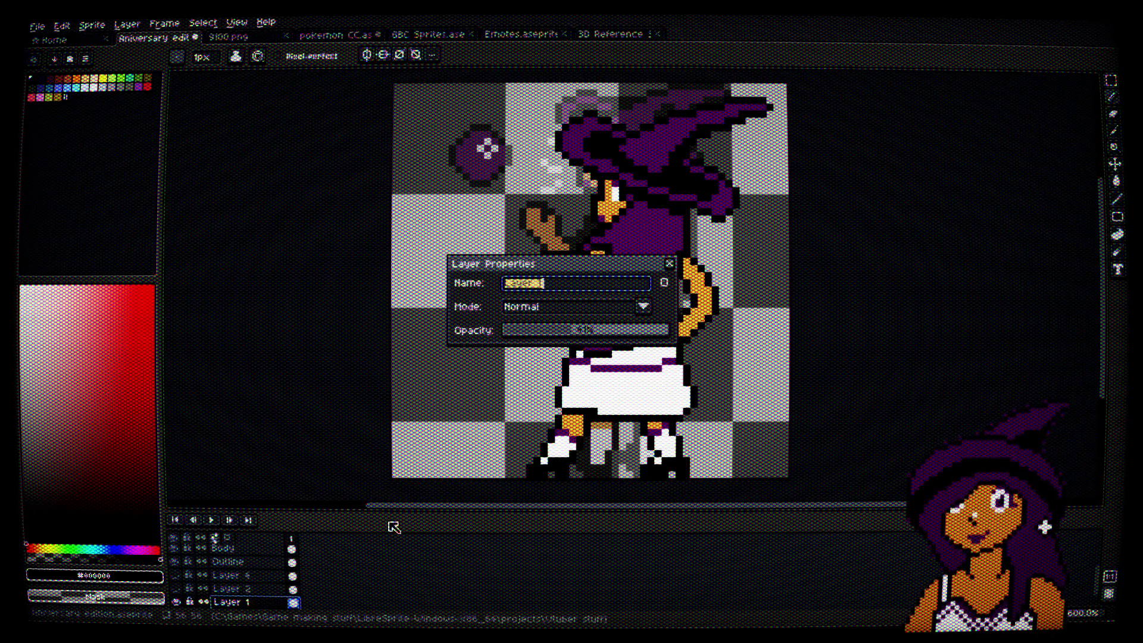
left_click_drag(588, 331, 727, 334)
left_click(670, 264)
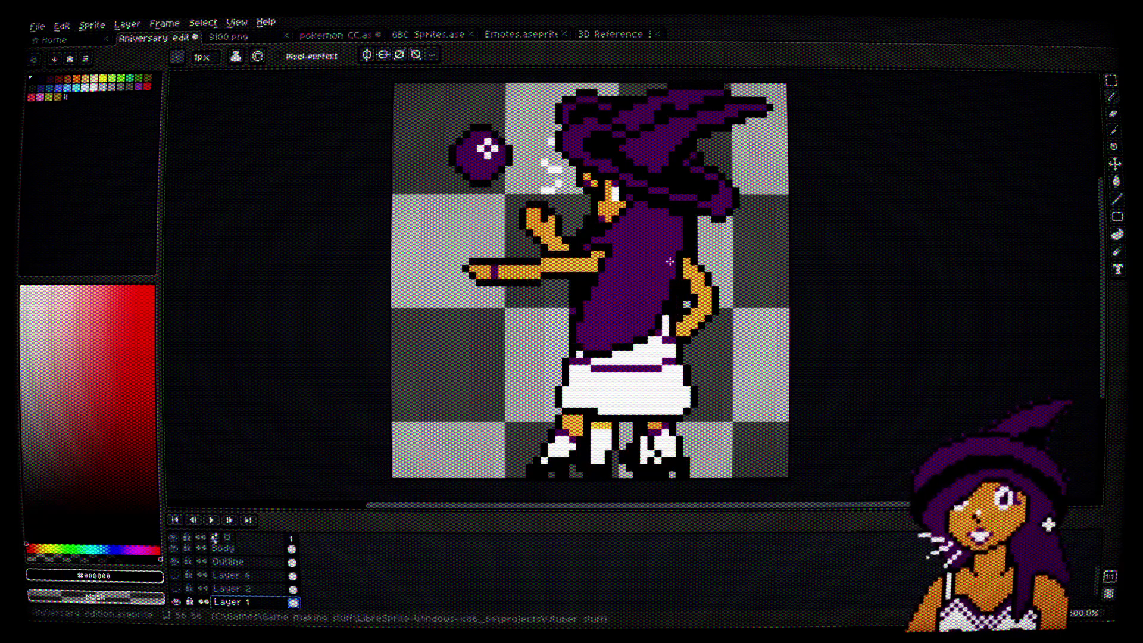
Step: Move Layer 1 above Hat_B, then undo that move and the last pencil stroke
scroll(256, 590, "up", 2)
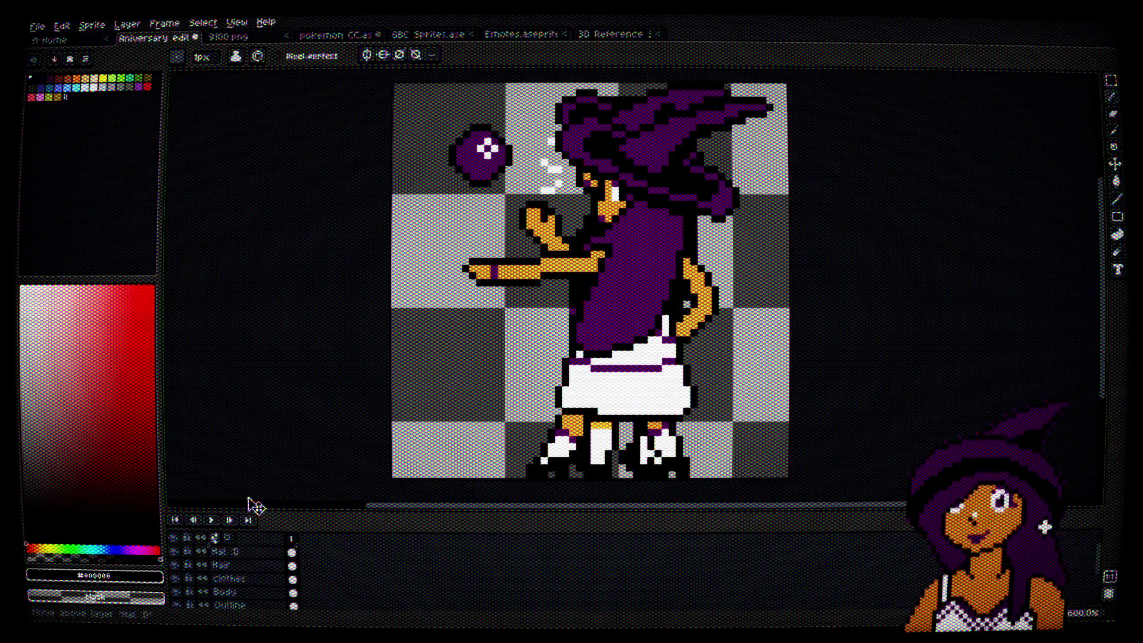
left_click(256, 551)
left_click_drag(256, 552, 255, 552)
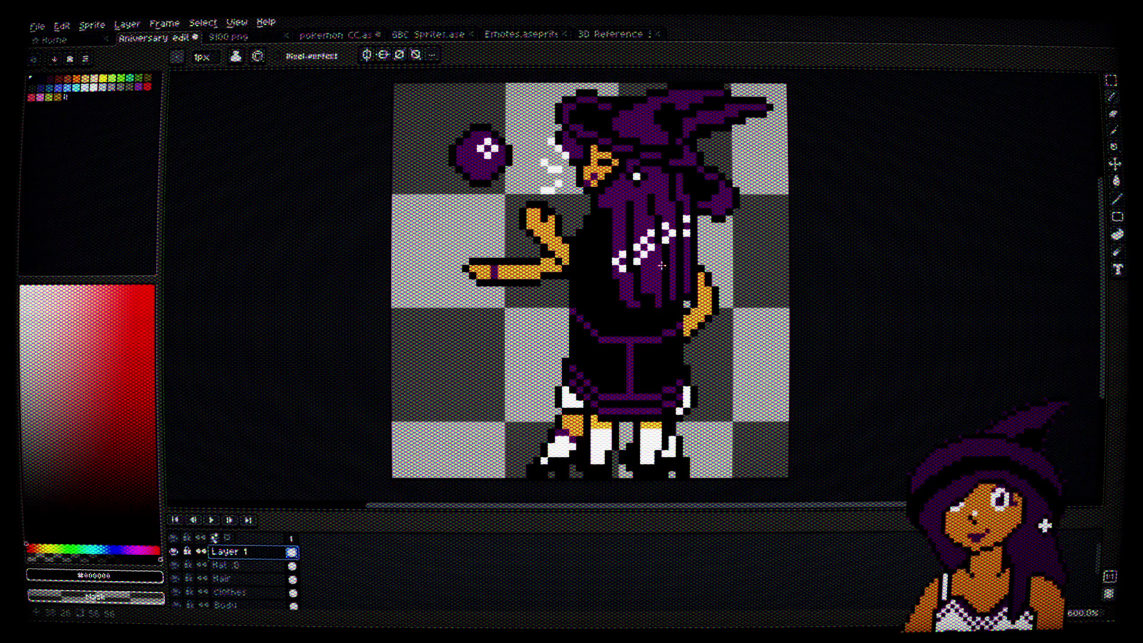
key("v")
key("ctrl+z")
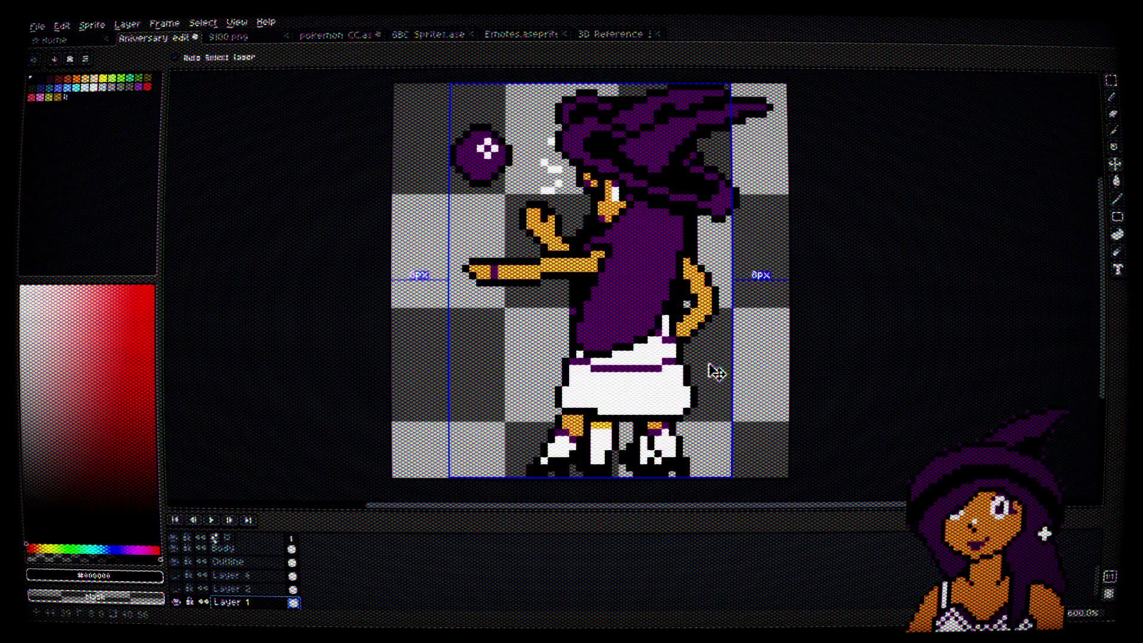
key("b")
key("ctrl+z")
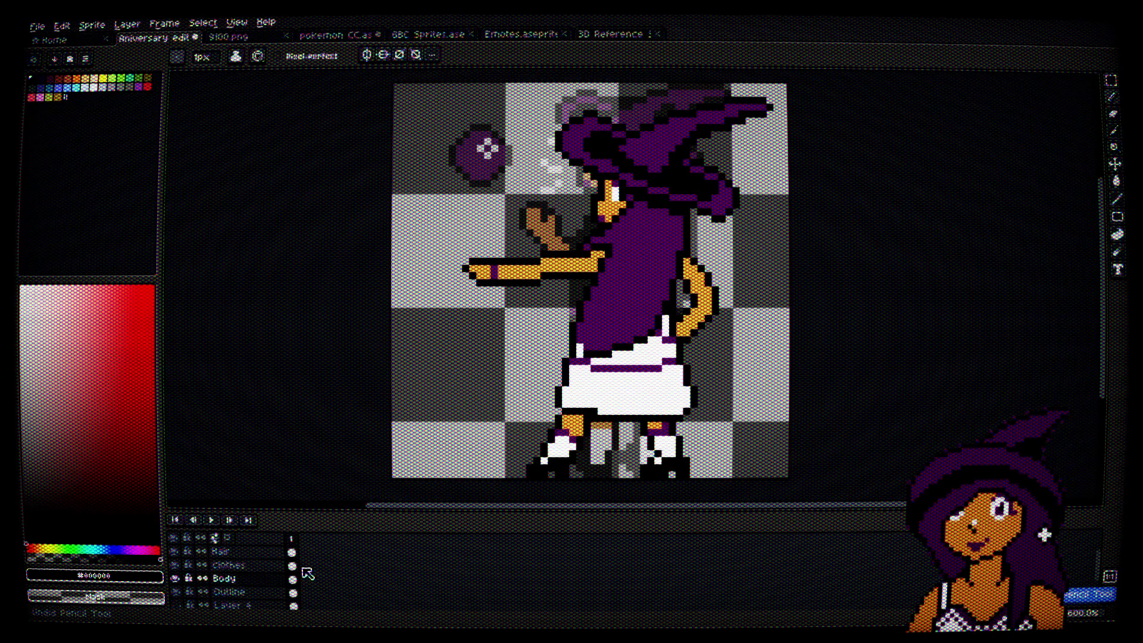
Step: Make Hair active, hide Layer 1, and undo until Layer 1 sits at the bottom
left_click(220, 552)
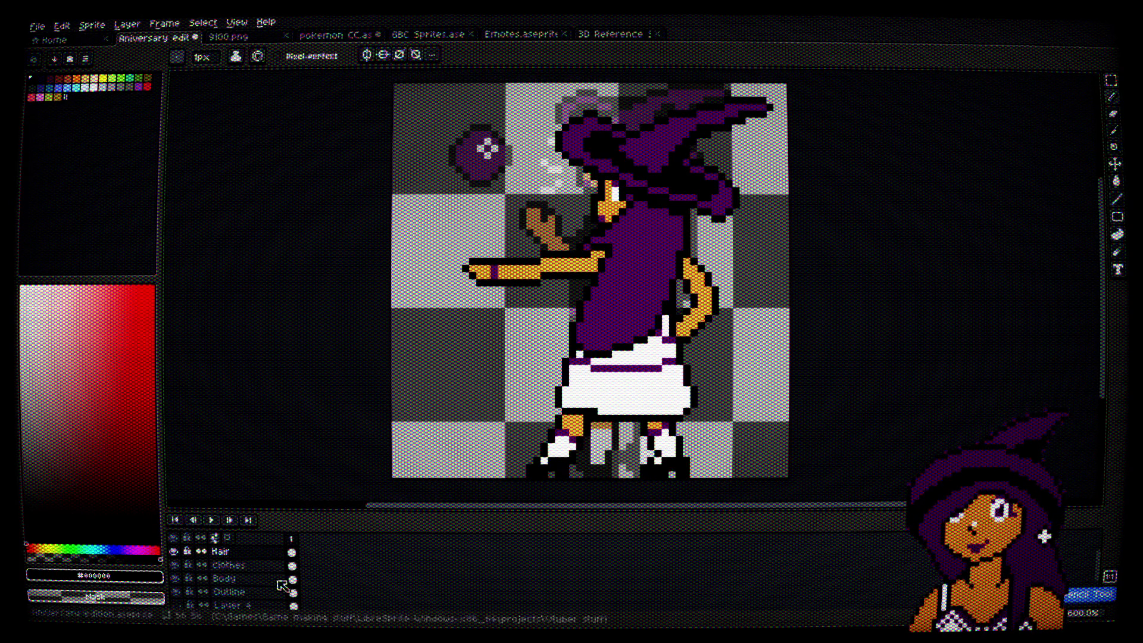
scroll(230, 596, "down", 2)
left_click(173, 592)
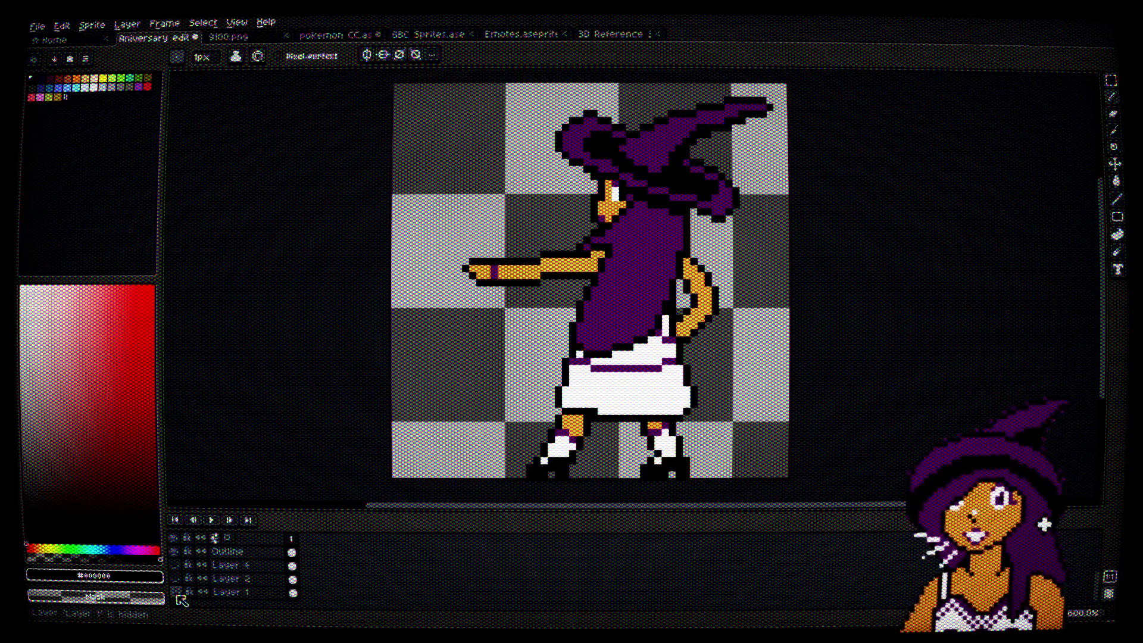
key("ctrl+z")
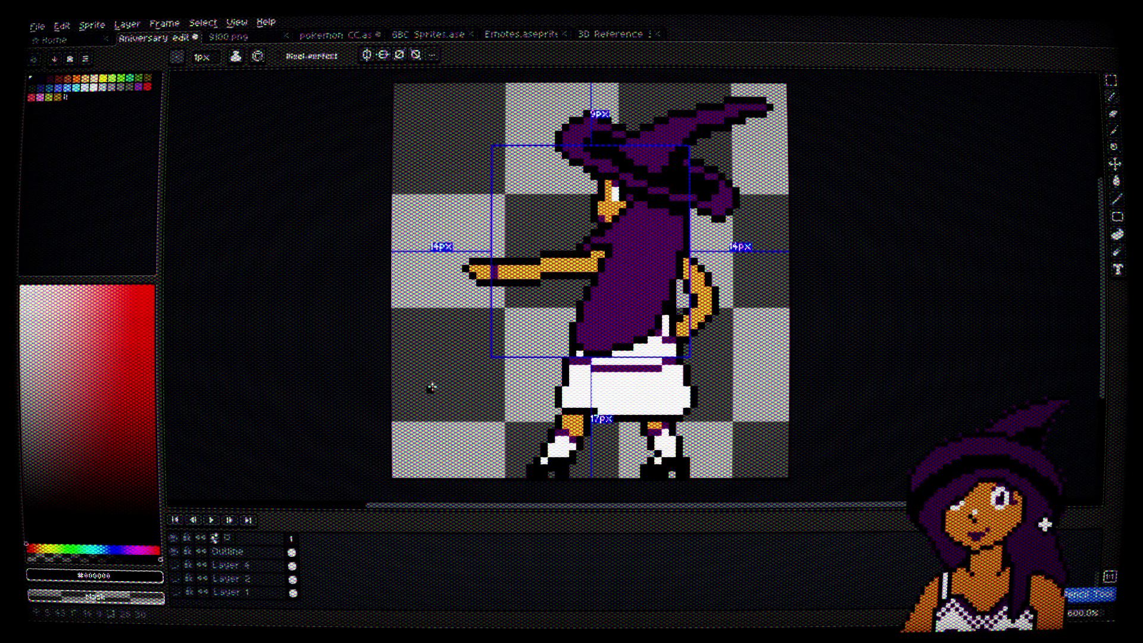
key("ctrl+z")
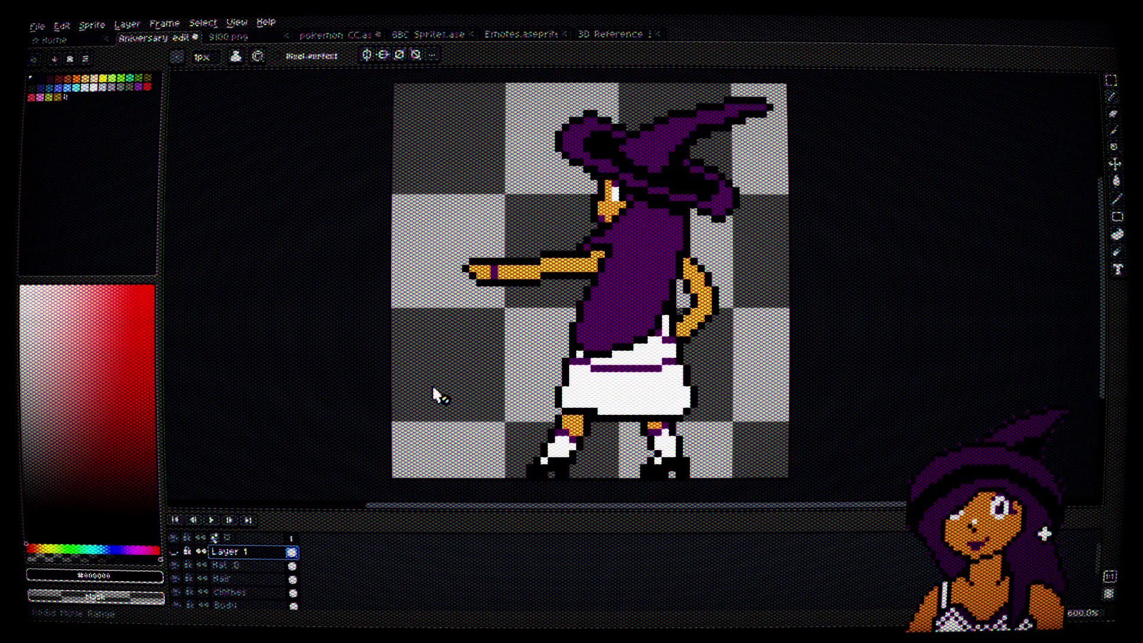
key("ctrl+z")
key("ctrl+z")
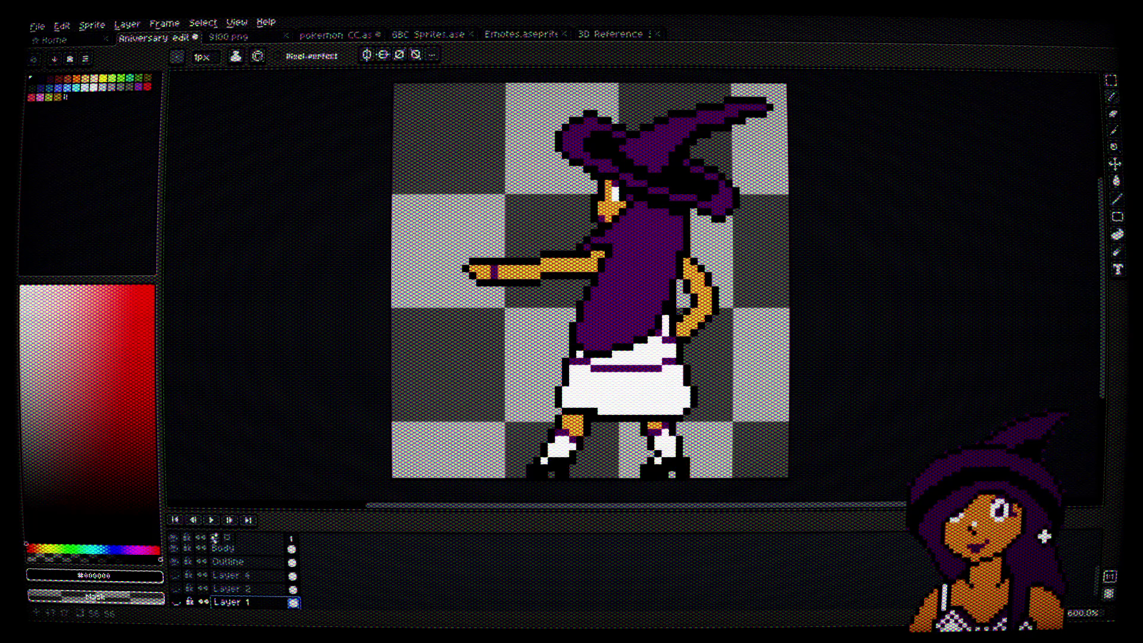
Step: Create a new layer directly above the Clothes layer
scroll(630, 477, "up", 1)
scroll(280, 574, "up", 3)
left_click(255, 579)
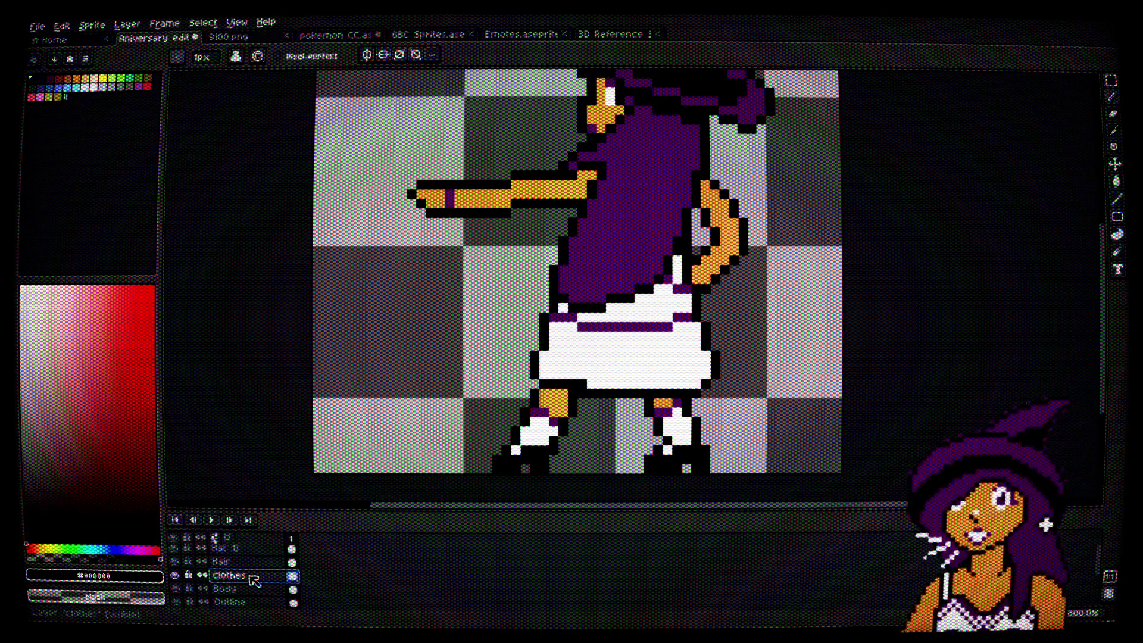
right_click(255, 578)
mouse_move(357, 539)
left_click(417, 542)
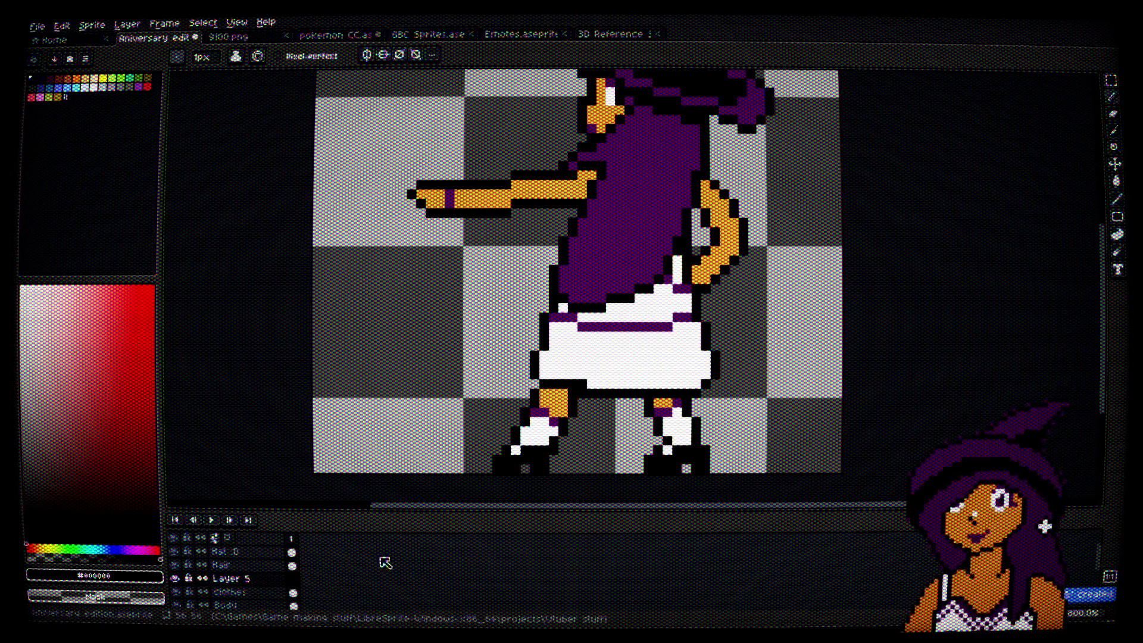
Step: Rename the new Layer 5 to 'Cloak'
double_click(238, 580)
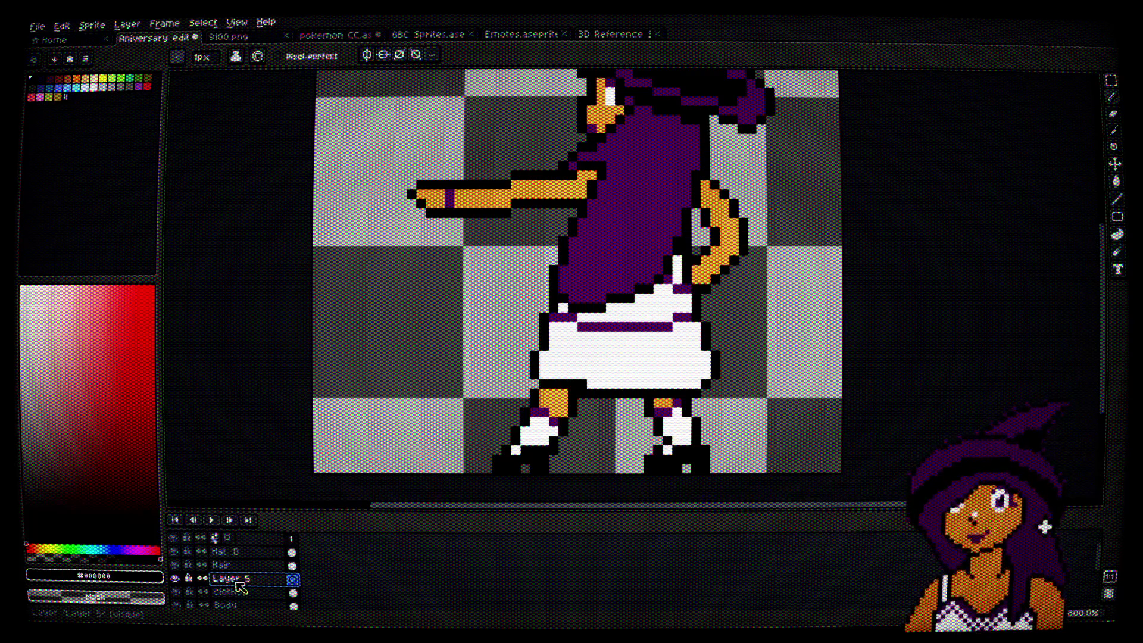
left_click(577, 291)
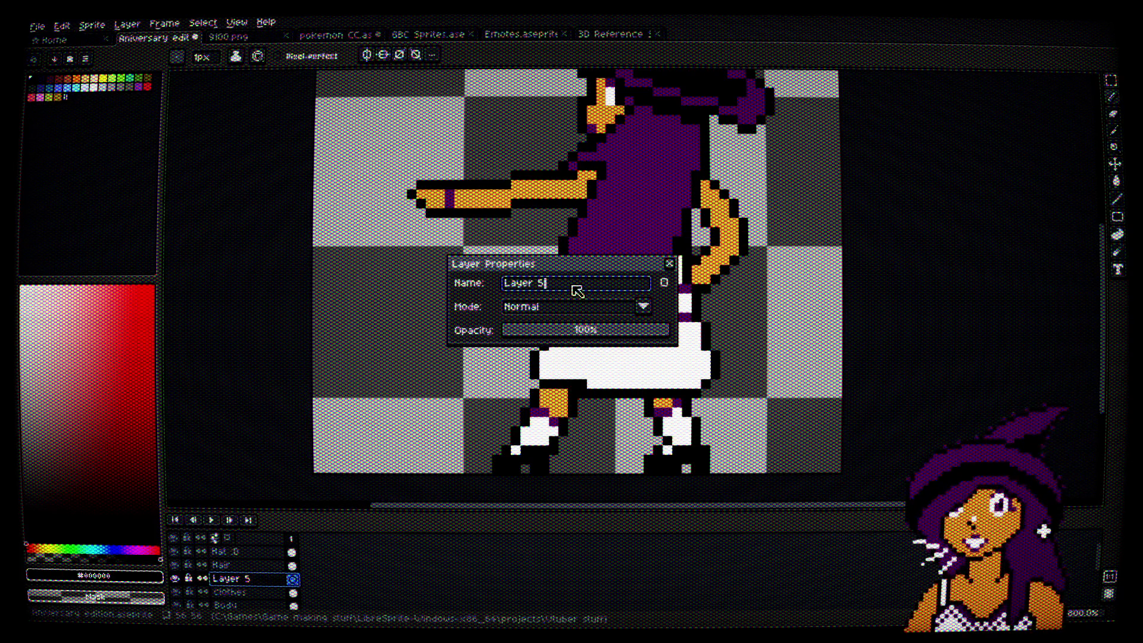
key("ctrl+a")
type("Cloak")
key("BackSpace")
key("BackSpace")
type("ak")
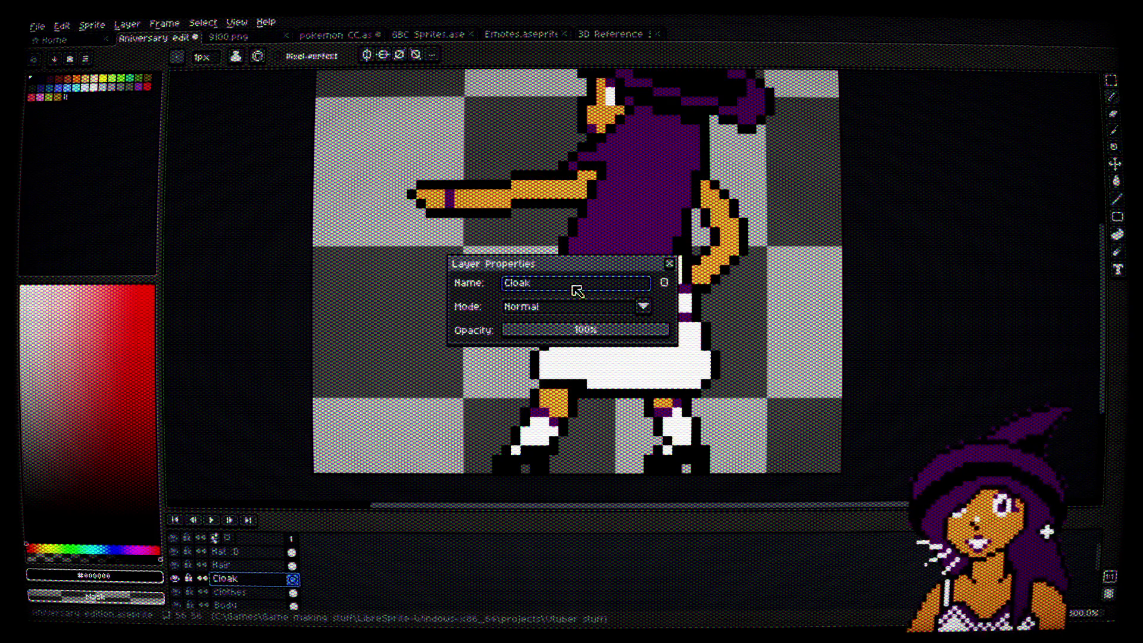
key("Return")
left_click_drag(484, 199, 472, 283)
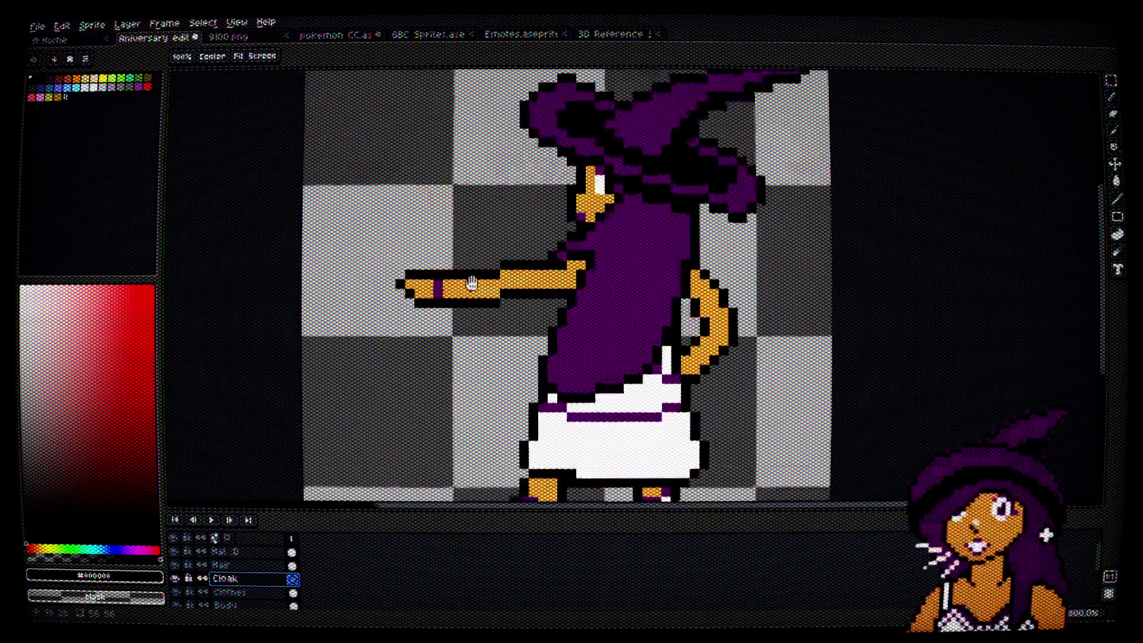
scroll(472, 283, "down", 2)
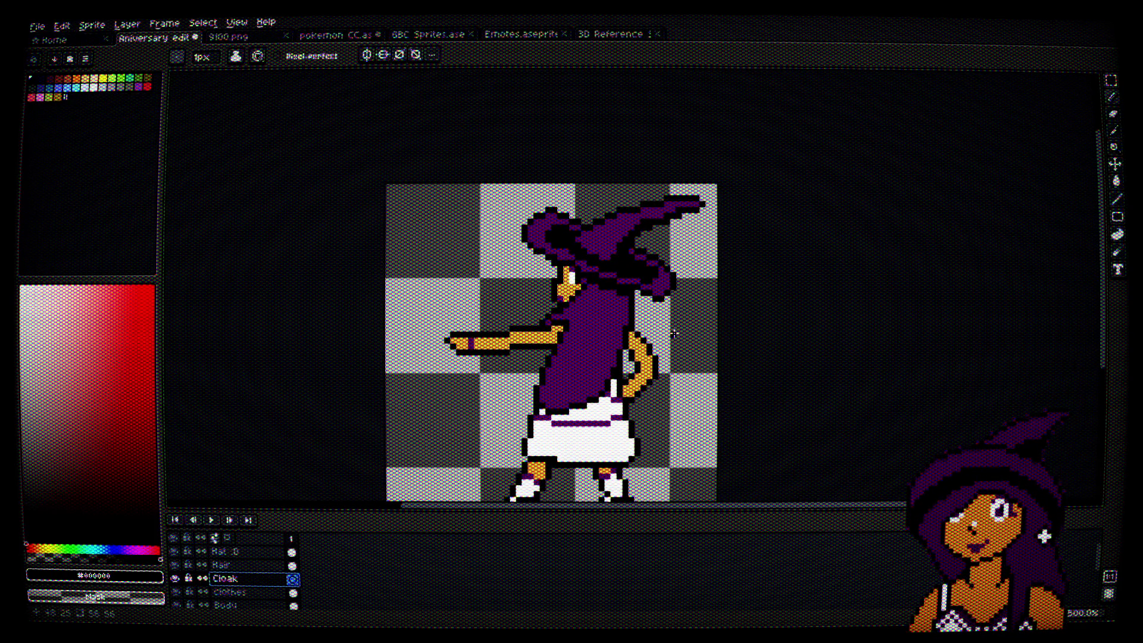
Step: Open DnD.aseprite from the Home page's recent files and pan around it
left_click(60, 40)
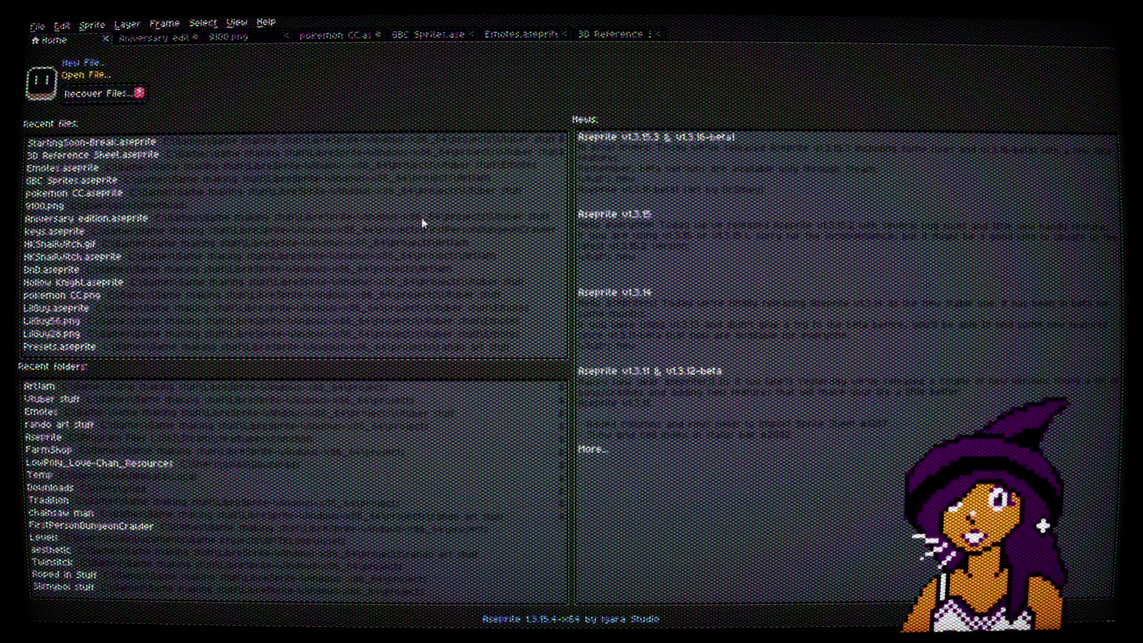
left_click(381, 240)
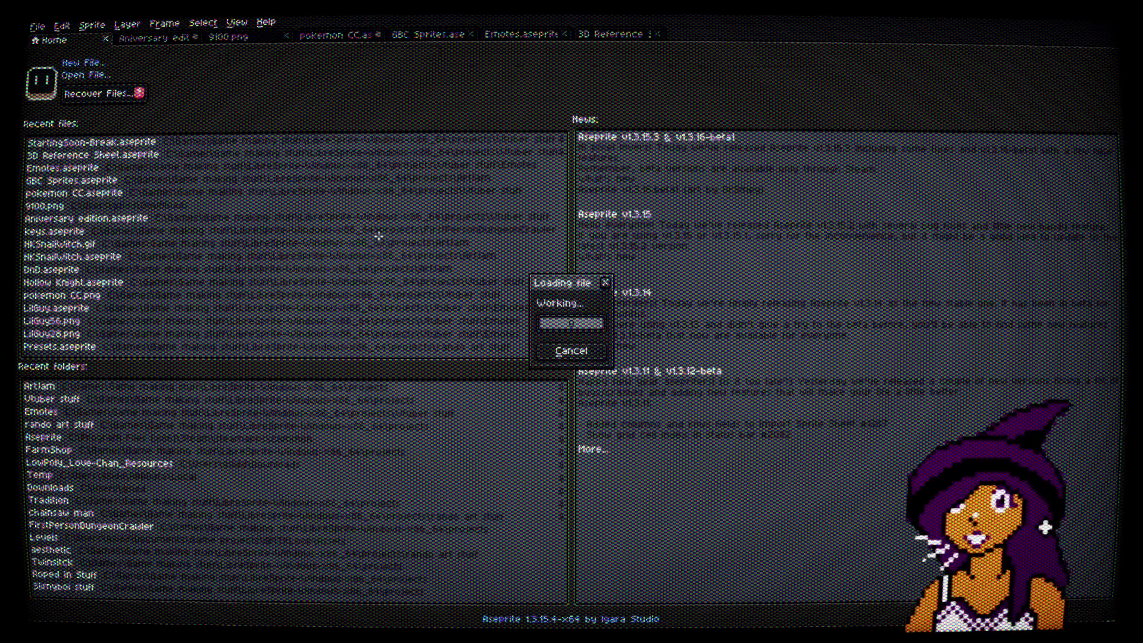
mouse_move(667, 229)
left_mouse_down()
mouse_move(719, 138)
mouse_move(711, 217)
left_mouse_up()
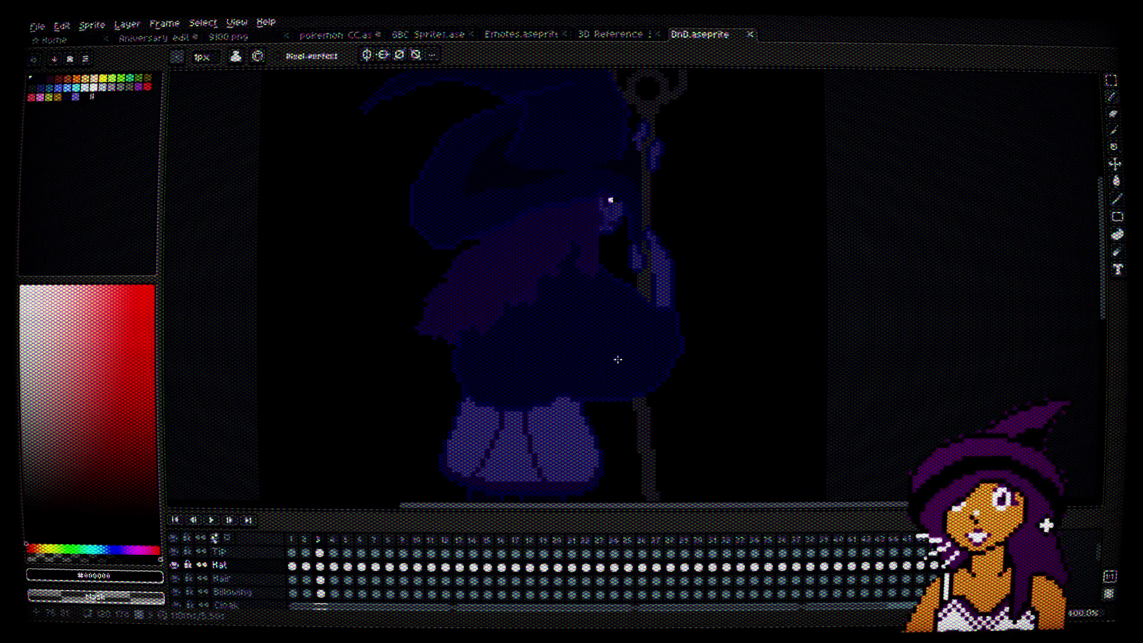
Step: Move the DnD.aseprite tab to the front of the open files and pan its view
scroll(617, 343, "down", 1)
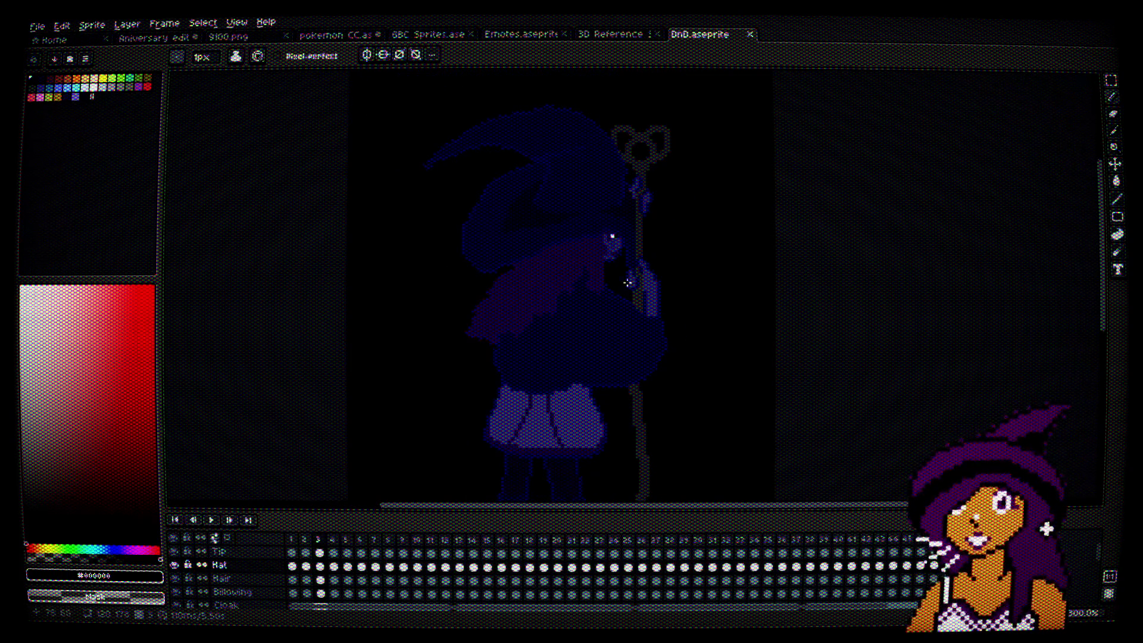
left_click_drag(708, 37, 149, 38)
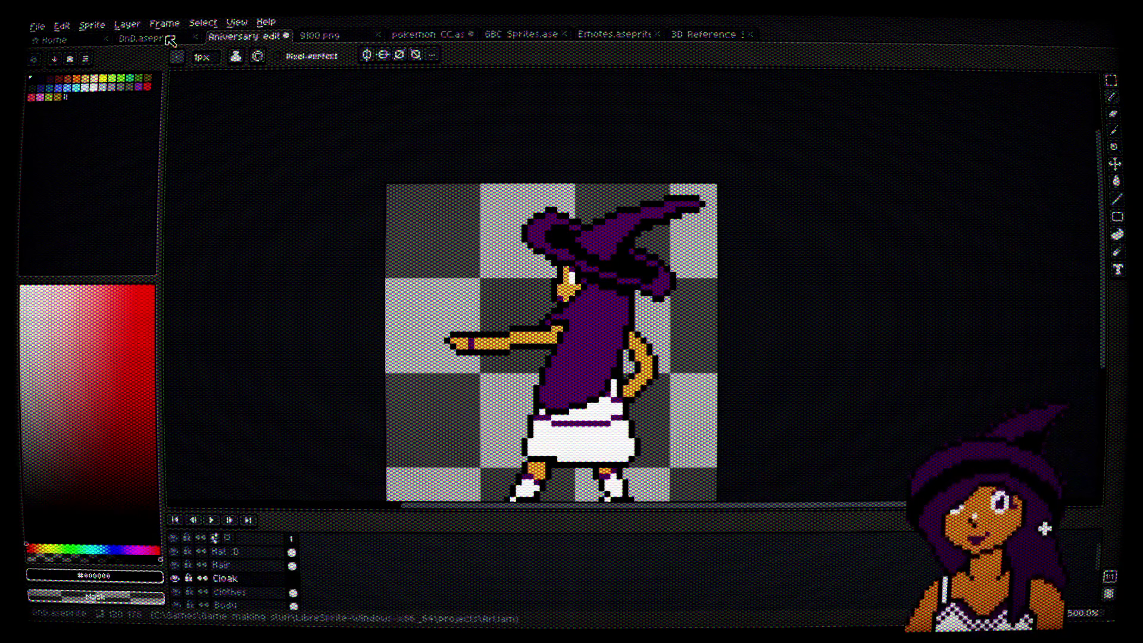
left_click(154, 37)
mouse_move(544, 230)
left_mouse_down()
mouse_move(530, 162)
mouse_move(564, 274)
left_mouse_up()
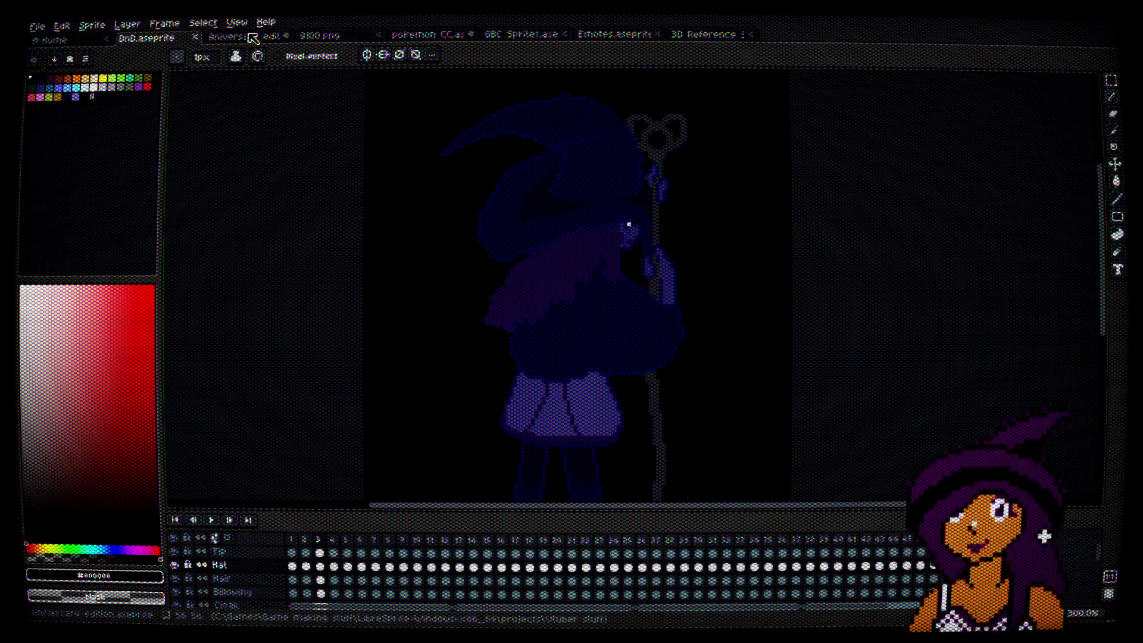
Step: Return to Anniversary edition.aseprite, look over the witch, and pick the Rectangular Marquee tool
left_click(248, 37)
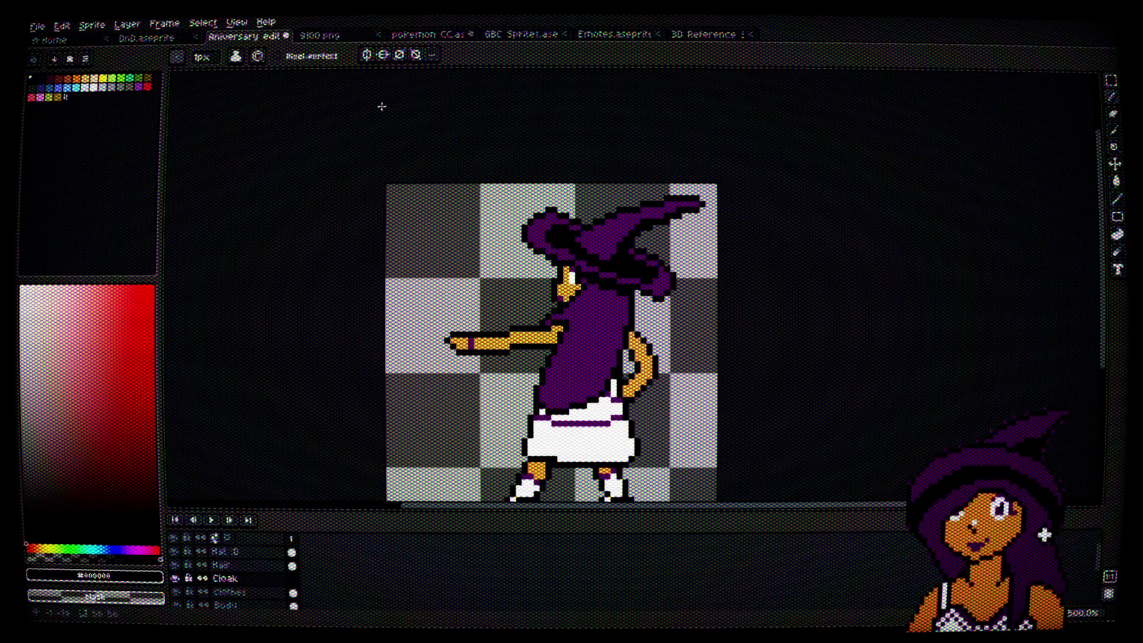
scroll(521, 268, "up", 4)
scroll(521, 268, "down", 4)
mouse_move(524, 276)
left_mouse_down()
mouse_move(511, 158)
mouse_move(512, 211)
left_mouse_up()
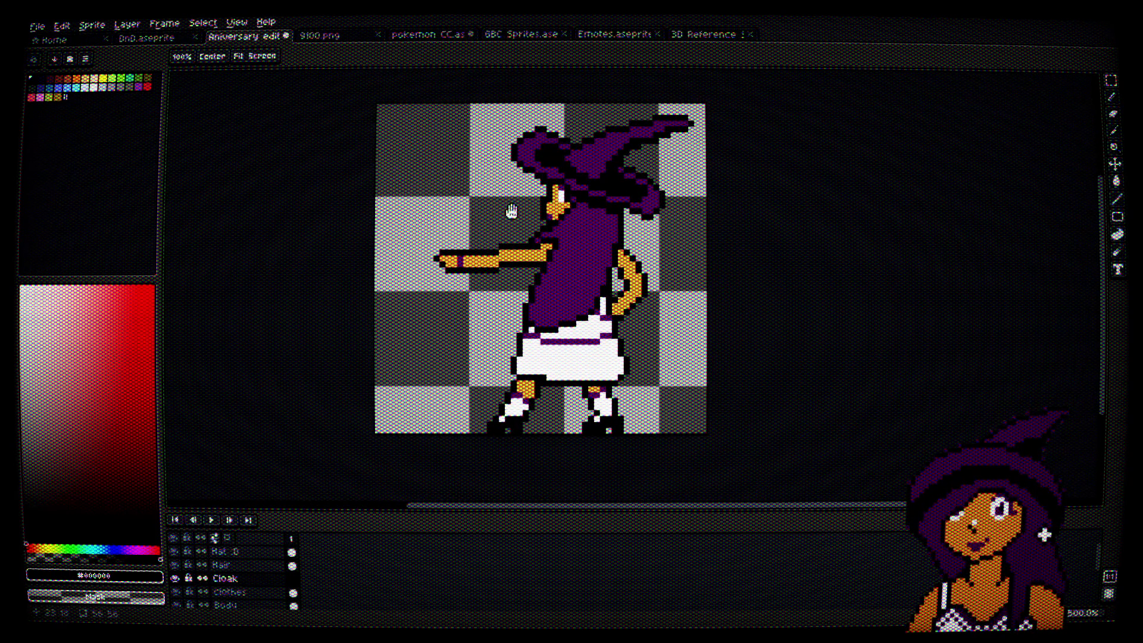
key("b")
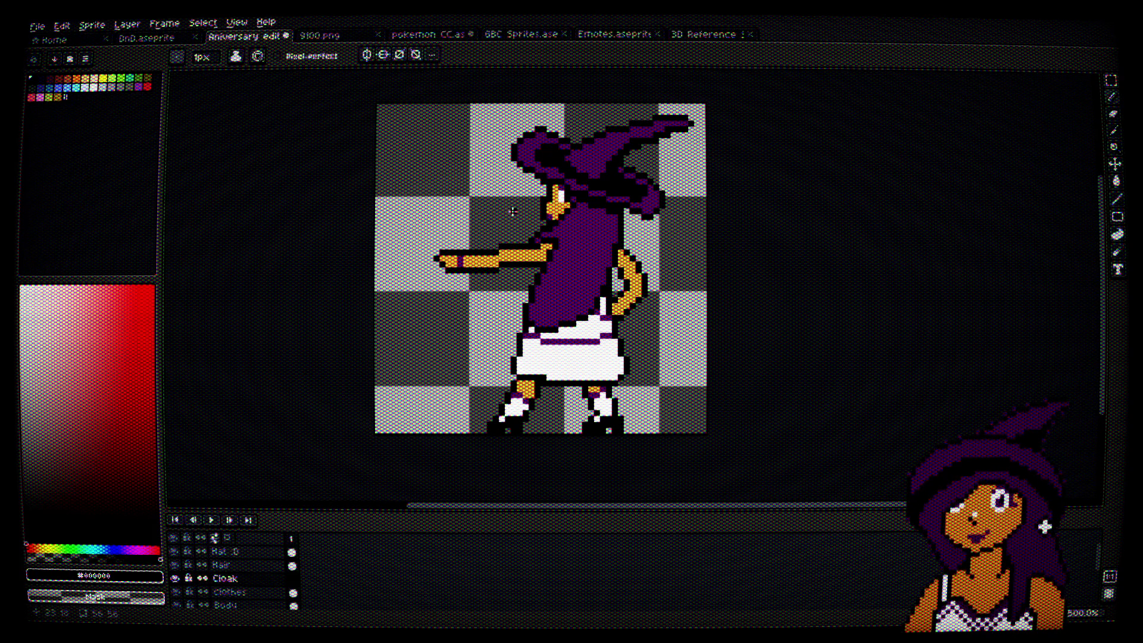
scroll(588, 136, "up", 3)
scroll(785, 143, "down", 2)
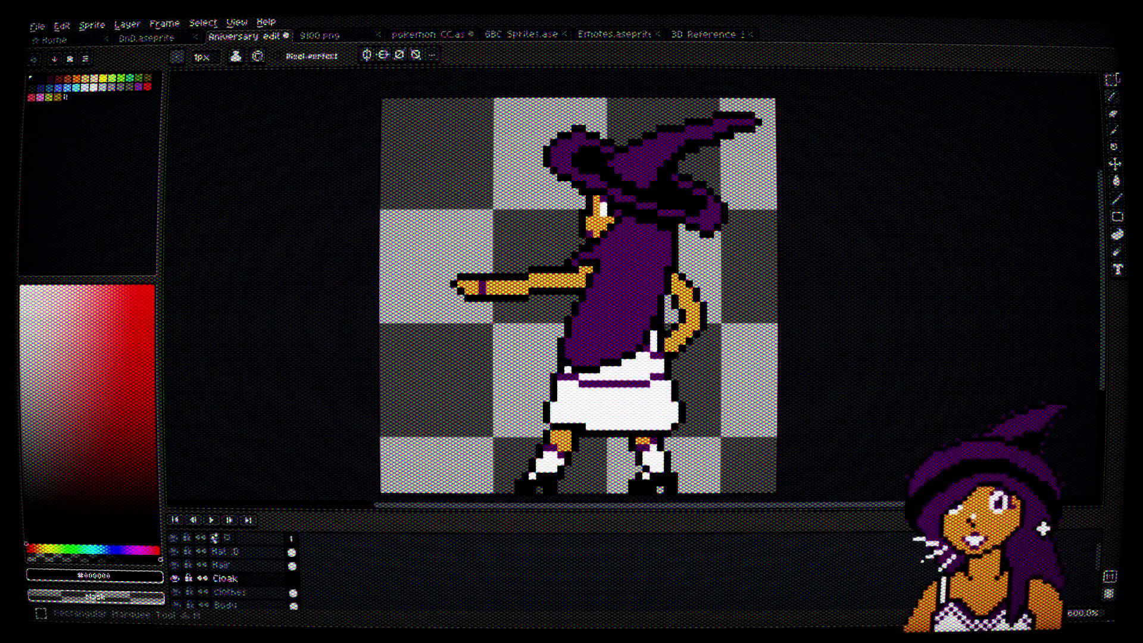
left_click(1111, 79)
scroll(844, 187, "down", 1)
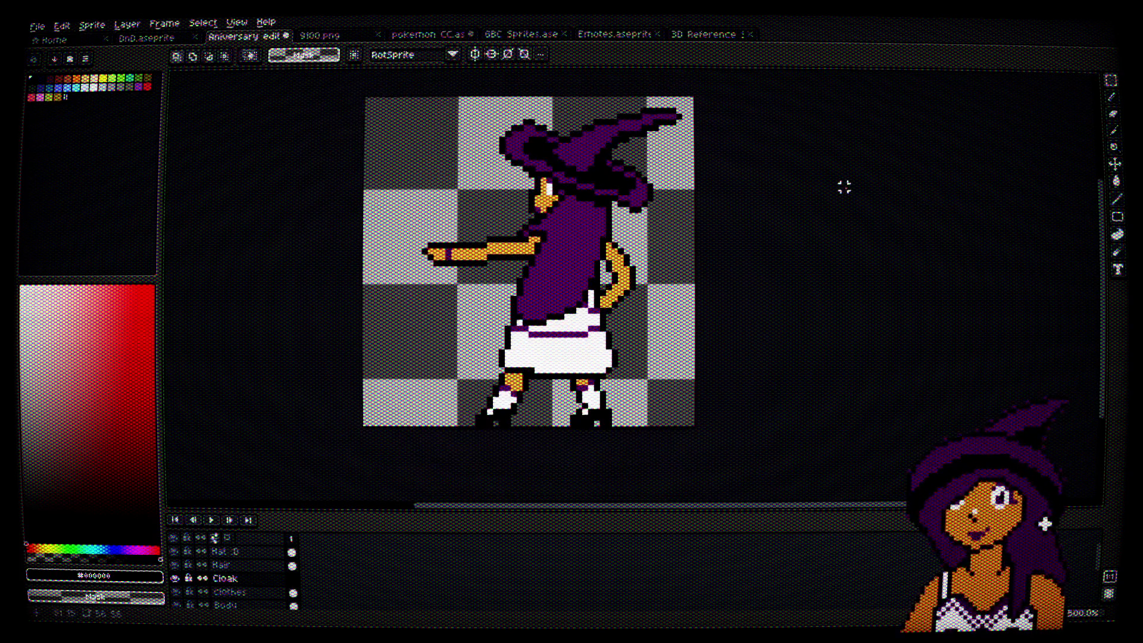
Step: Select the whole 56x56 sprite area and nudge the selection up one pixel
left_click_drag(363, 95, 695, 428)
left_click(664, 372)
left_click_drag(662, 367, 658, 358)
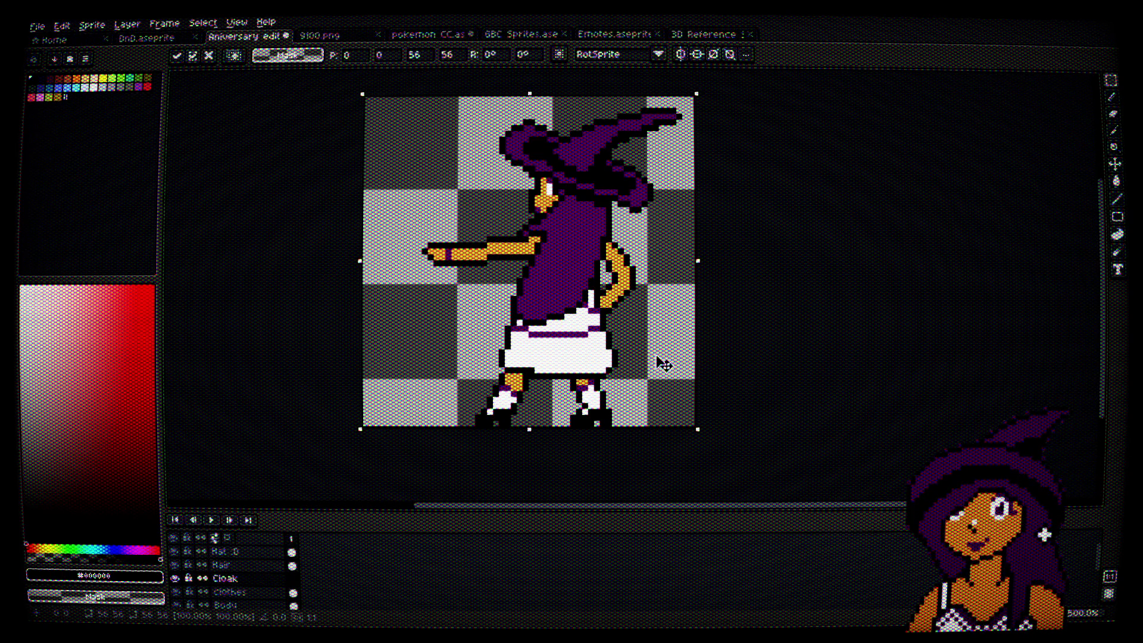
scroll(297, 569, "down", 2)
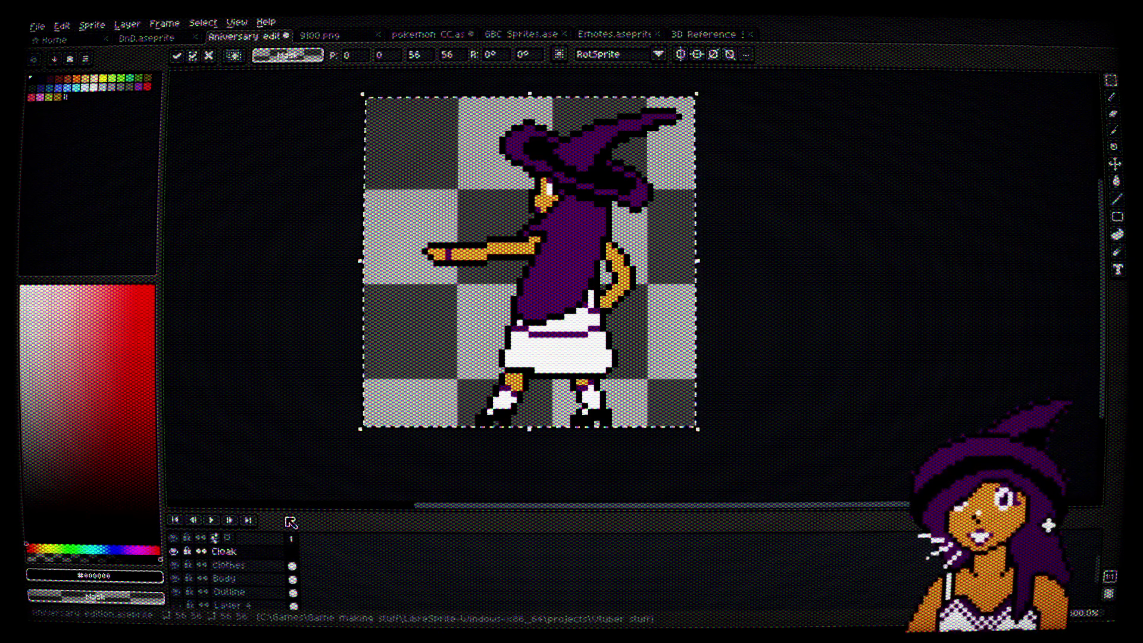
Step: Enlarge the layer list to show all nine layers, select Hat :D through Outline, then deselect
left_click_drag(291, 513, 289, 409)
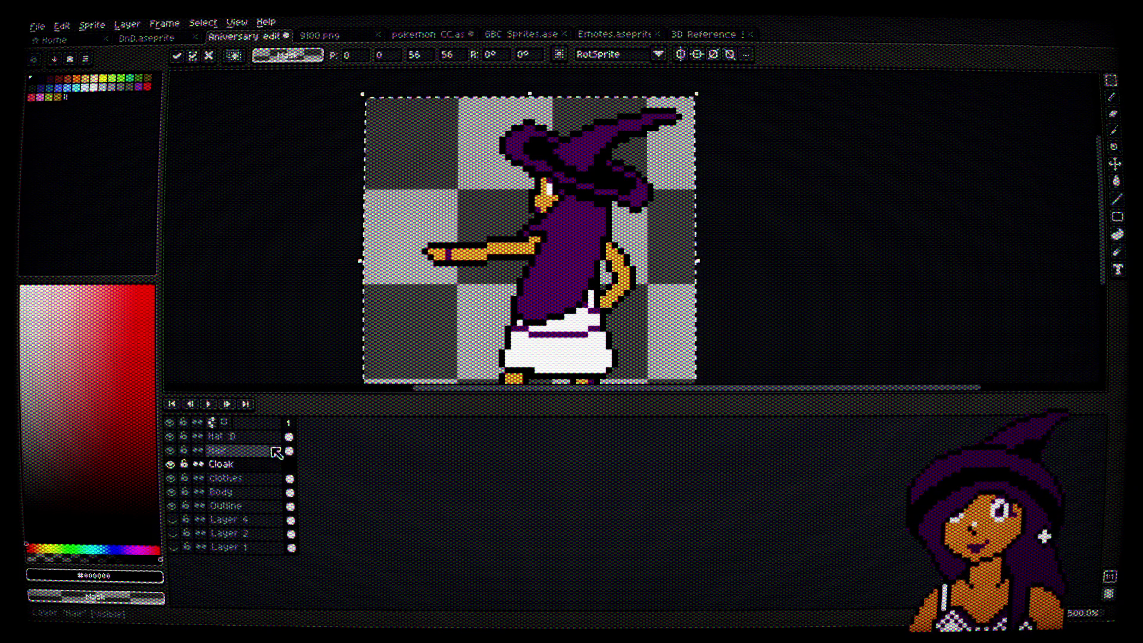
left_click(273, 506)
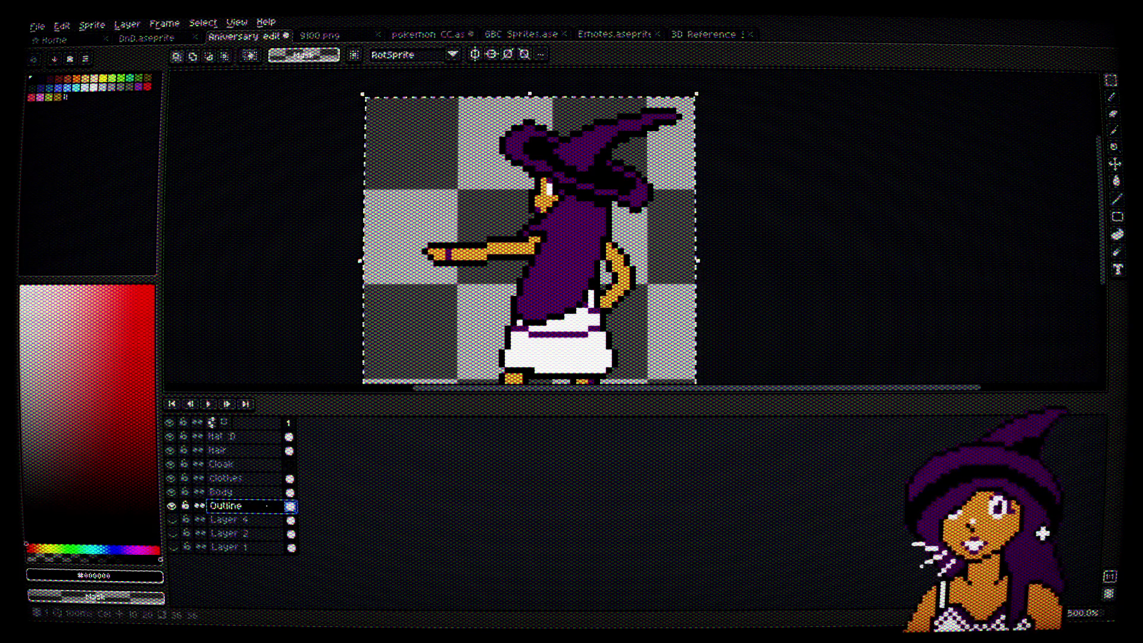
left_click_drag(274, 505, 265, 440)
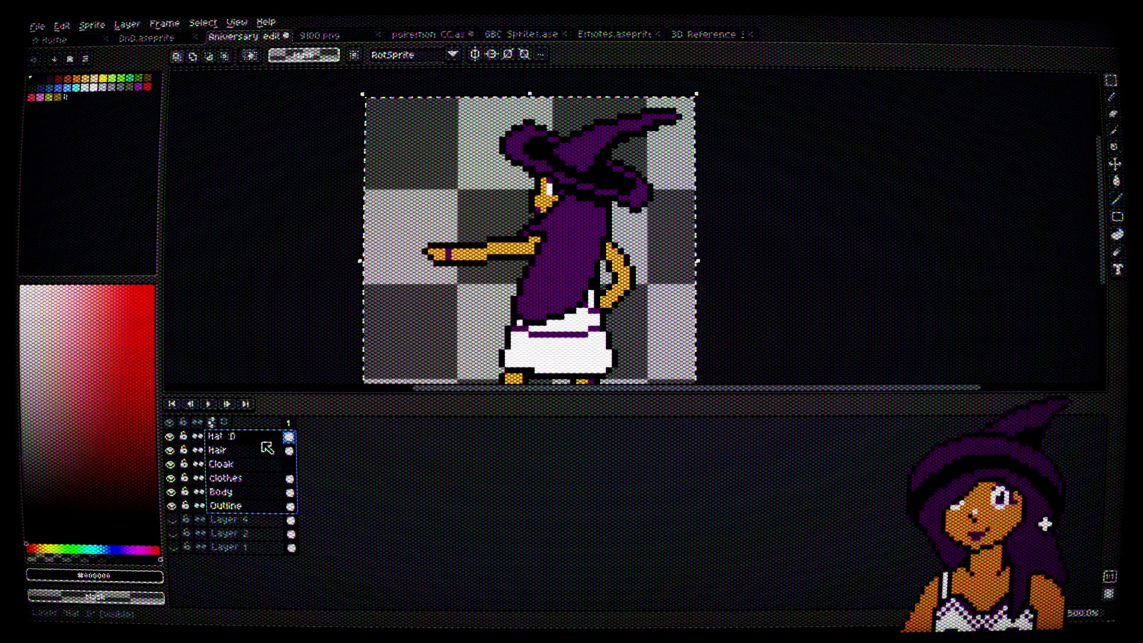
left_click(1114, 160)
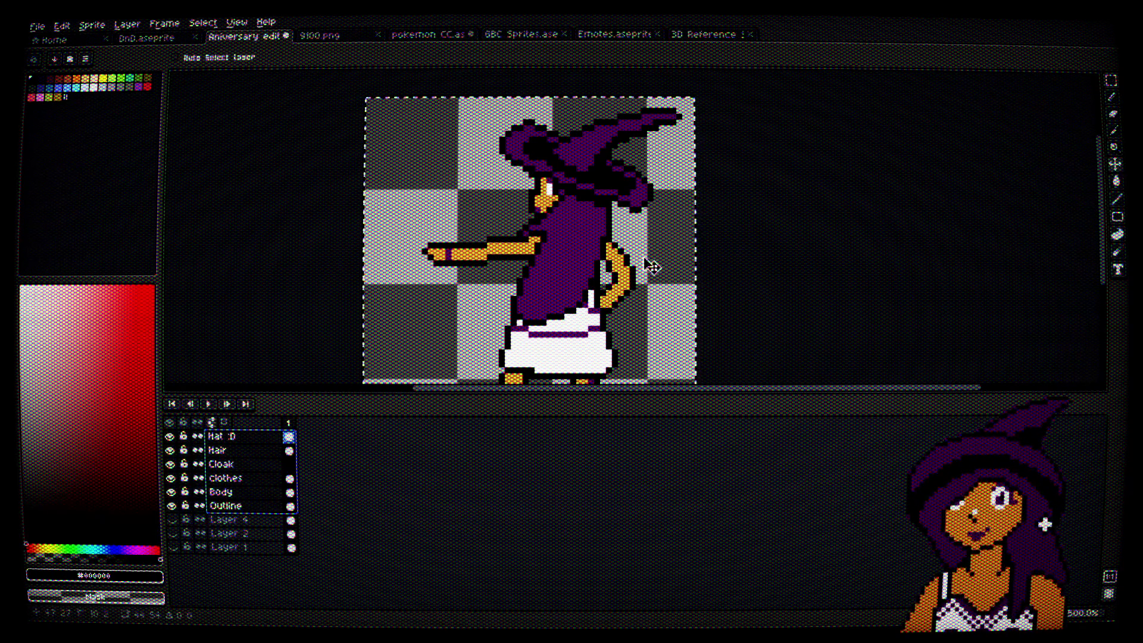
mouse_move(767, 309)
left_mouse_down()
mouse_move(768, 169)
mouse_move(772, 212)
left_mouse_up()
left_click(1111, 80)
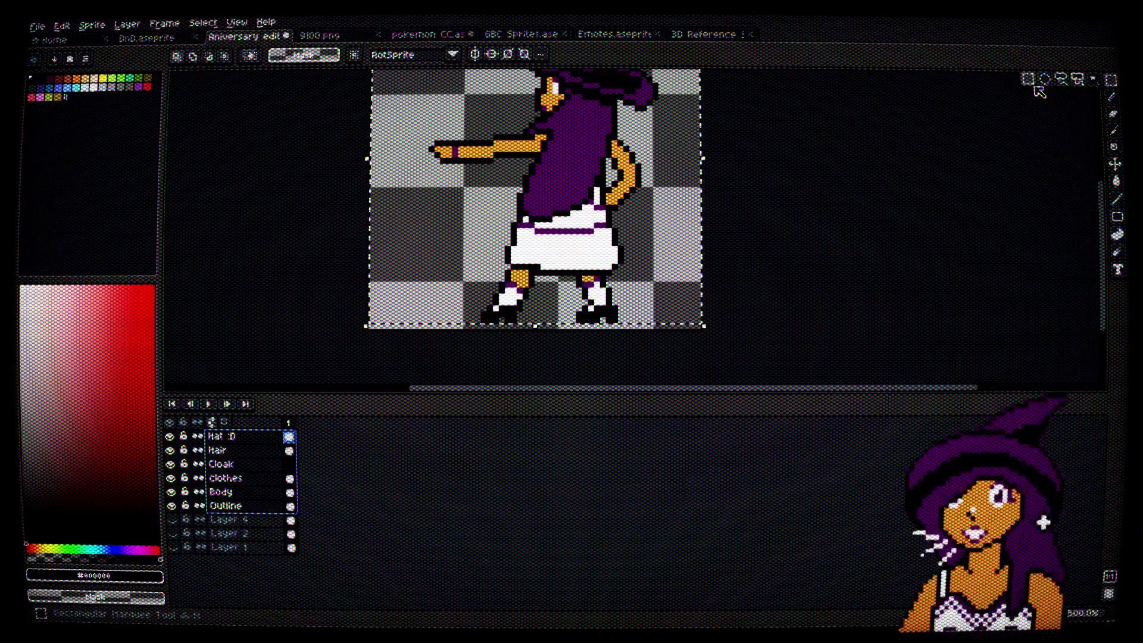
left_click(855, 242)
left_click_drag(850, 212, 843, 248)
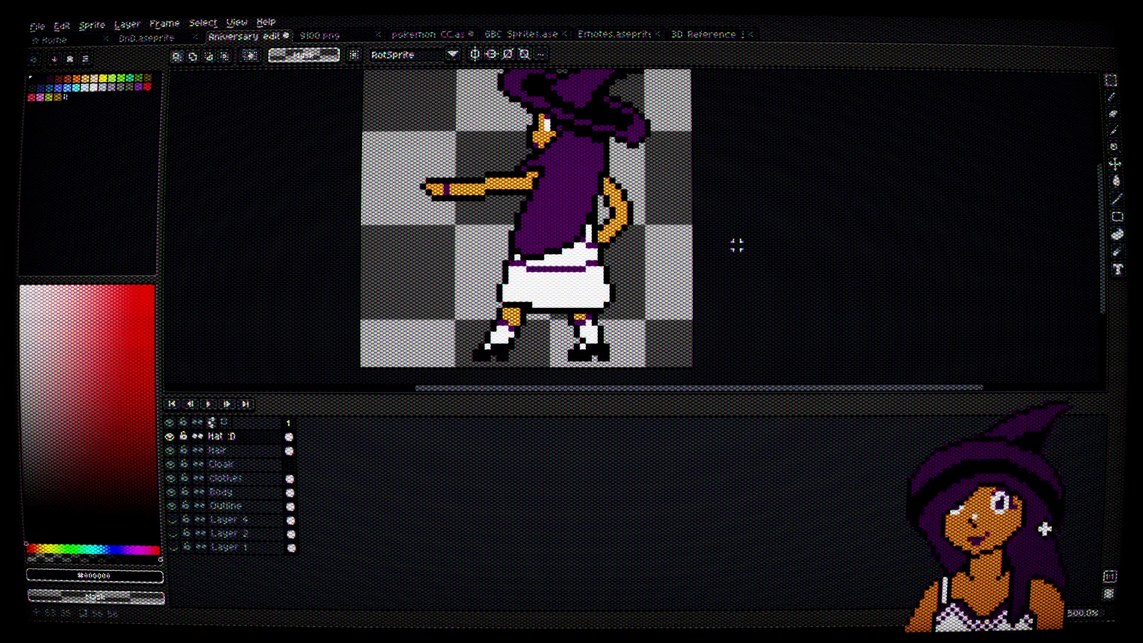
scroll(683, 210, "up", 3)
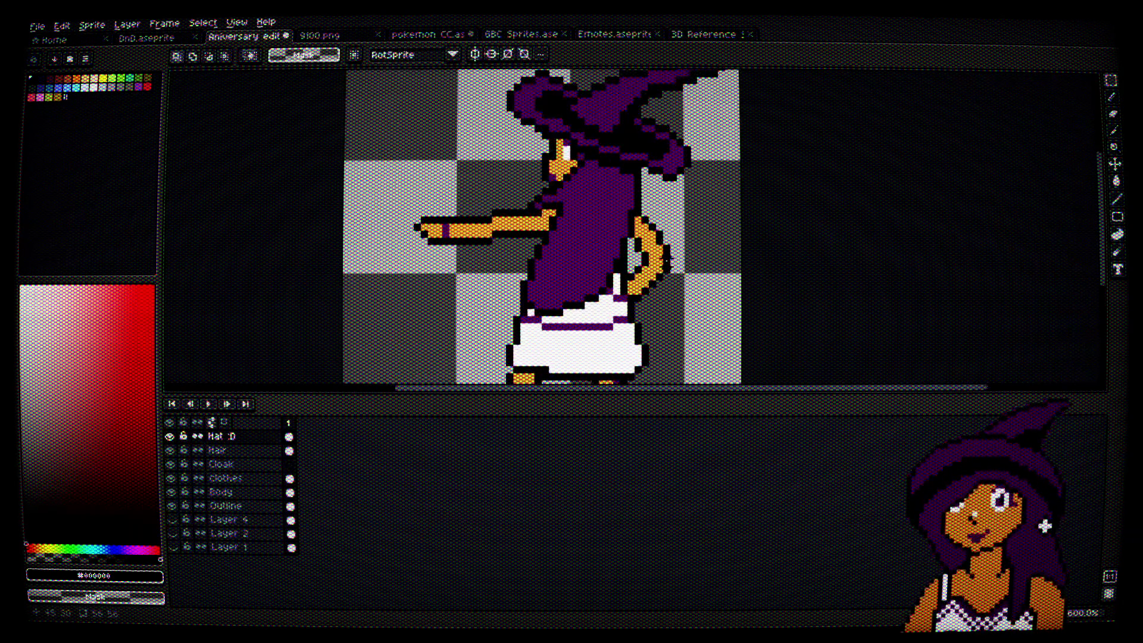
Step: Select the Hair layer and toggle its visibility to see the pixels underneath
scroll(613, 179, "up", 5)
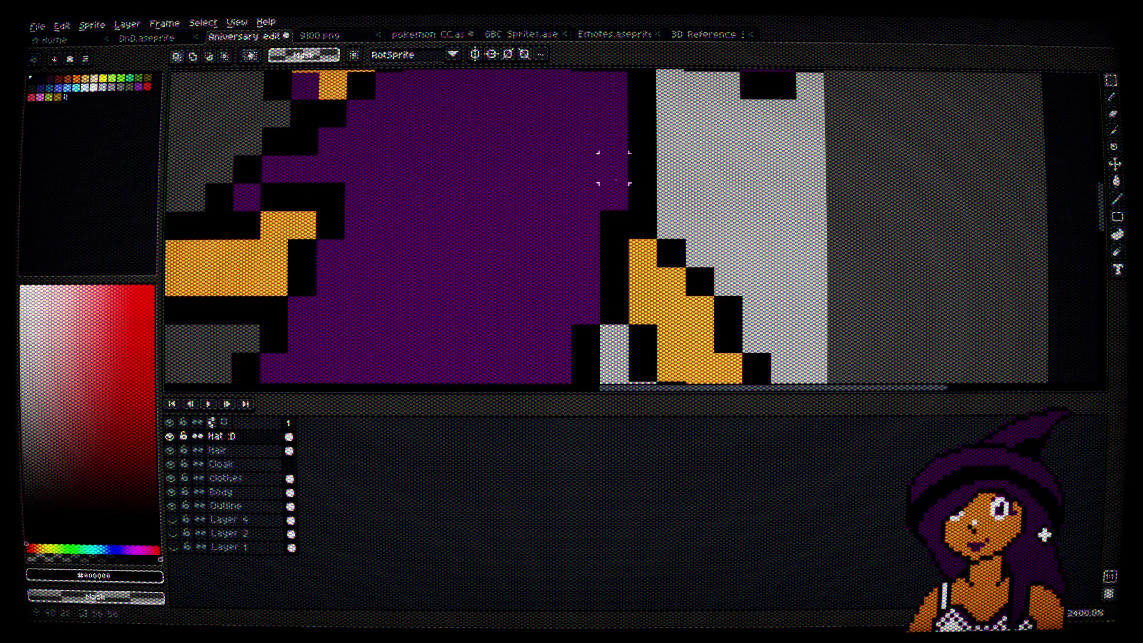
scroll(614, 167, "down", 5)
scroll(600, 173, "up", 2)
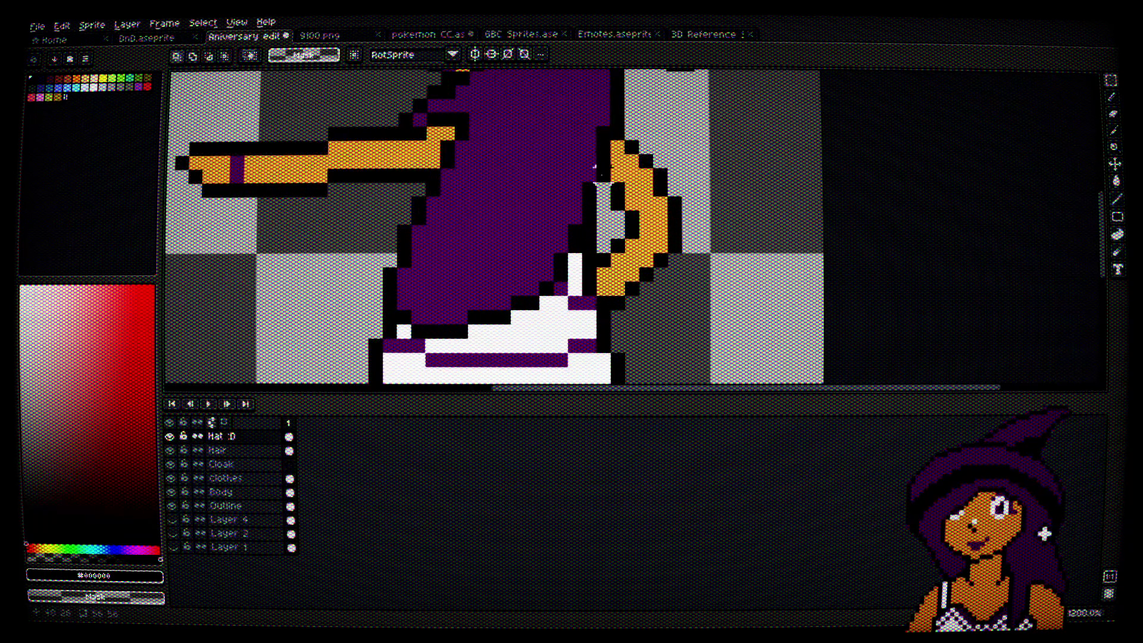
scroll(595, 172, "up", 2)
left_click(221, 451)
left_click(169, 451)
left_click(170, 451)
left_click(171, 450)
left_click(171, 450)
Step: With the Pencil, pick the robe's purple and recheck the back with the Hair layer hidden and shown
key("b")
left_click(595, 149, "alt")
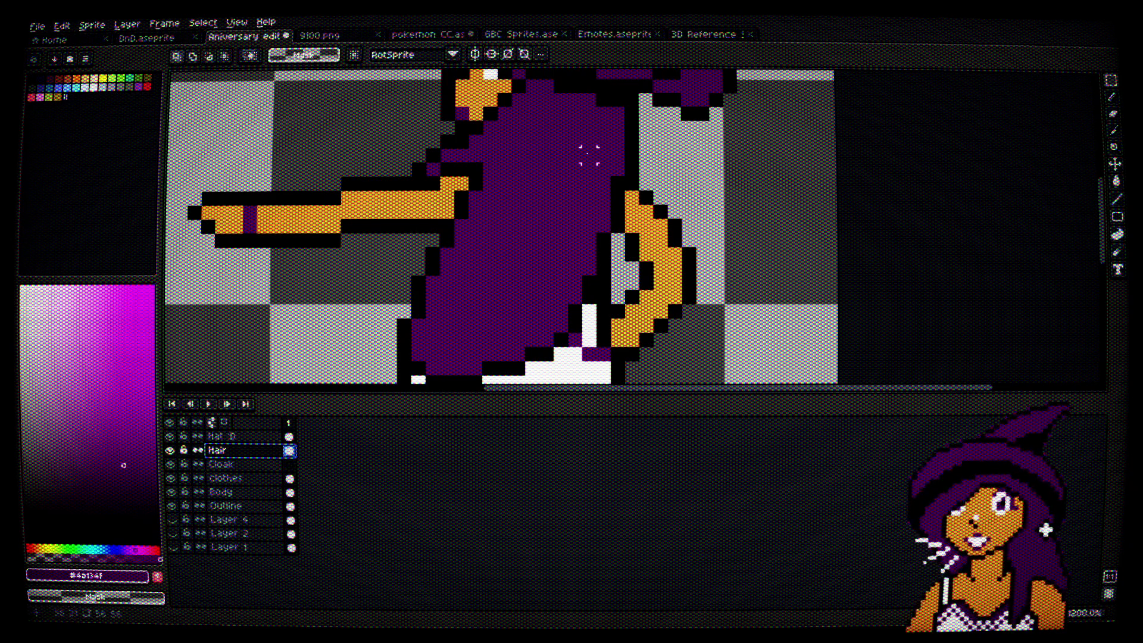
scroll(584, 153, "up", 3)
scroll(648, 219, "down", 4)
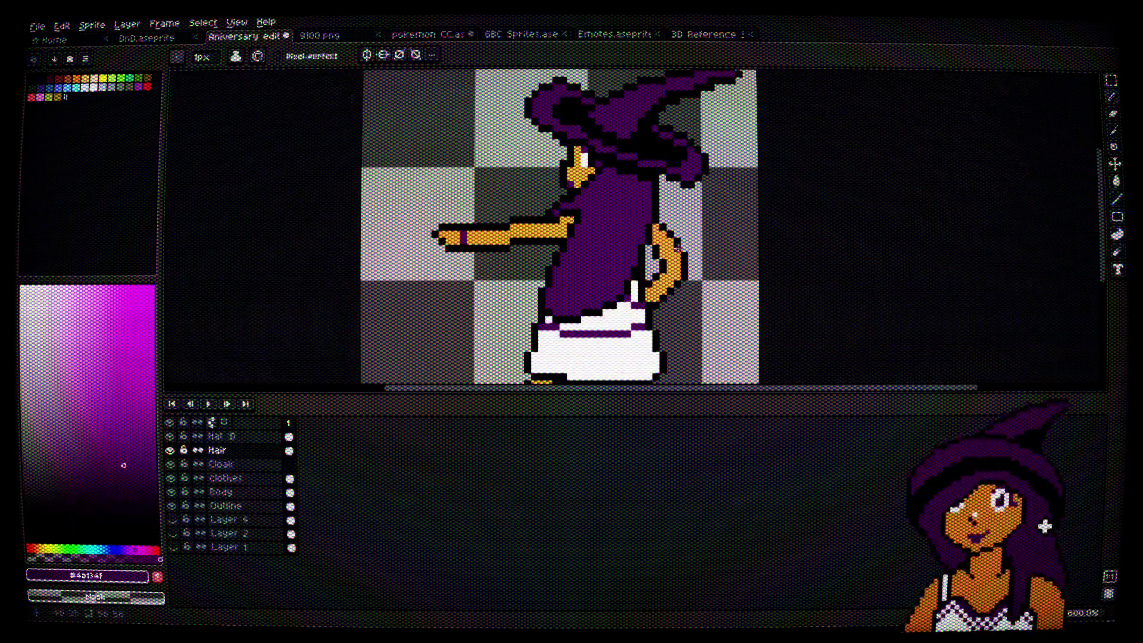
scroll(694, 274, "up", 4)
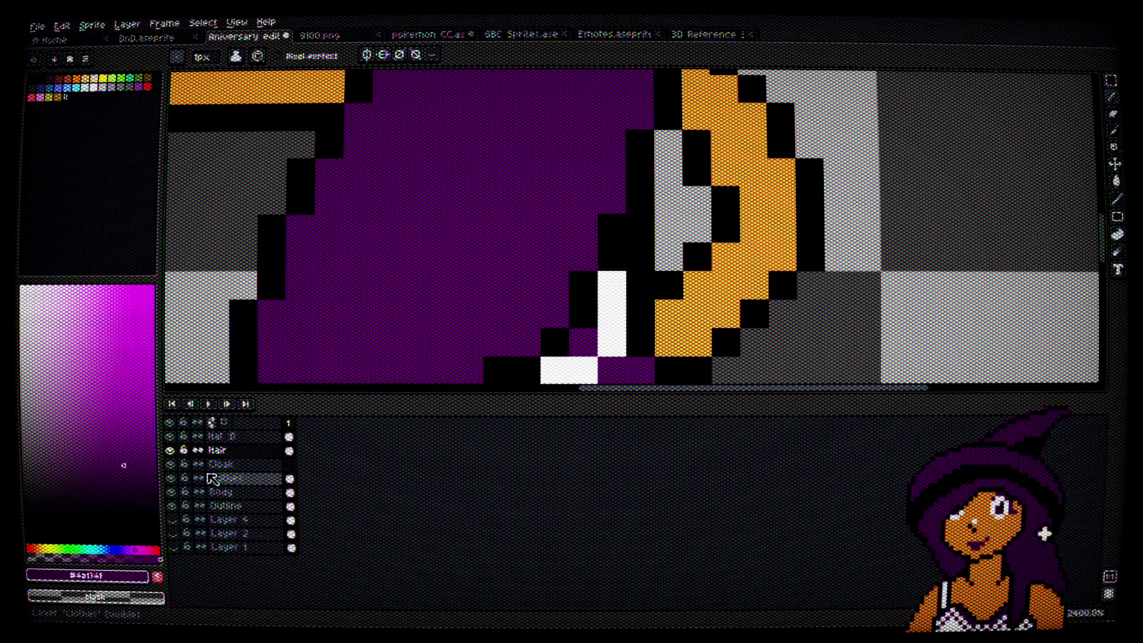
left_click(171, 450)
left_click(171, 450)
left_click(171, 450)
left_click(171, 450)
left_click(171, 450)
left_click(171, 451)
left_click(171, 450)
left_click(171, 450)
left_click(171, 450)
left_click(171, 450)
scroll(569, 278, "down", 4)
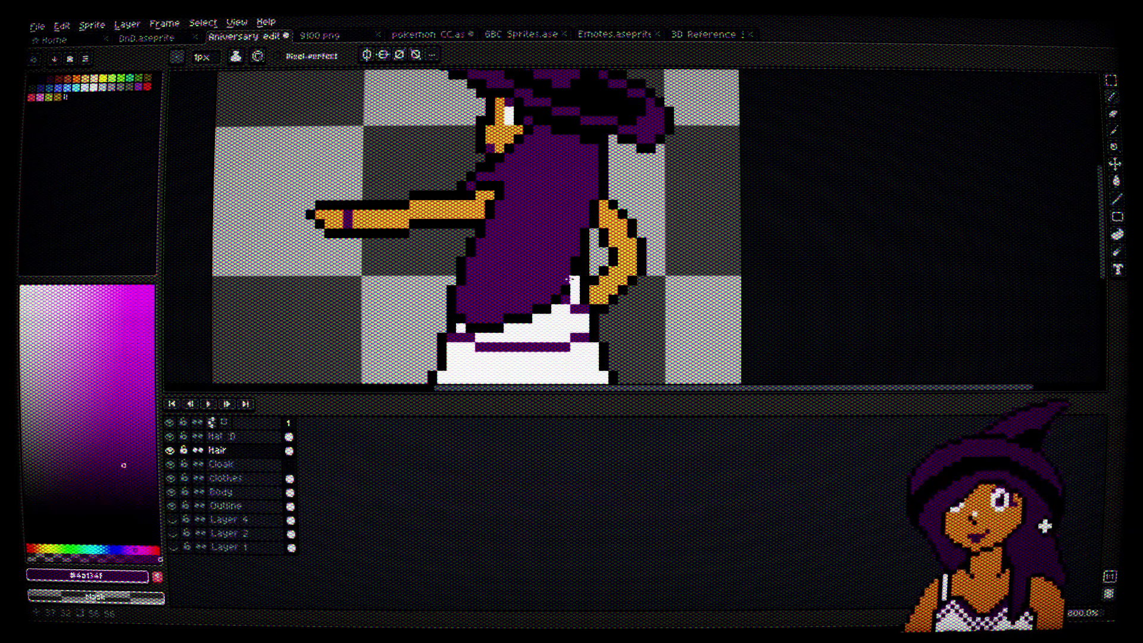
scroll(570, 277, "up", 1)
Step: Draw a black outline column along the robe's back and fill purple pixels into it
key("alt")
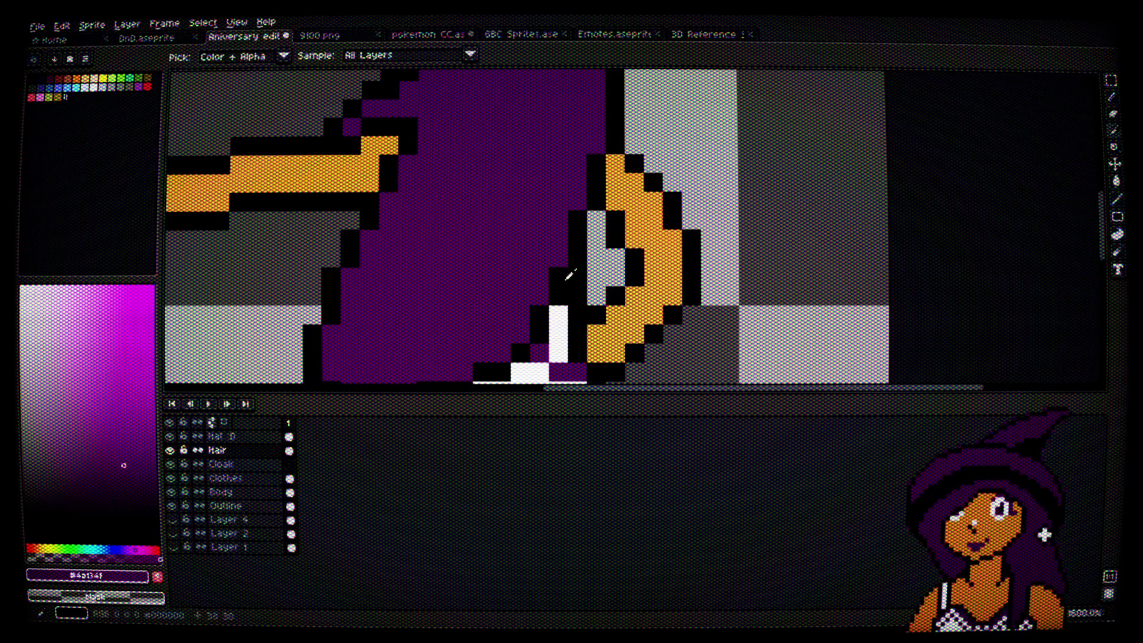
left_click(570, 276)
mouse_move(557, 183)
left_mouse_down()
mouse_move(536, 224)
mouse_move(540, 301)
left_mouse_up()
left_click(557, 241)
left_click_drag(518, 238, 518, 330)
key("alt")
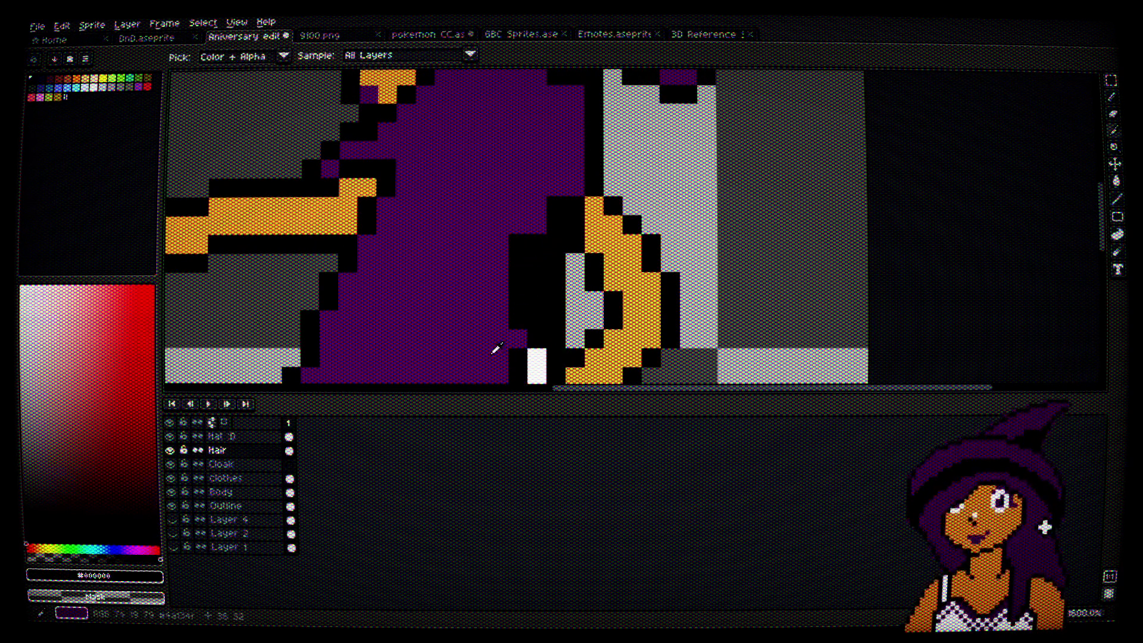
left_click(497, 348)
left_click(536, 300)
left_click(536, 280)
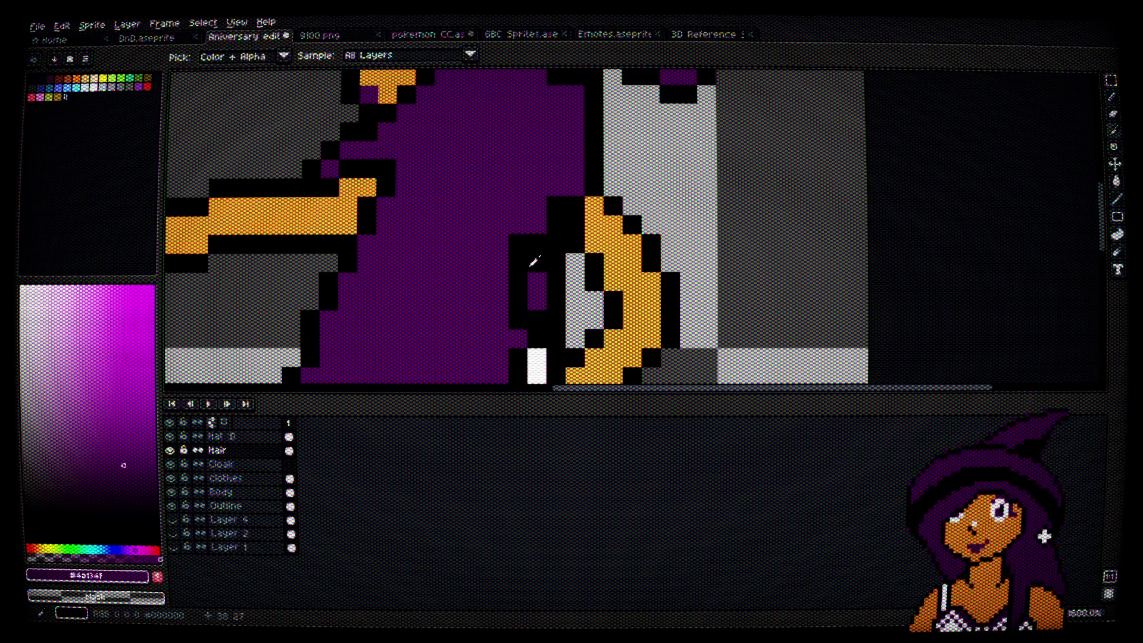
Step: Extend the black outline pixels left of the column and along the lower edge
left_click(534, 262)
mouse_move(510, 327)
left_mouse_down()
mouse_move(500, 339)
mouse_move(531, 276)
left_mouse_up()
mouse_move(536, 259)
left_mouse_down()
mouse_move(531, 275)
mouse_move(559, 279)
mouse_move(483, 315)
mouse_move(508, 276)
left_mouse_up()
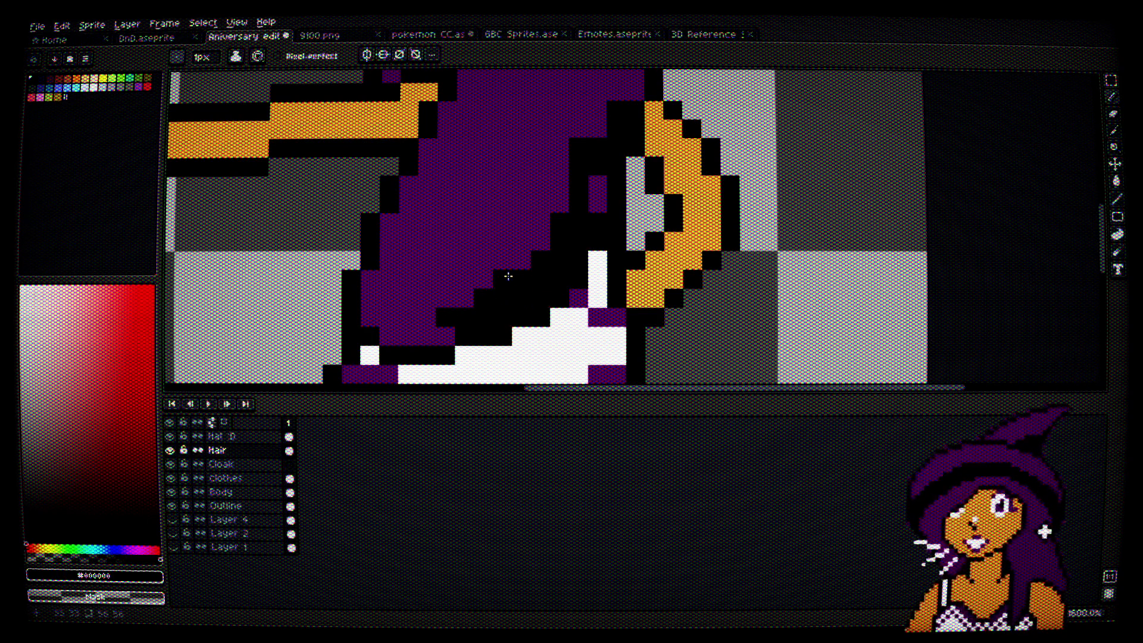
left_click(446, 336)
left_click(426, 337)
Step: On the upper back, paint a purple strip, then cover it with black outline pixels
mouse_move(620, 104)
left_mouse_down()
mouse_move(574, 218)
mouse_move(594, 182)
mouse_move(592, 145)
mouse_move(506, 291)
mouse_move(490, 344)
mouse_move(528, 227)
mouse_move(497, 281)
left_mouse_up()
left_click(459, 301)
left_click(591, 194, "alt")
left_click_drag(592, 159, 572, 224)
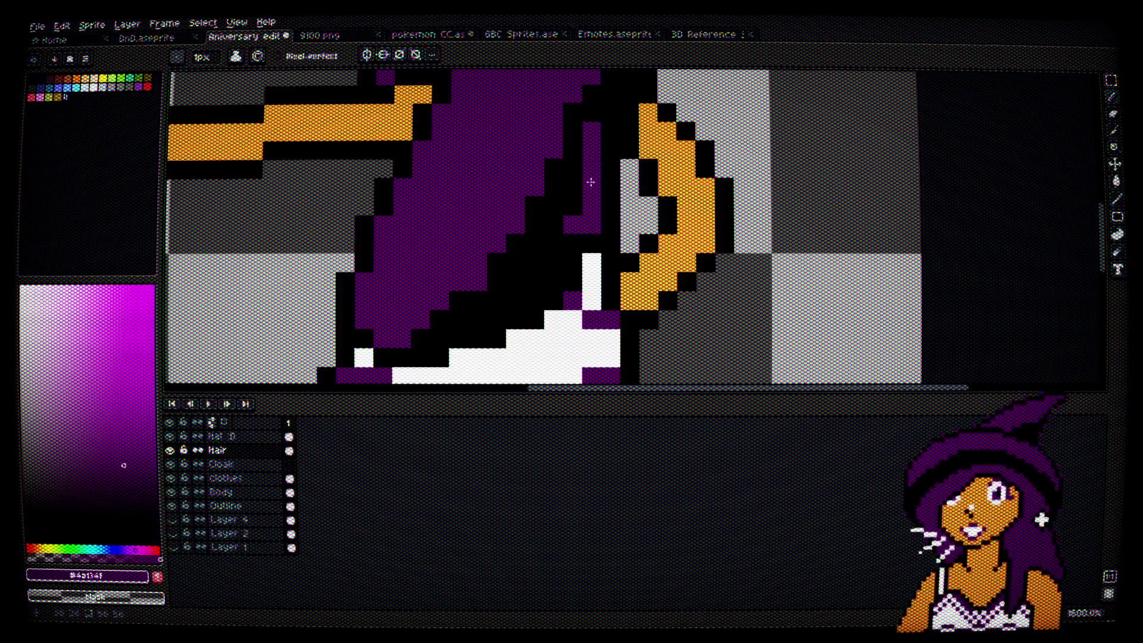
left_click(613, 128, "alt")
left_click_drag(592, 134, 590, 219)
left_click(572, 224)
scroll(577, 212, "down", 3)
scroll(567, 255, "up", 3)
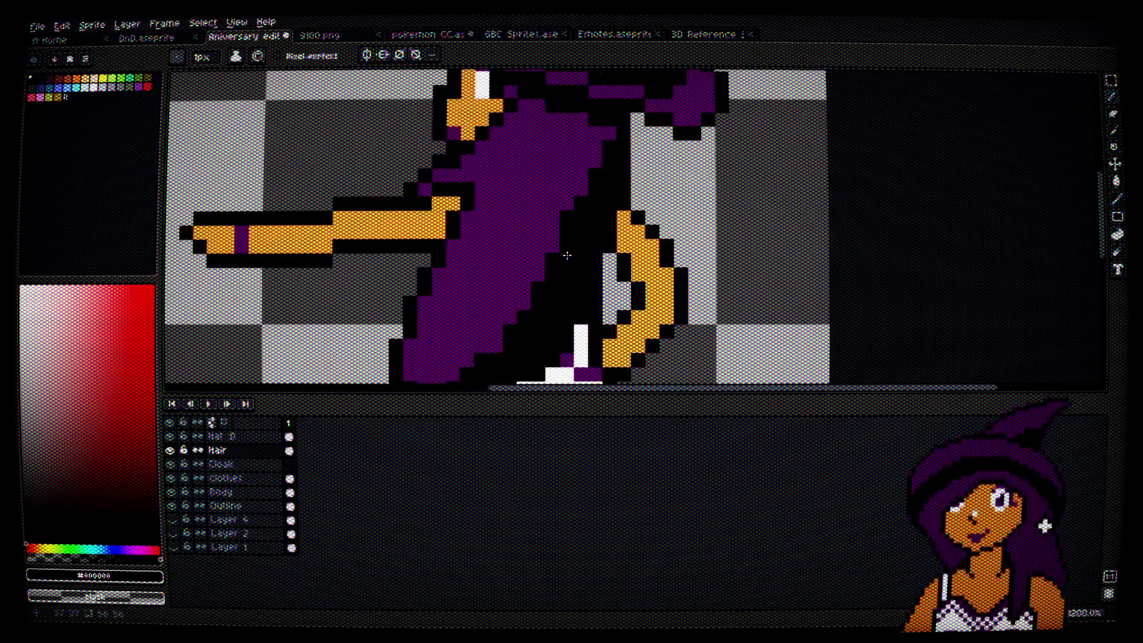
Step: Undo the last three pencil strokes and switch to the 9100.png sprite sheet
left_click(555, 171, "alt")
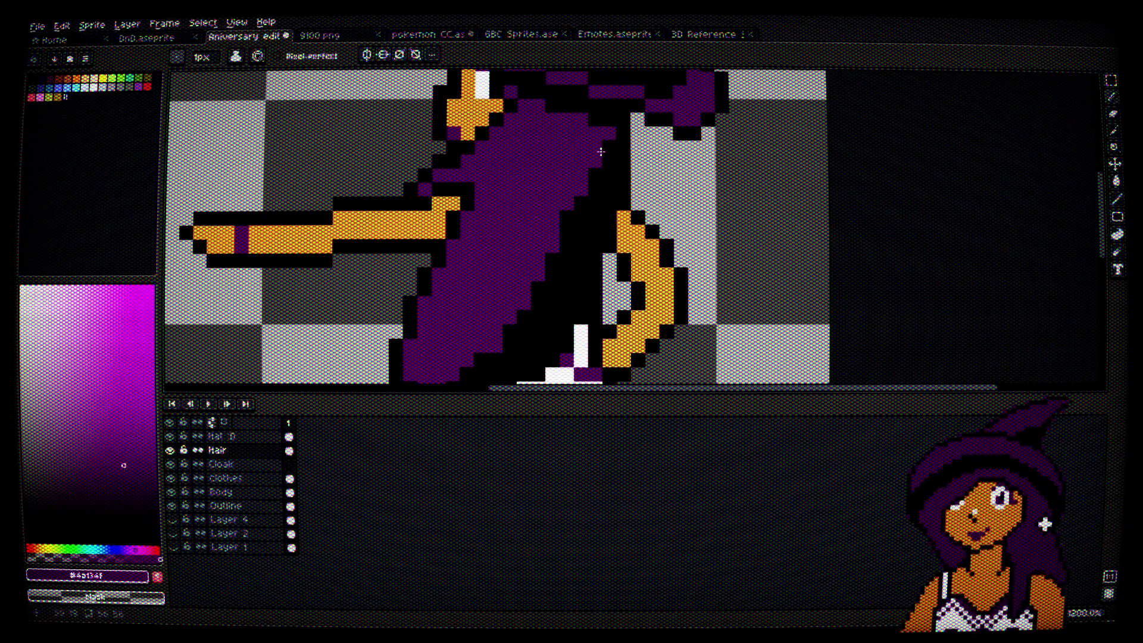
key("ctrl+z")
key("ctrl+z")
key("ctrl+z")
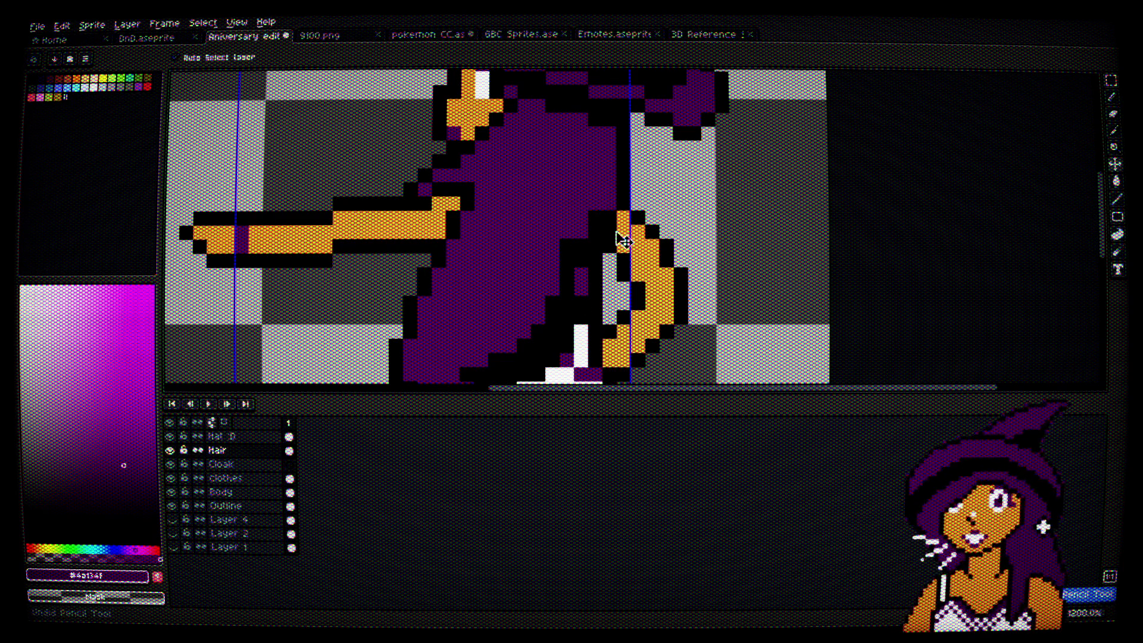
key("ctrl+z")
key("ctrl+z")
key("ctrl+z")
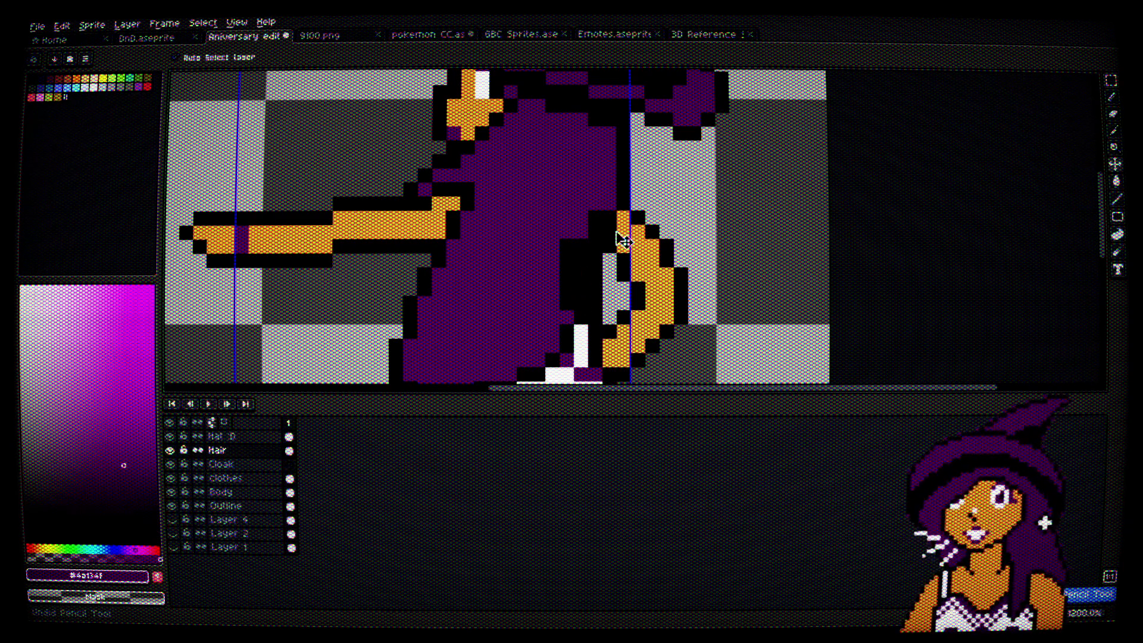
key("ctrl+z")
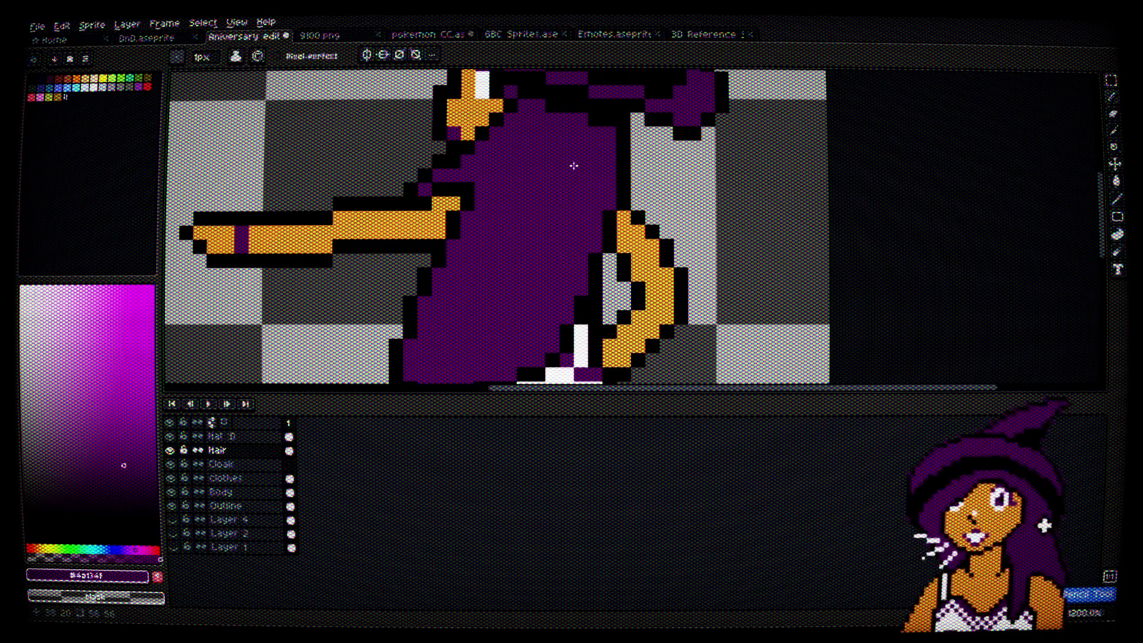
left_click(320, 37)
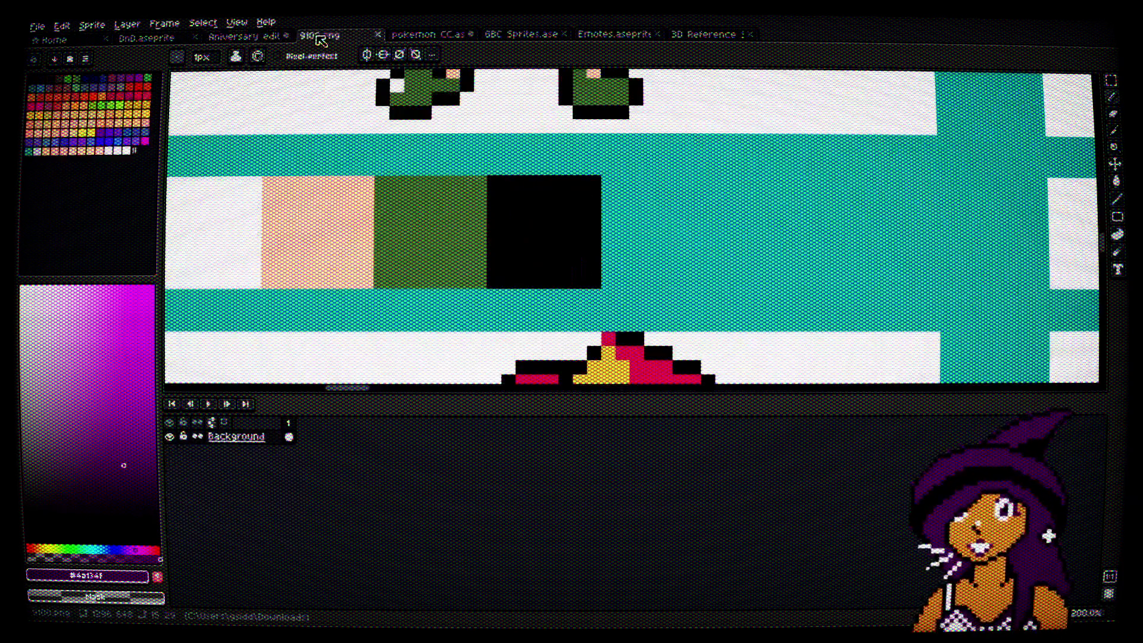
Step: Enlarge the canvas over the timeline, then zoom and pan the 9100.png sheet to the green-haired trainer
scroll(664, 253, "down", 4)
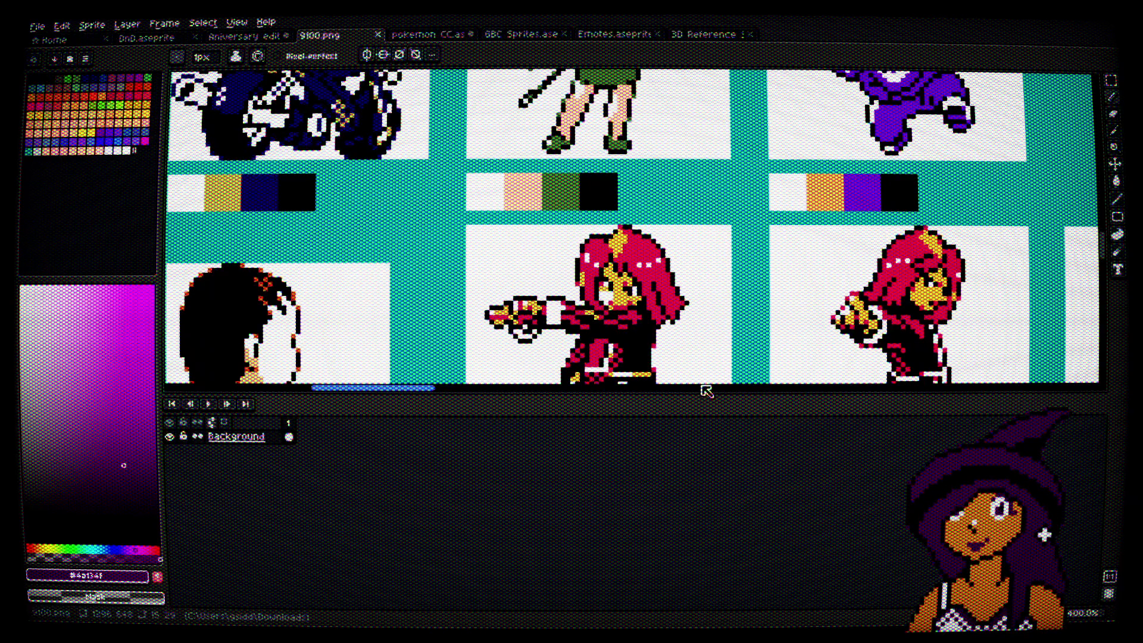
left_click_drag(699, 391, 694, 558)
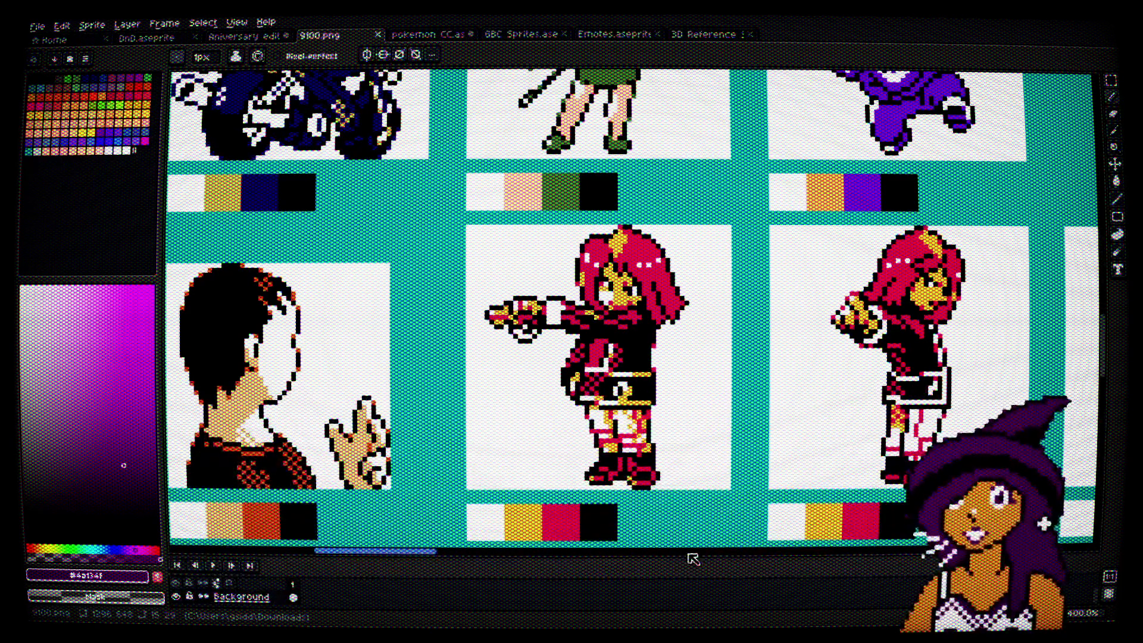
scroll(699, 276, "down", 4)
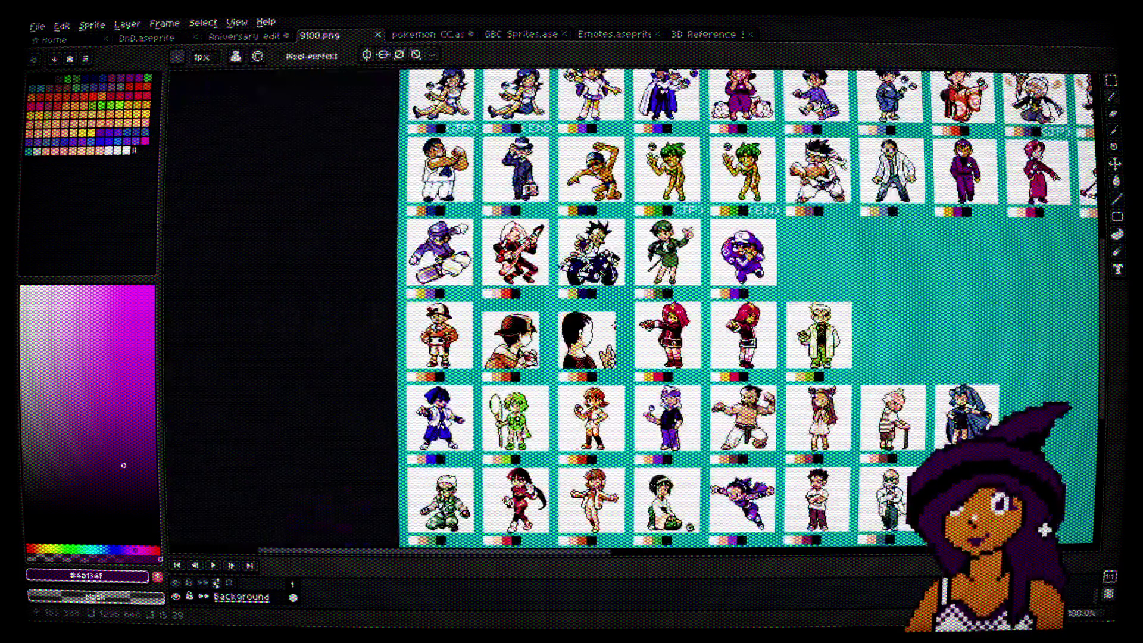
scroll(589, 365, "up", 3)
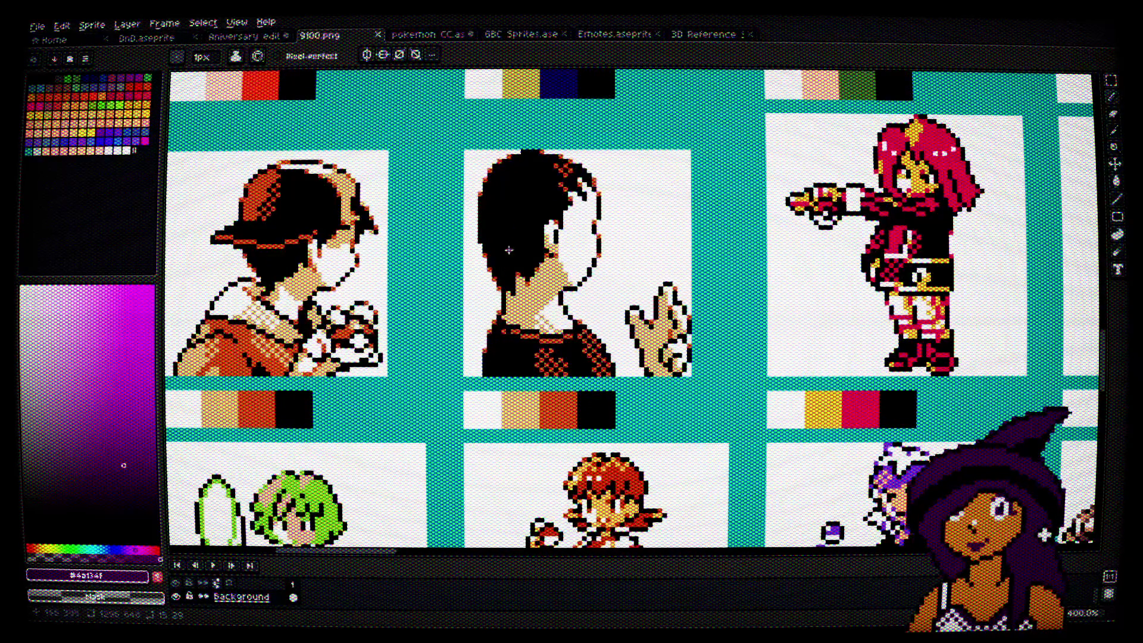
scroll(572, 283, "down", 3)
left_click_drag(572, 282, 560, 324)
mouse_move(643, 250)
left_mouse_down()
mouse_move(547, 304)
mouse_move(539, 331)
left_mouse_up()
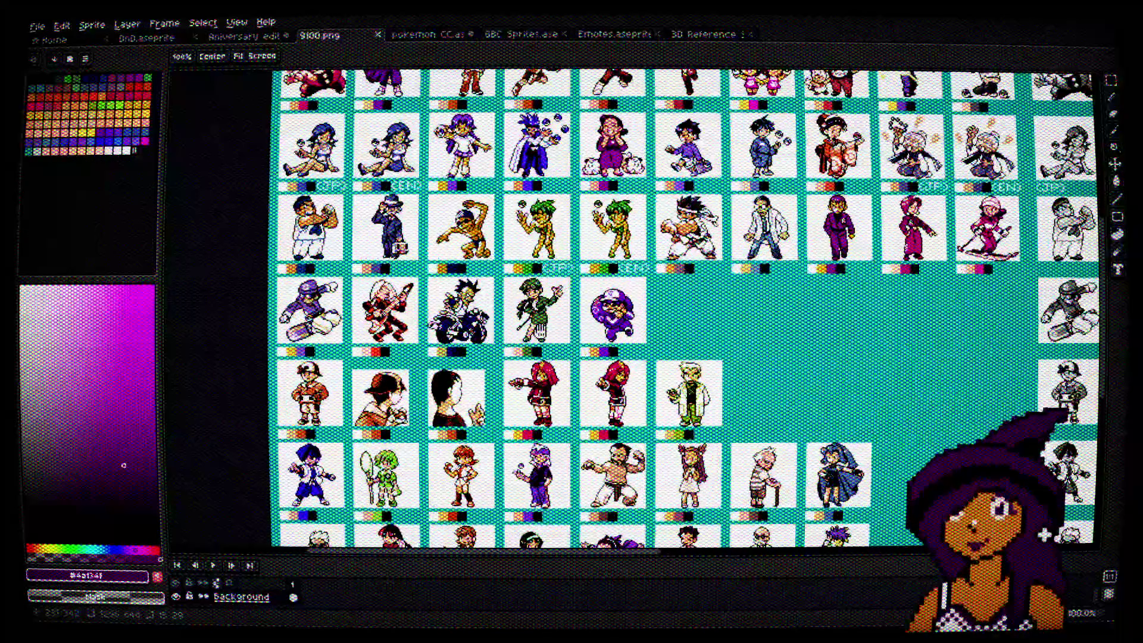
left_click_drag(590, 199, 598, 255)
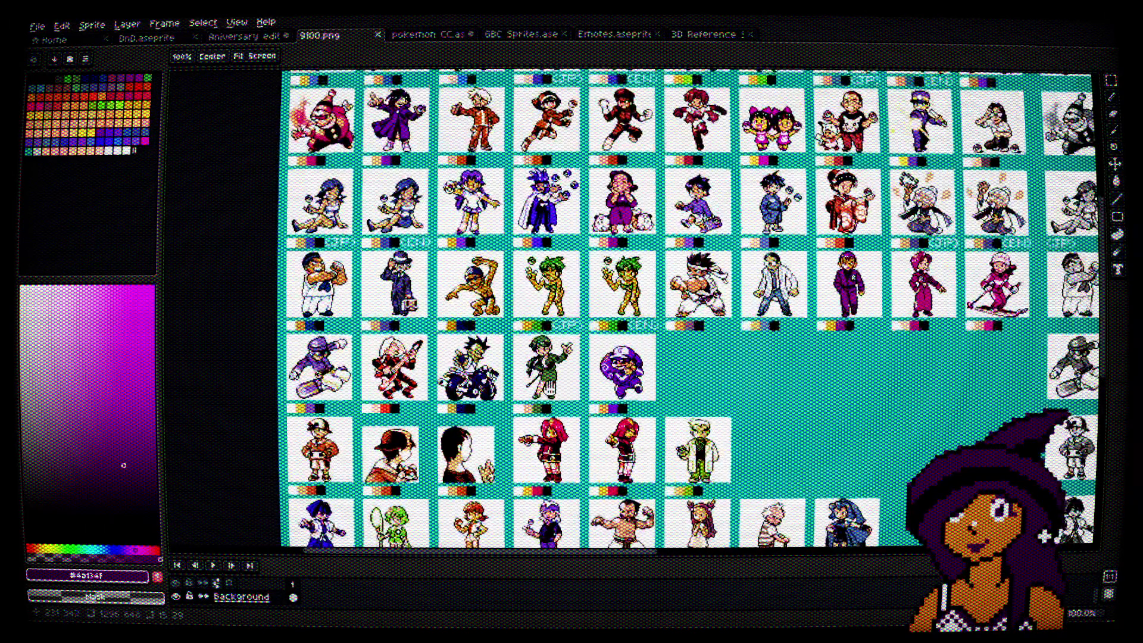
scroll(667, 300, "up", 3)
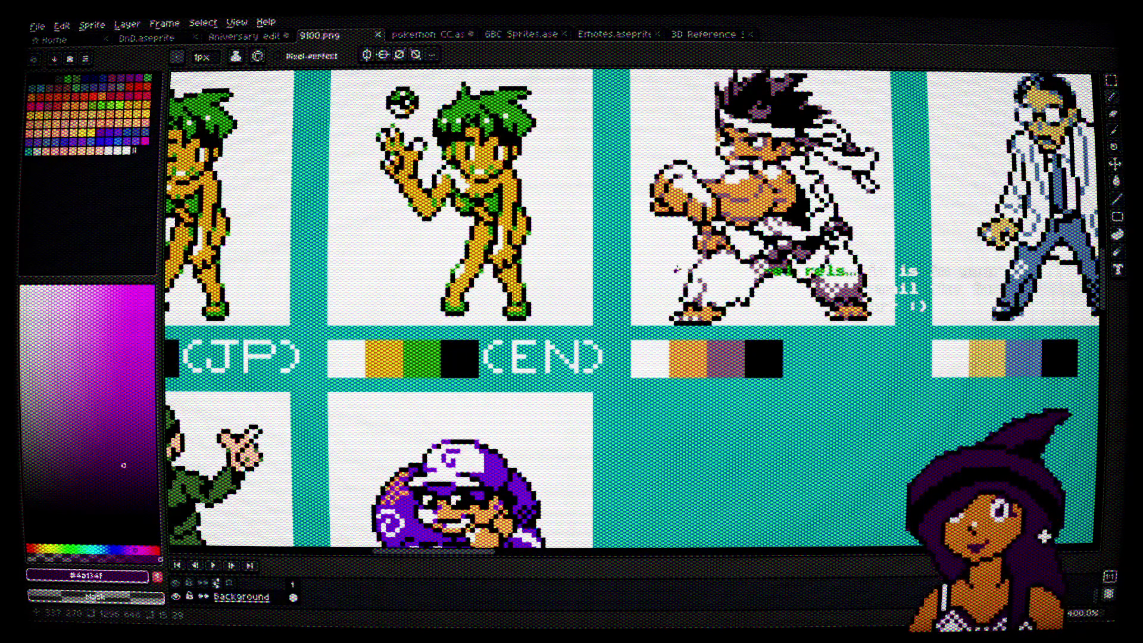
left_click_drag(605, 229, 627, 245)
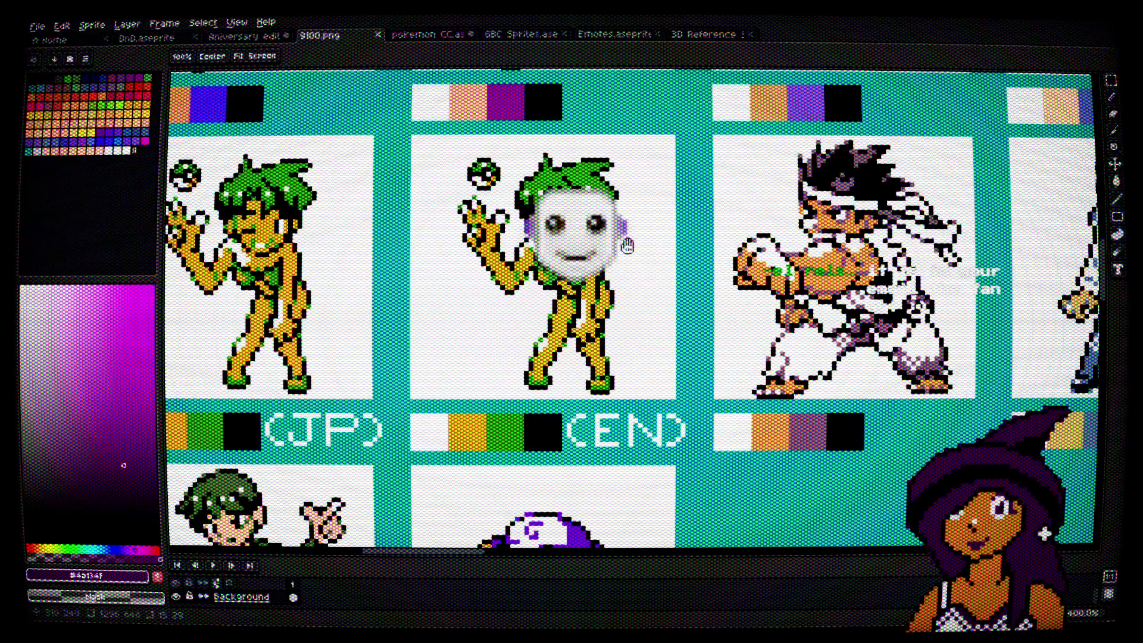
key("b")
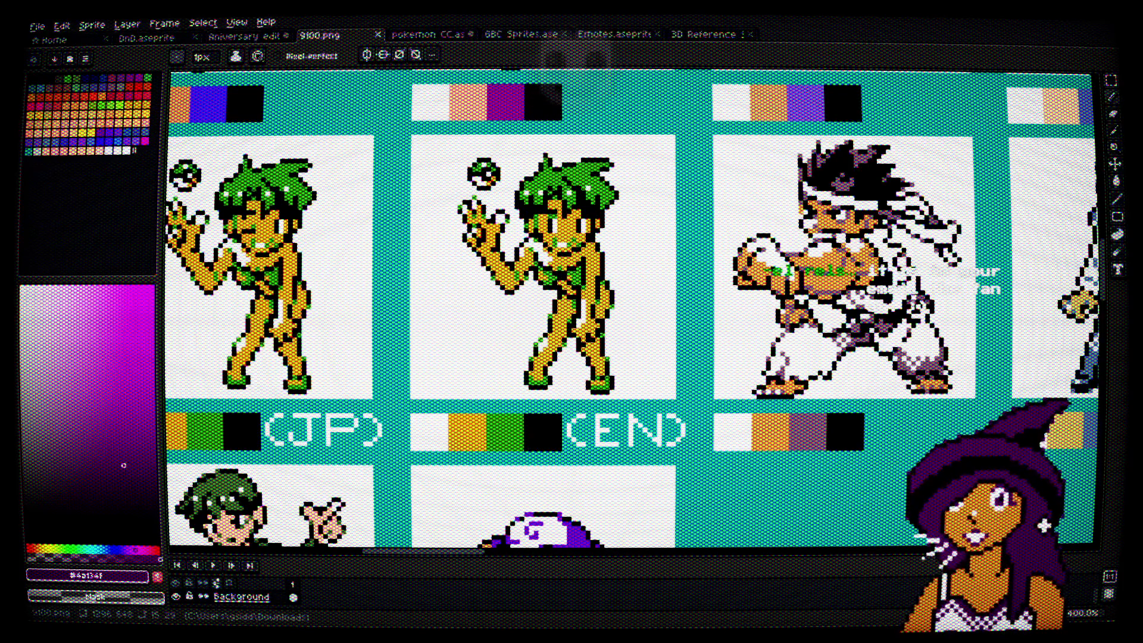
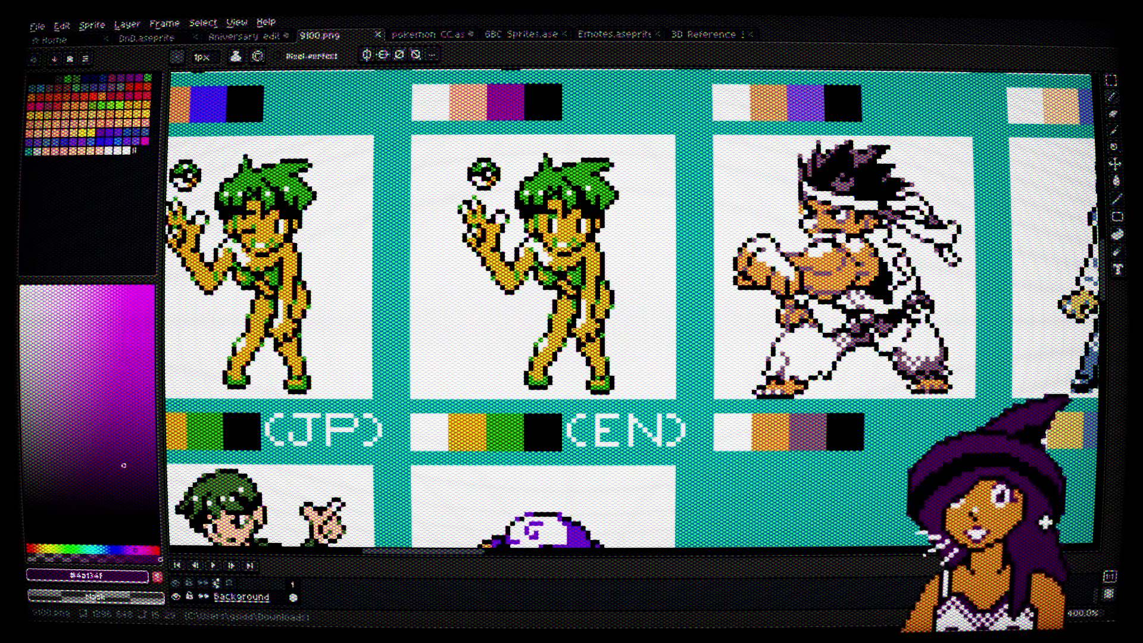
Step: Switch from LibreSprite to the Gmail preview of the purple-haired fan-art screenshot
key("alt+Tab")
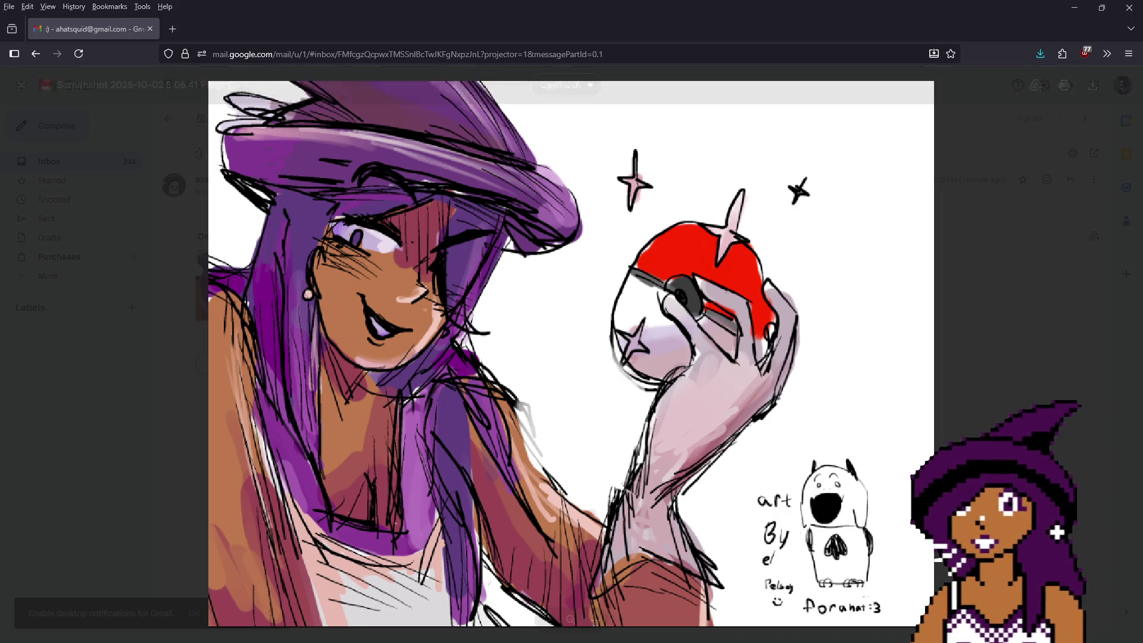
Step: Zoom in on the fan art and pan up to see the top of the hat
scroll(873, 570, "up", 2)
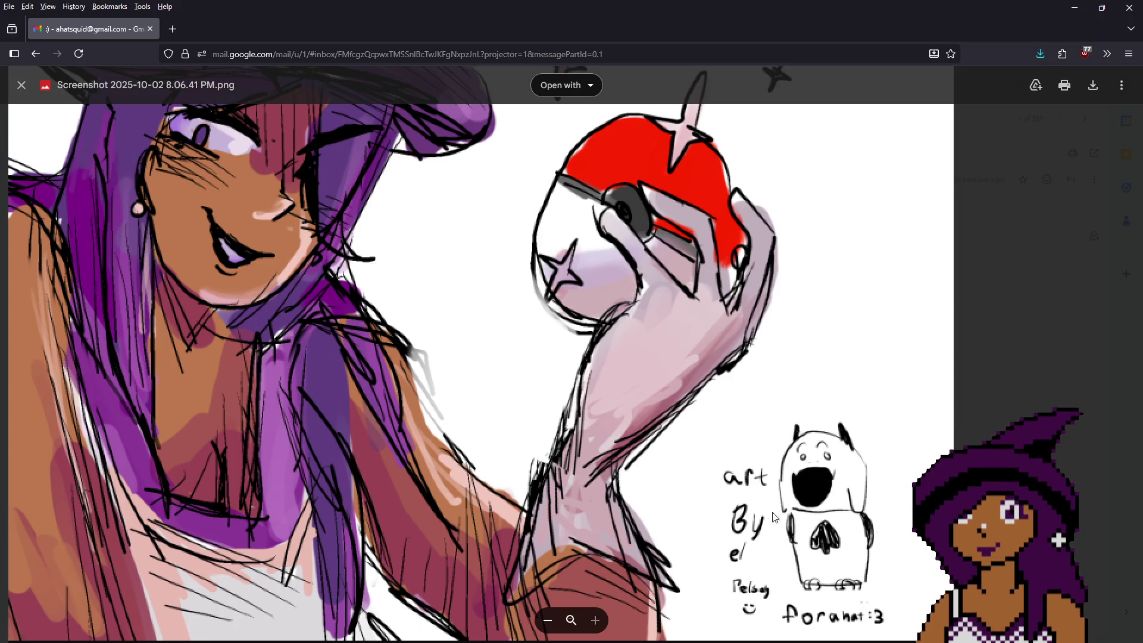
scroll(655, 417, "down", 3)
scroll(464, 346, "up", 3)
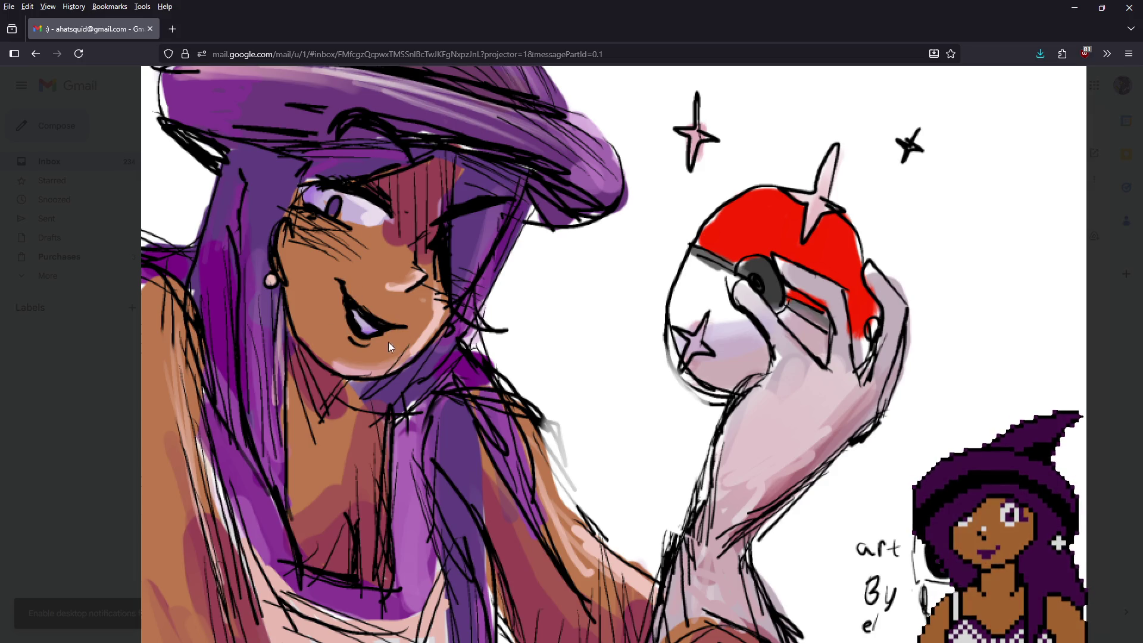
left_click_drag(356, 237, 356, 300)
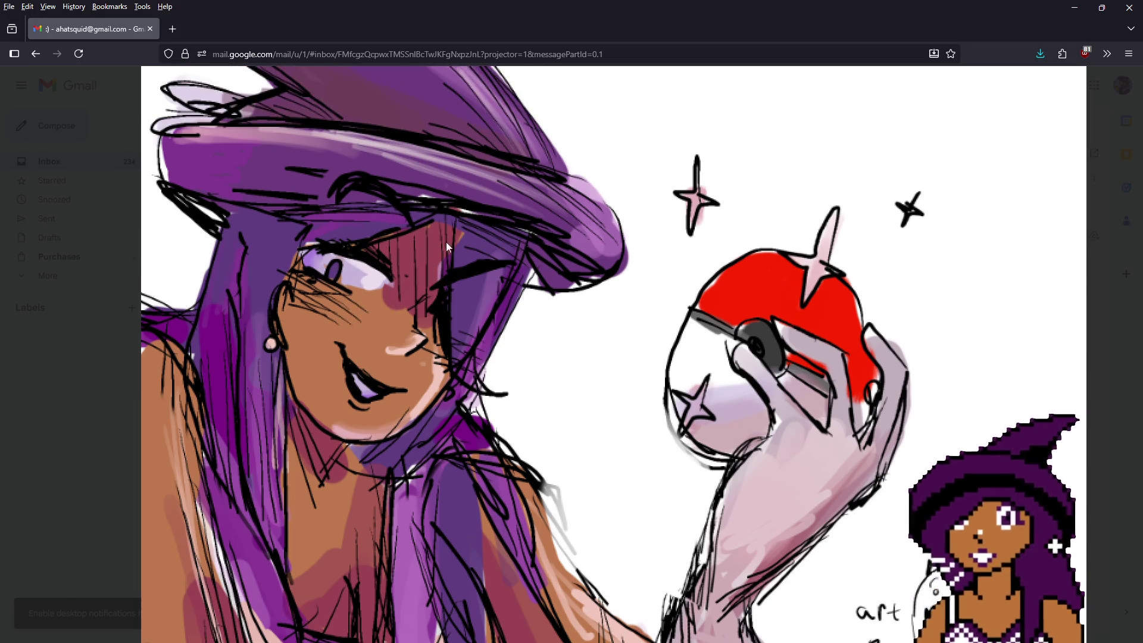
mouse_move(402, 255)
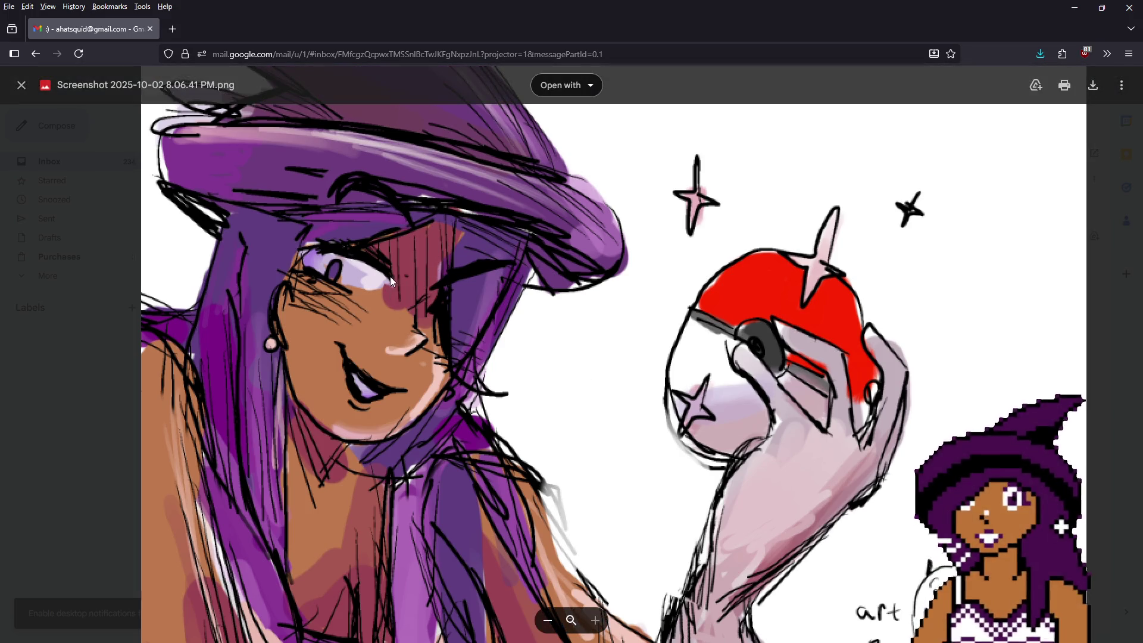
Step: Check the lower part of the fan art, fit it back to the viewer, then go to Twitch
scroll(501, 389, "down", 2)
mouse_move(501, 388)
left_mouse_down()
mouse_move(502, 327)
mouse_move(501, 342)
left_mouse_up()
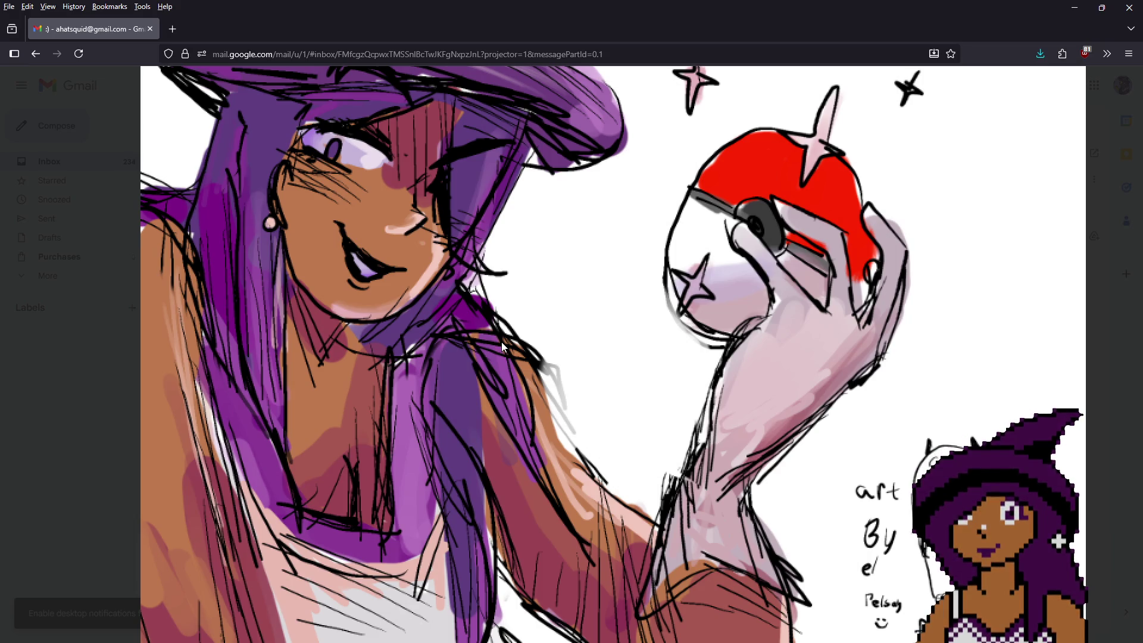
left_click(502, 342)
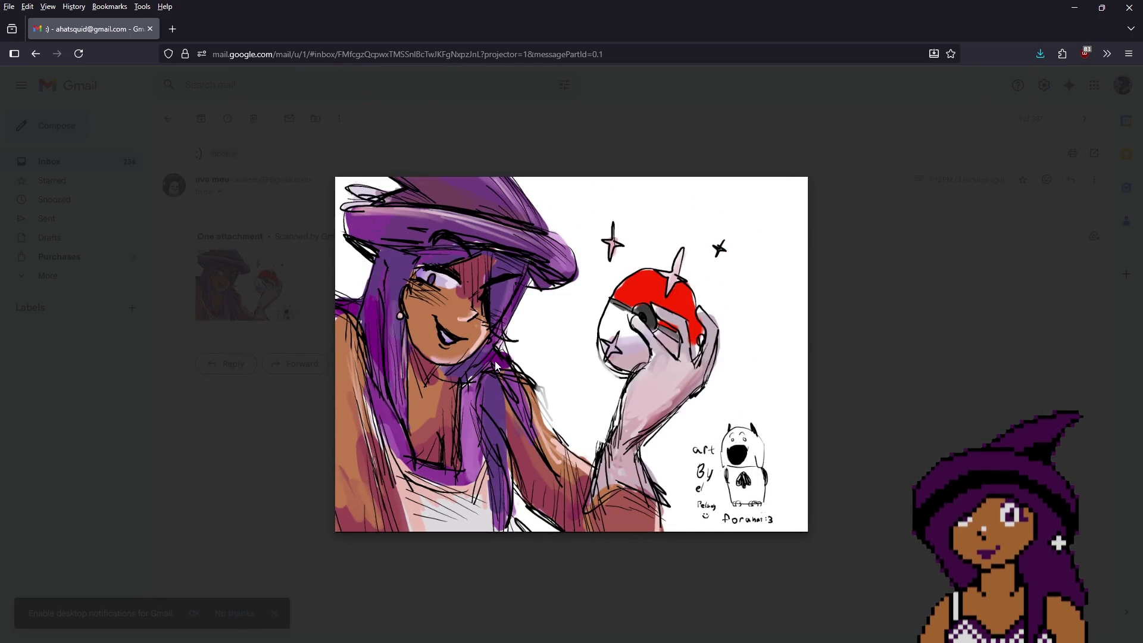
mouse_move(740, 82)
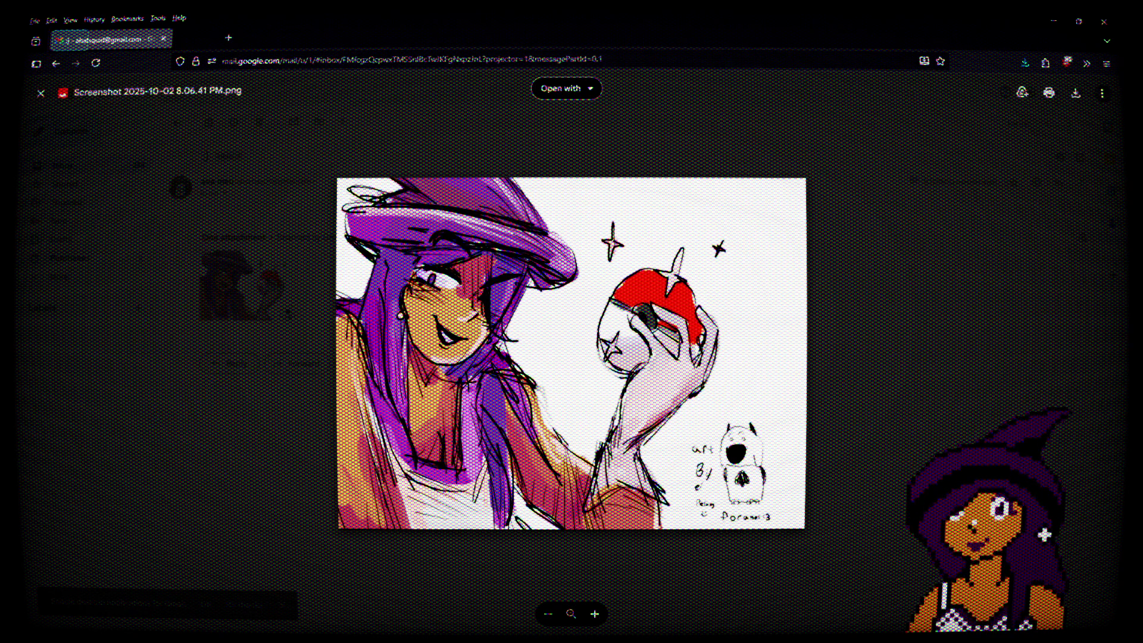
key("ctrl+shift+Tab")
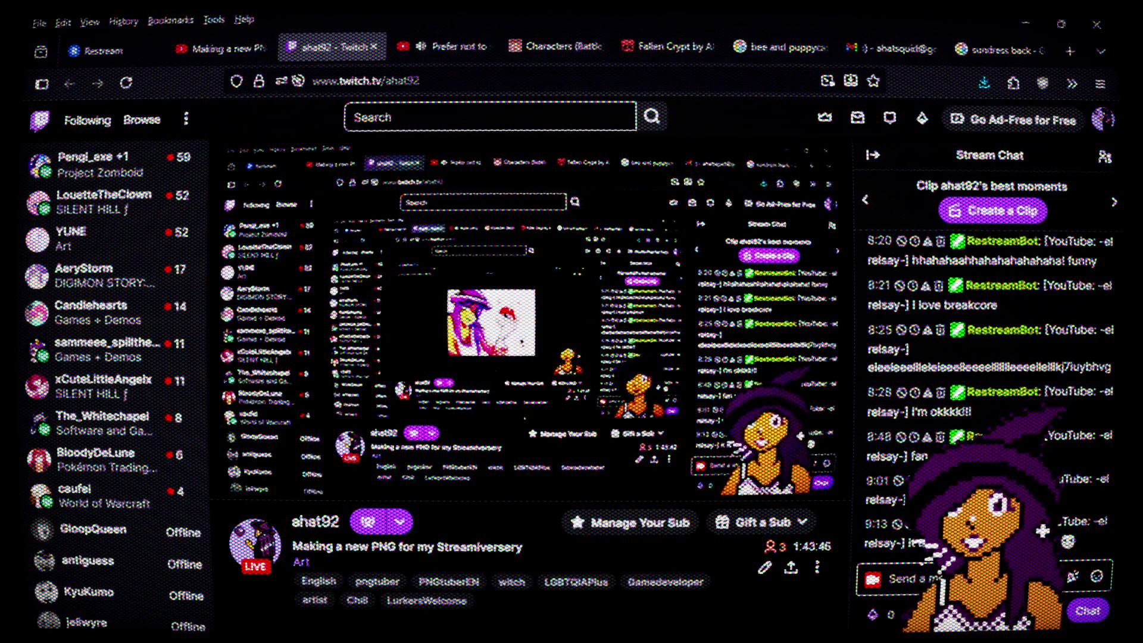
Step: Return from the Twitch stream page to the trainer sprite sheet in LibreSprite
key("alt+Tab")
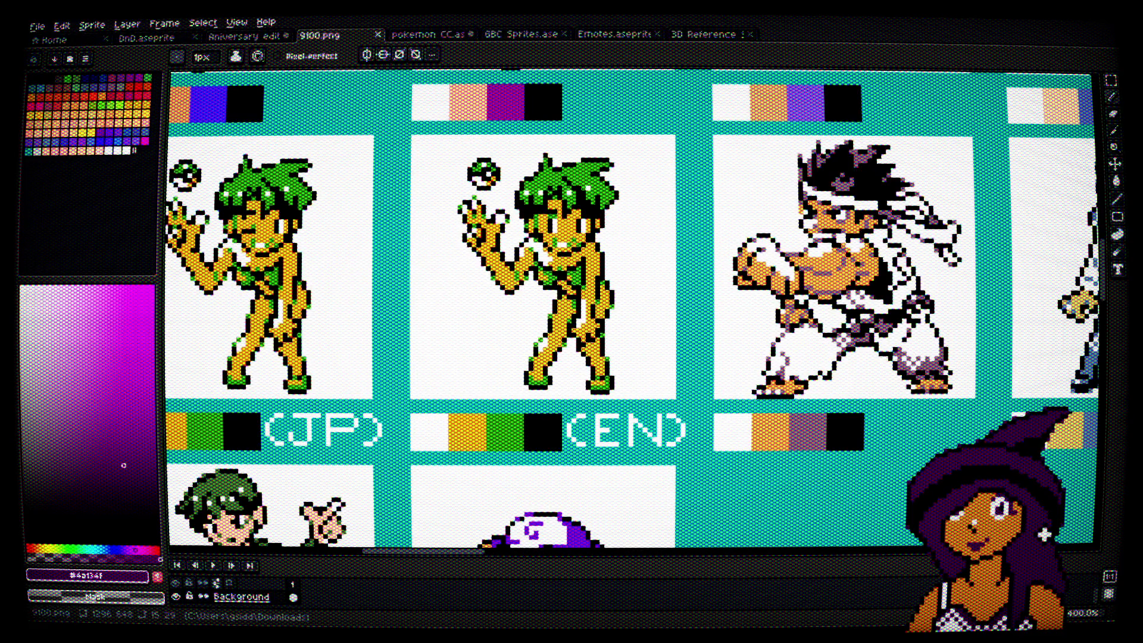
Step: Pan to the upper trainers on 9100.png and clear the selection around the net-holding trainer
scroll(512, 137, "down", 1)
mouse_move(512, 137)
left_mouse_down()
mouse_move(595, 169)
mouse_move(741, 399)
left_mouse_up()
left_click_drag(417, 226, 500, 250)
mouse_move(352, 229)
left_mouse_down()
mouse_move(508, 234)
mouse_move(833, 384)
left_mouse_up()
scroll(845, 388, "up", 5)
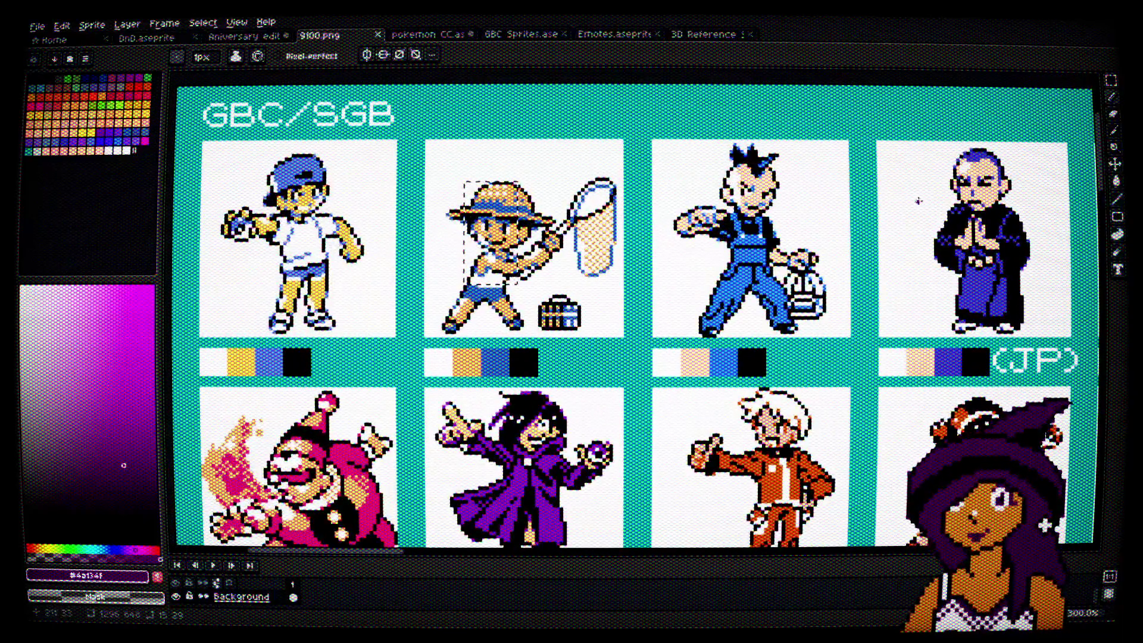
left_click(1111, 80)
key("ctrl+d")
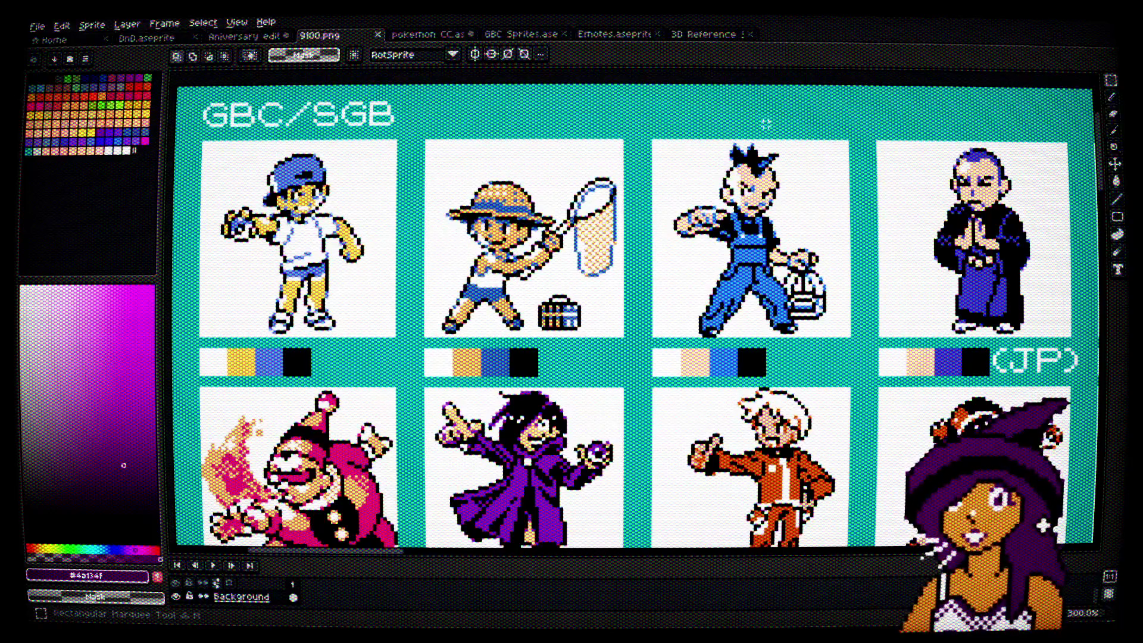
Step: Browse the lower rows of trainer sprites, peek at 3D Reference, and come back to 9100.png
scroll(529, 168, "down", 1)
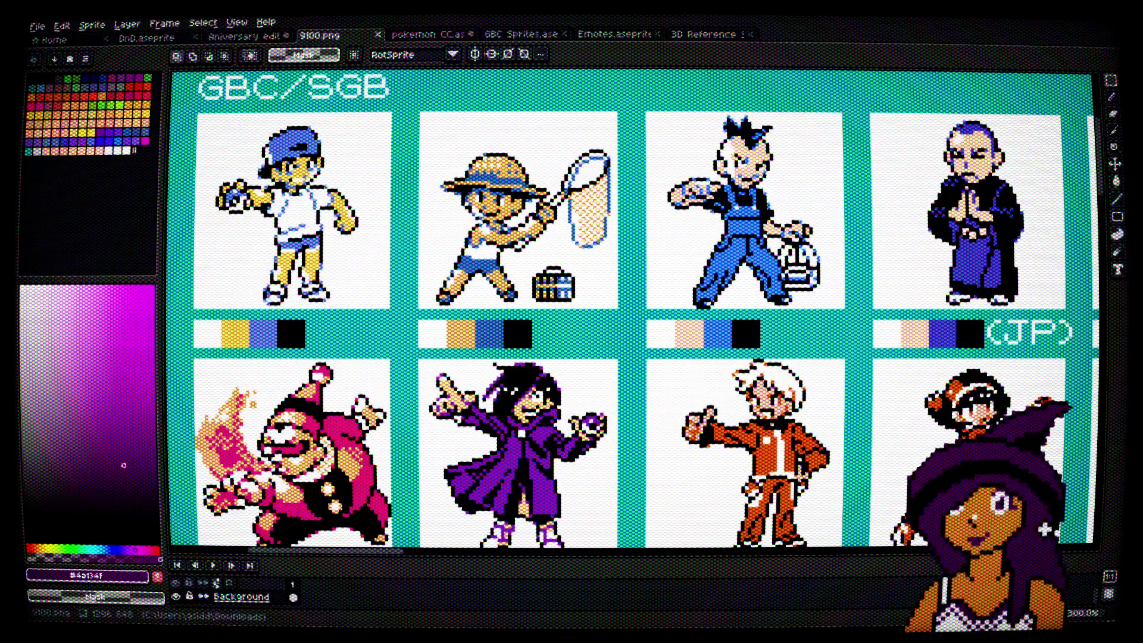
scroll(545, 167, "down", 1)
left_click_drag(678, 264, 558, 246)
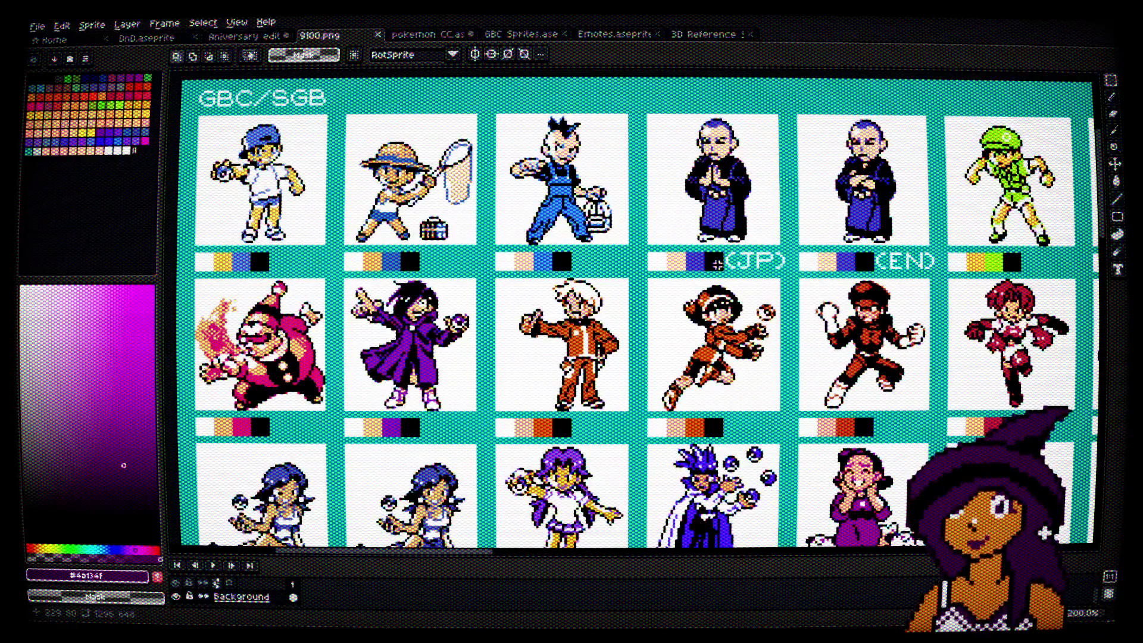
mouse_move(716, 264)
left_mouse_down()
mouse_move(658, 216)
mouse_move(651, 85)
left_mouse_up()
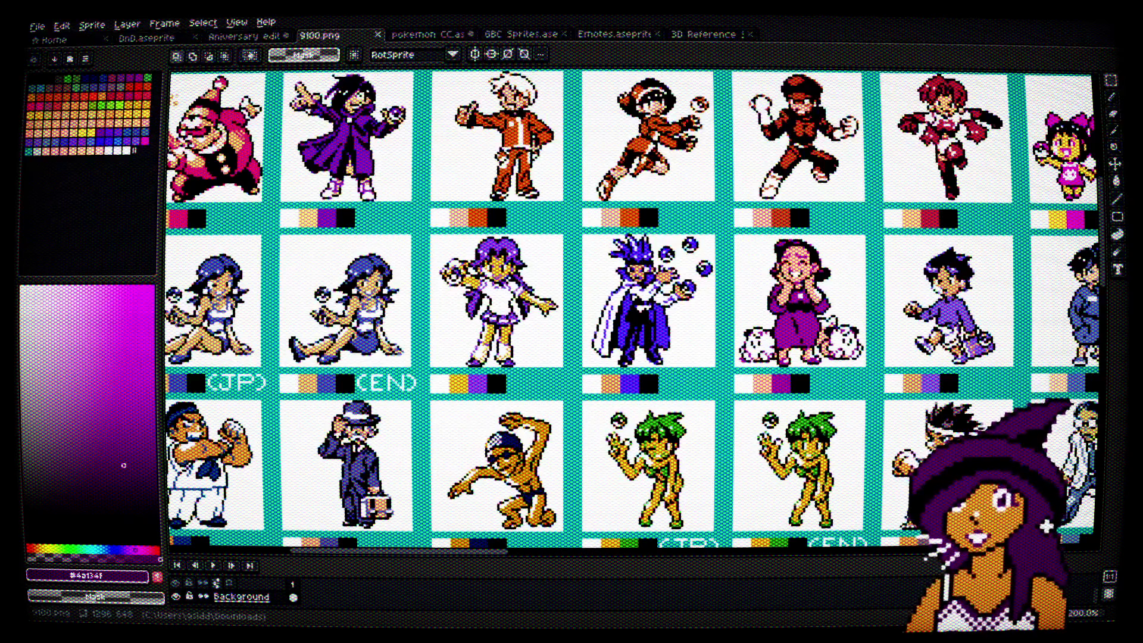
left_click(704, 34)
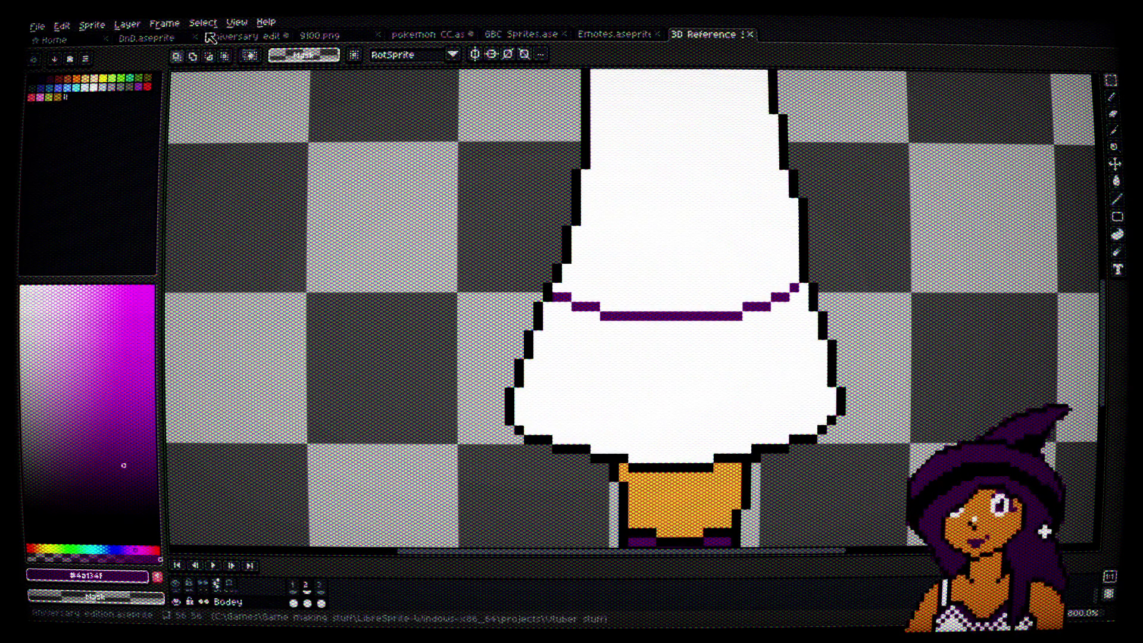
left_click(321, 36)
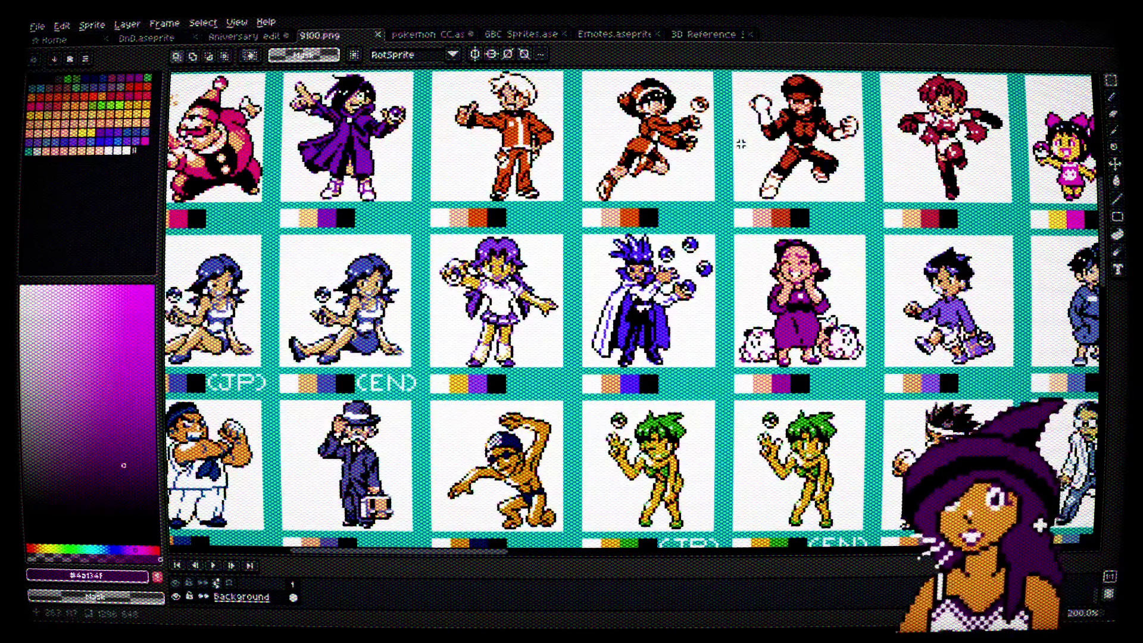
scroll(624, 207, "down", 2)
scroll(624, 206, "up", 2)
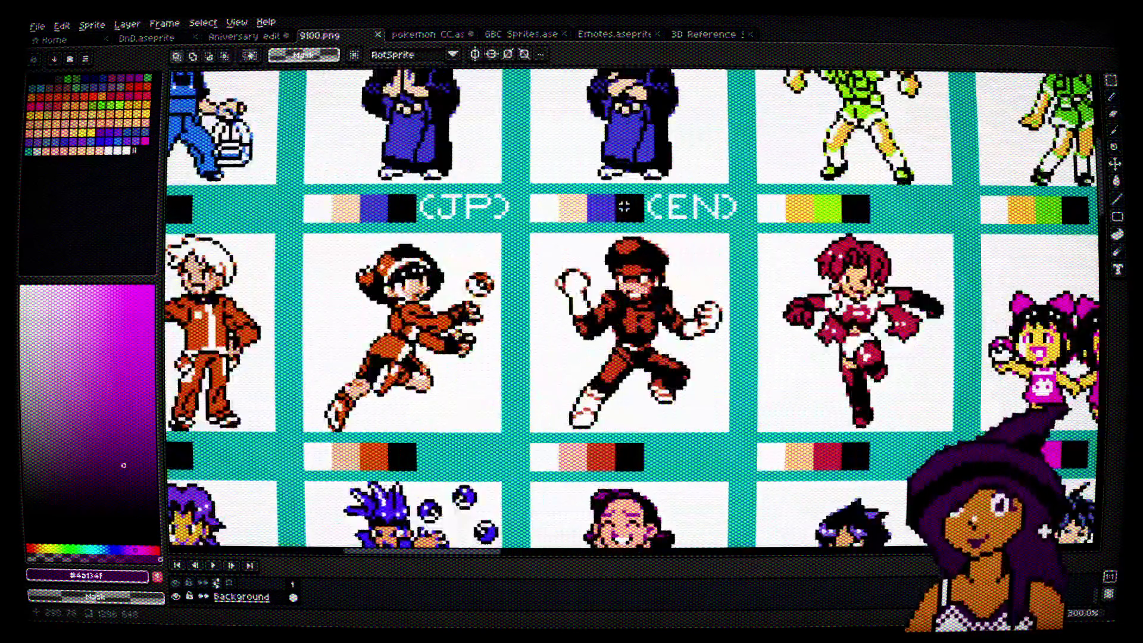
scroll(625, 250, "up", 3)
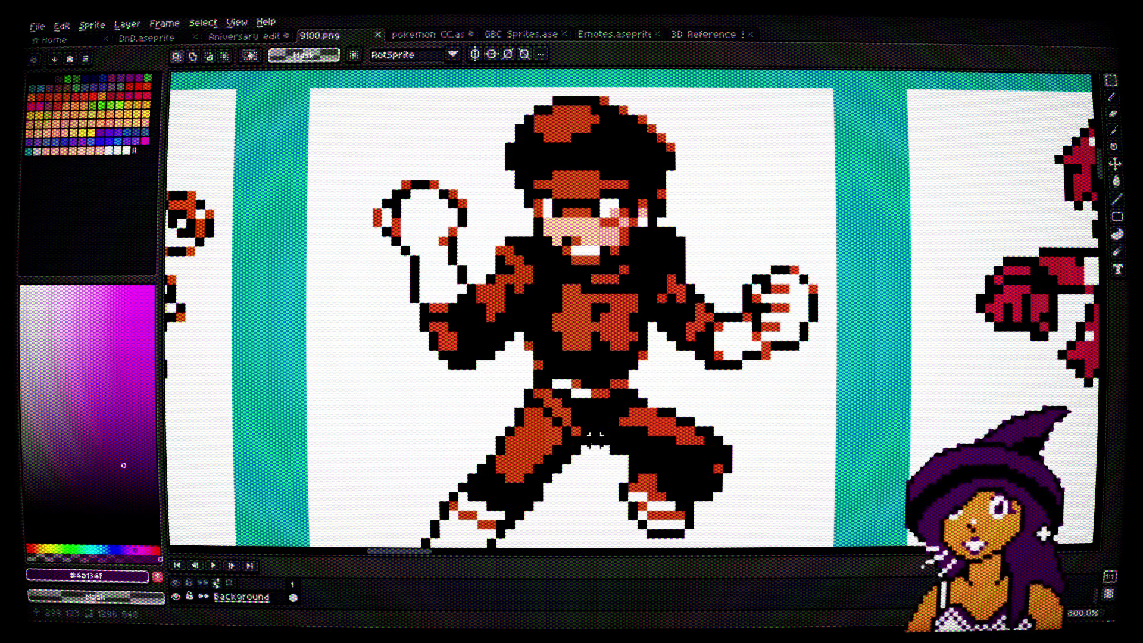
scroll(765, 381, "down", 1)
scroll(765, 381, "down", 2)
left_click_drag(863, 382, 536, 357)
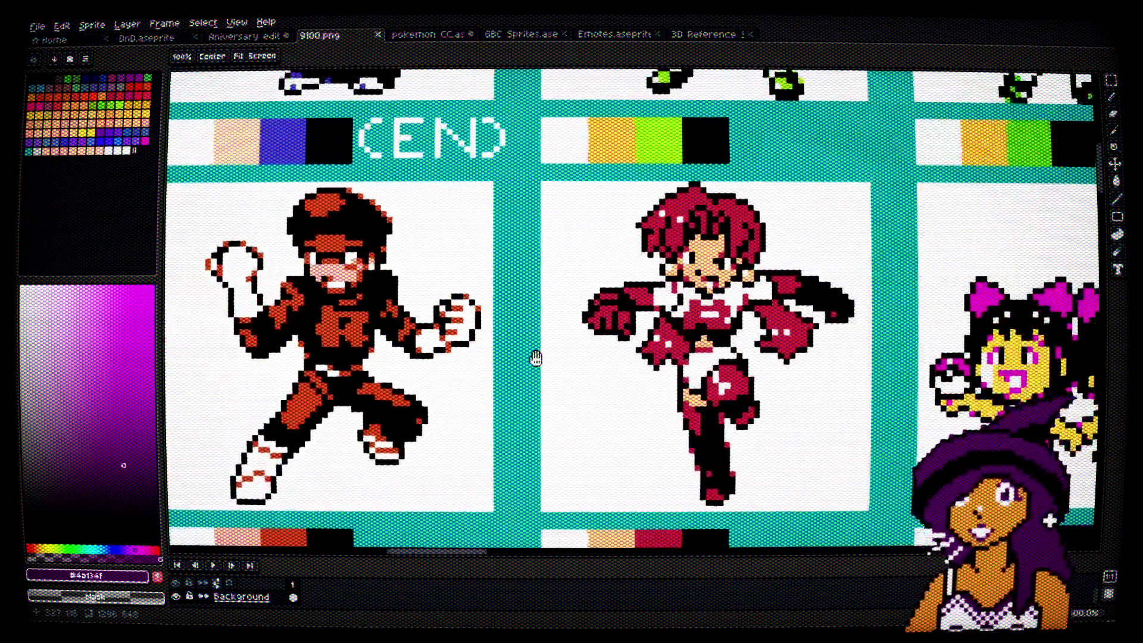
scroll(726, 260, "up", 4)
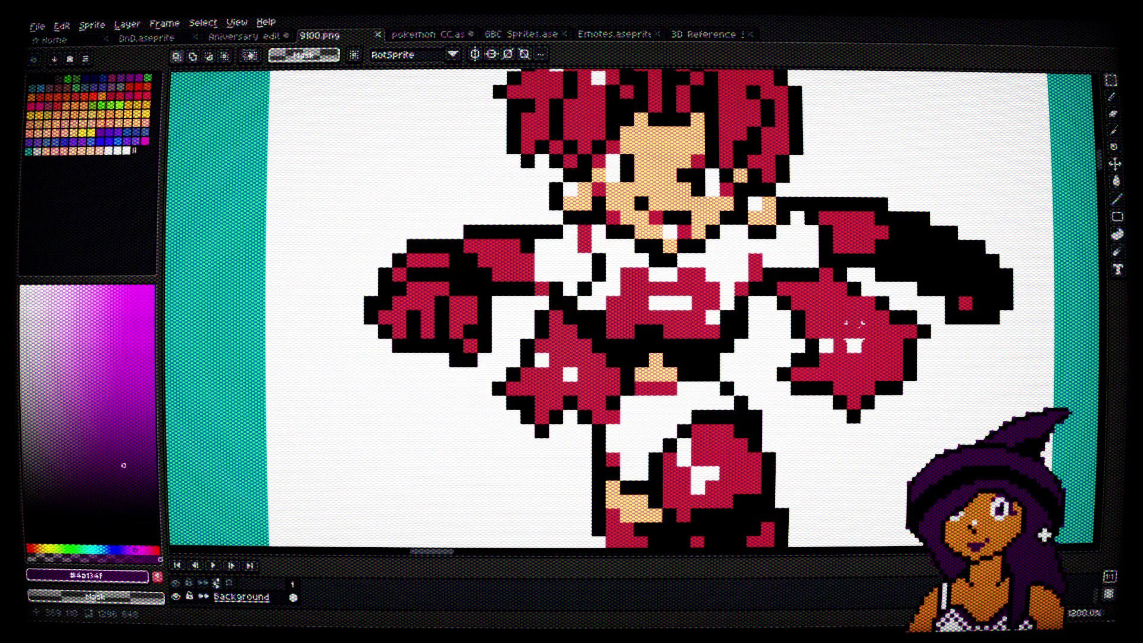
left_click_drag(852, 323, 761, 323)
key("alt")
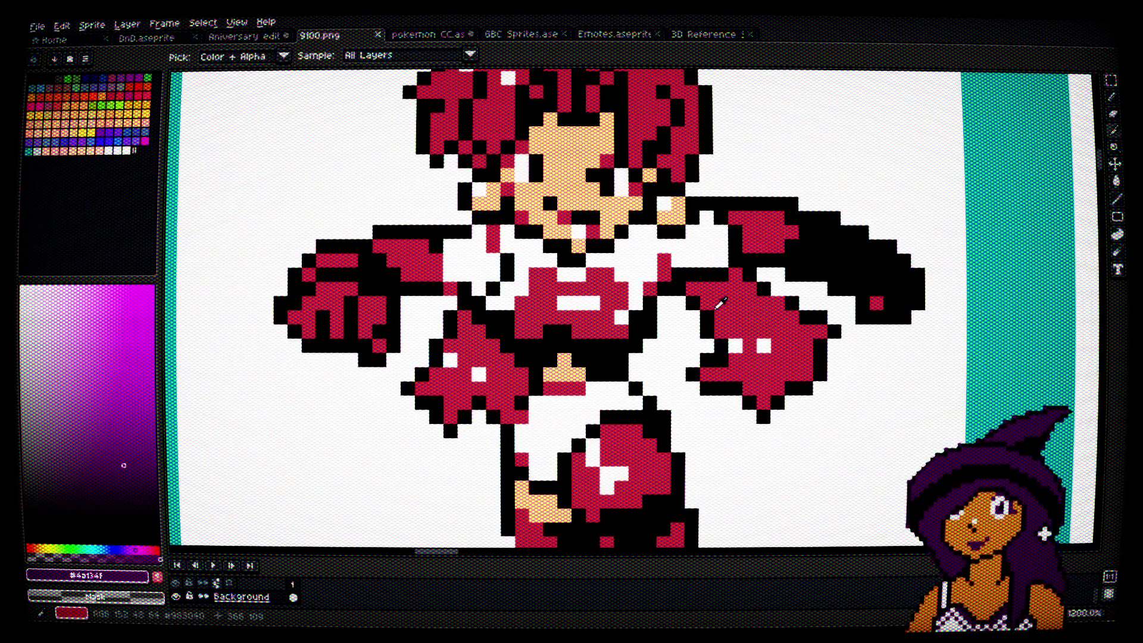
scroll(761, 322, "down", 3)
mouse_move(851, 321)
left_mouse_down()
mouse_move(722, 306)
mouse_move(544, 227)
left_mouse_up()
scroll(459, 225, "down", 1)
left_click_drag(459, 224, 474, 237)
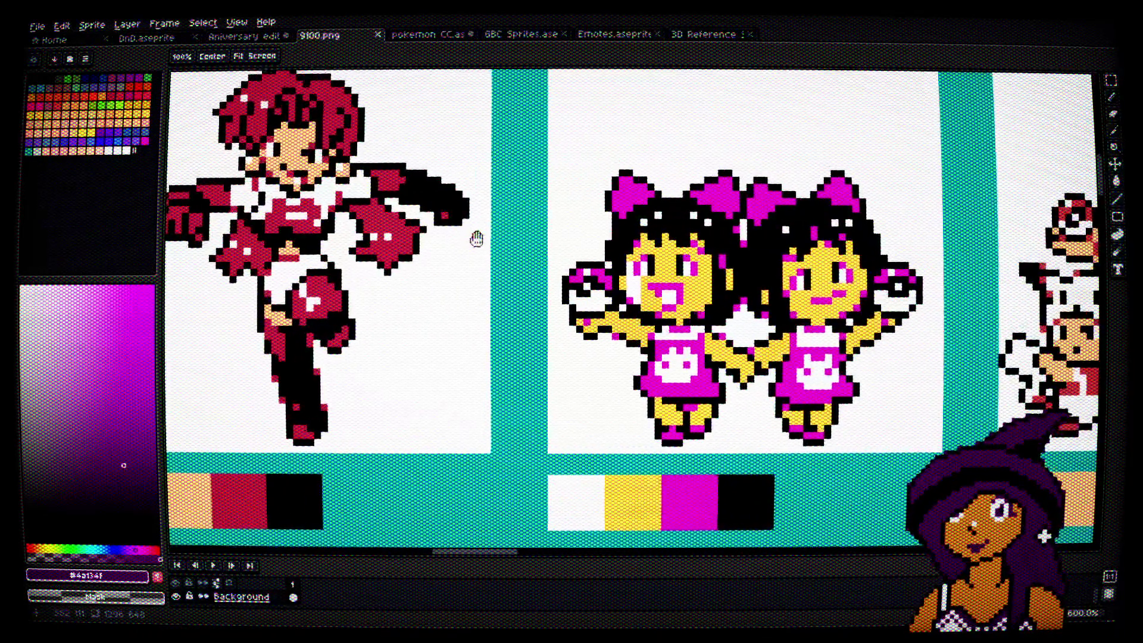
scroll(671, 319, "up", 1)
scroll(671, 320, "up", 1)
scroll(498, 273, "up", 2)
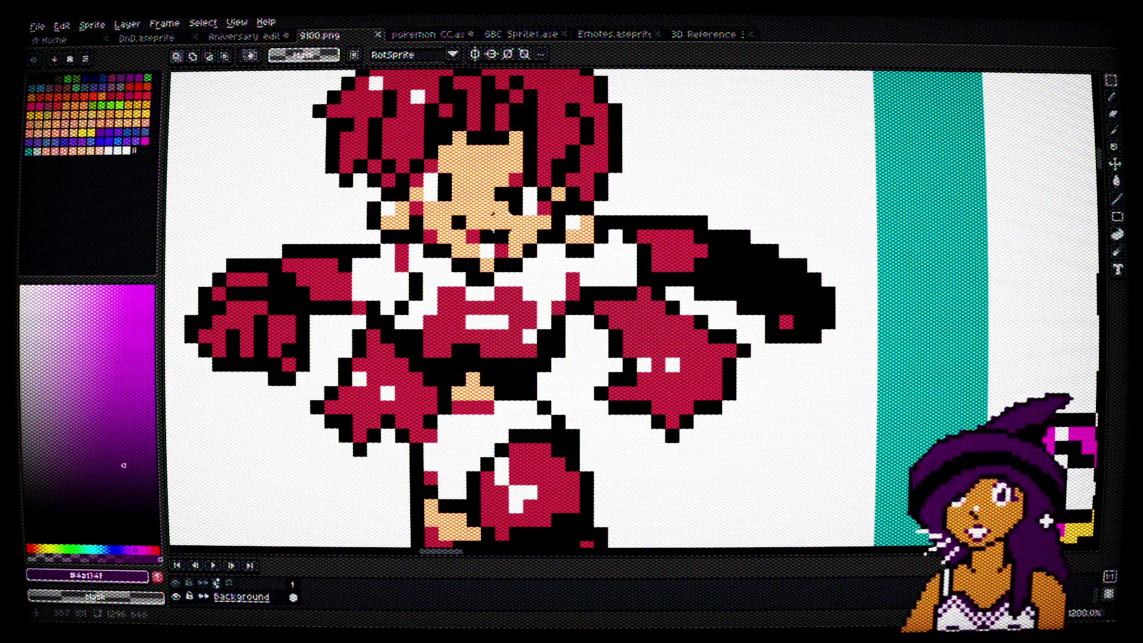
scroll(671, 179, "down", 2)
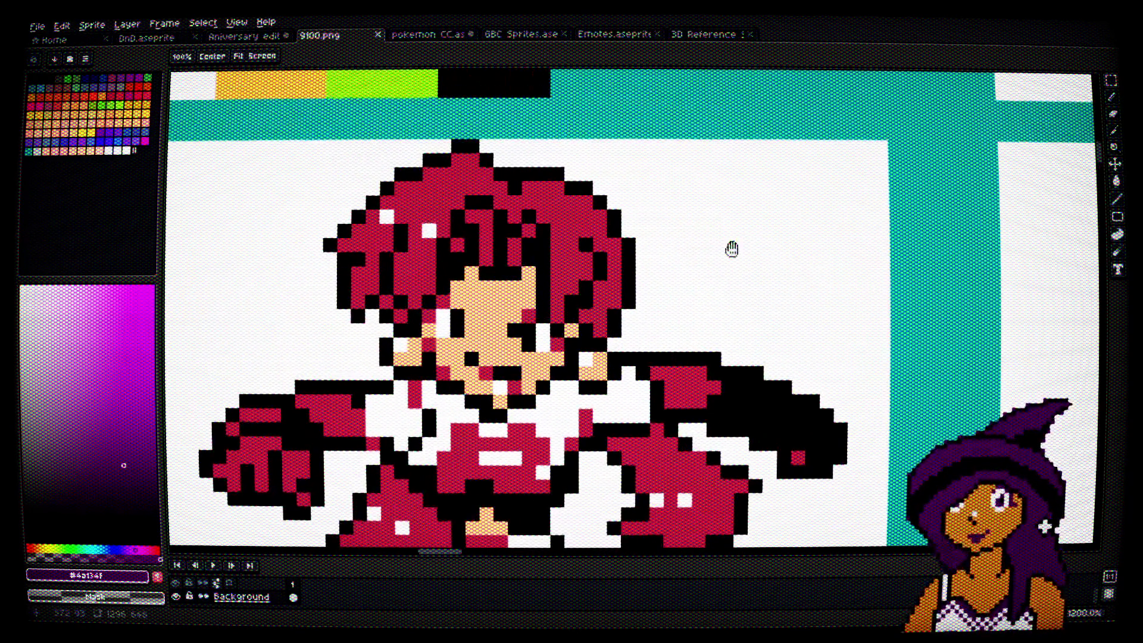
scroll(658, 217, "down", 1)
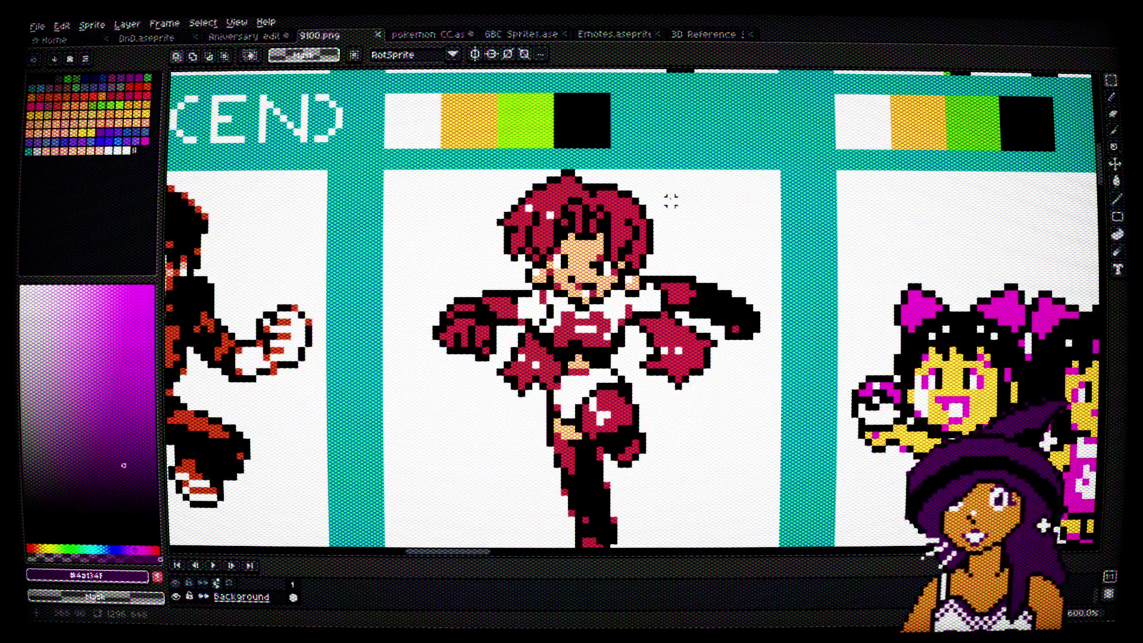
scroll(537, 311, "down", 3)
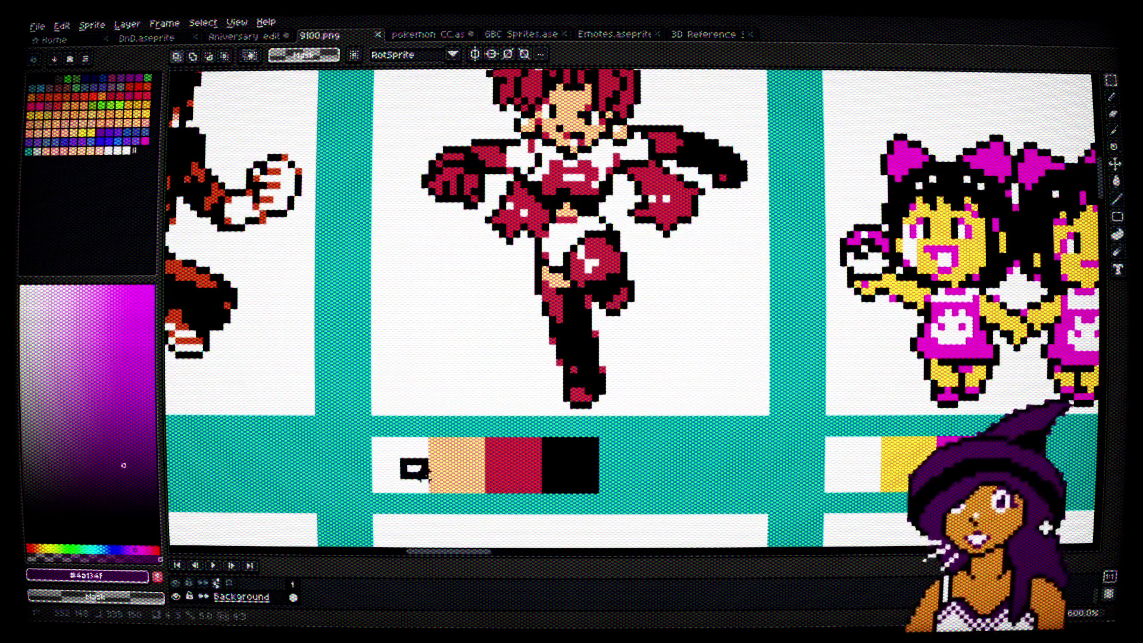
left_click_drag(566, 455, 596, 491)
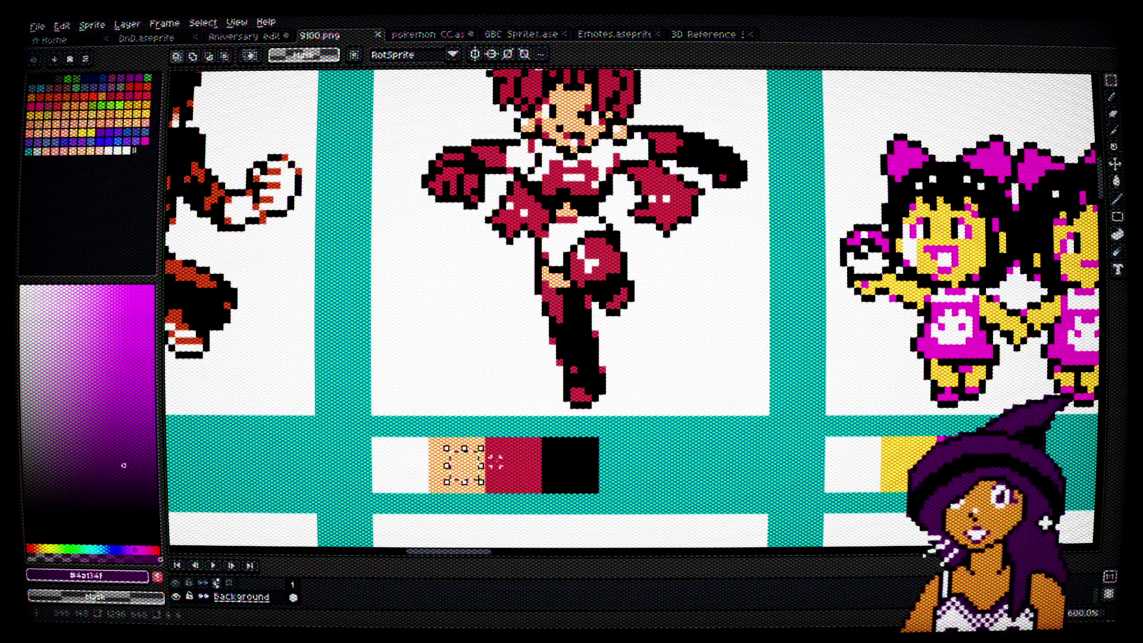
left_click_drag(507, 449, 549, 482)
scroll(562, 334, "down", 2)
mouse_move(491, 311)
left_mouse_down()
mouse_move(824, 212)
mouse_move(829, 141)
left_mouse_up()
scroll(829, 140, "down", 1)
mouse_move(798, 308)
left_mouse_down()
mouse_move(795, 293)
mouse_move(481, 305)
left_mouse_up()
scroll(796, 293, "up", 1)
scroll(795, 293, "up", 1)
scroll(481, 305, "down", 1)
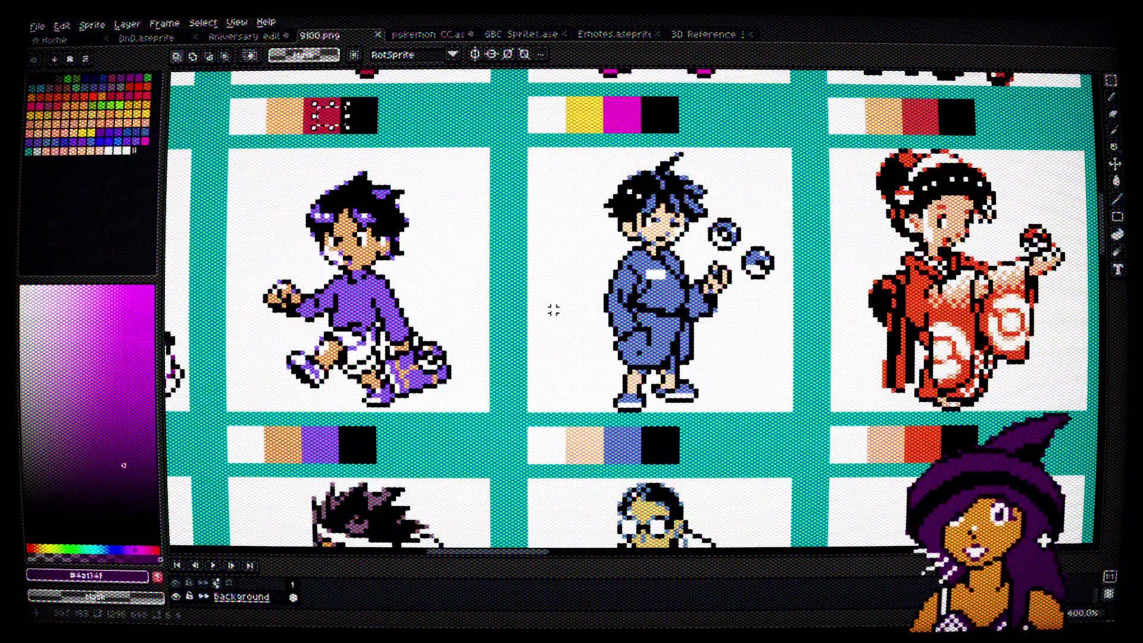
scroll(645, 334, "right", 3)
scroll(645, 334, "up", 1)
scroll(792, 311, "up", 1)
scroll(834, 285, "up", 1)
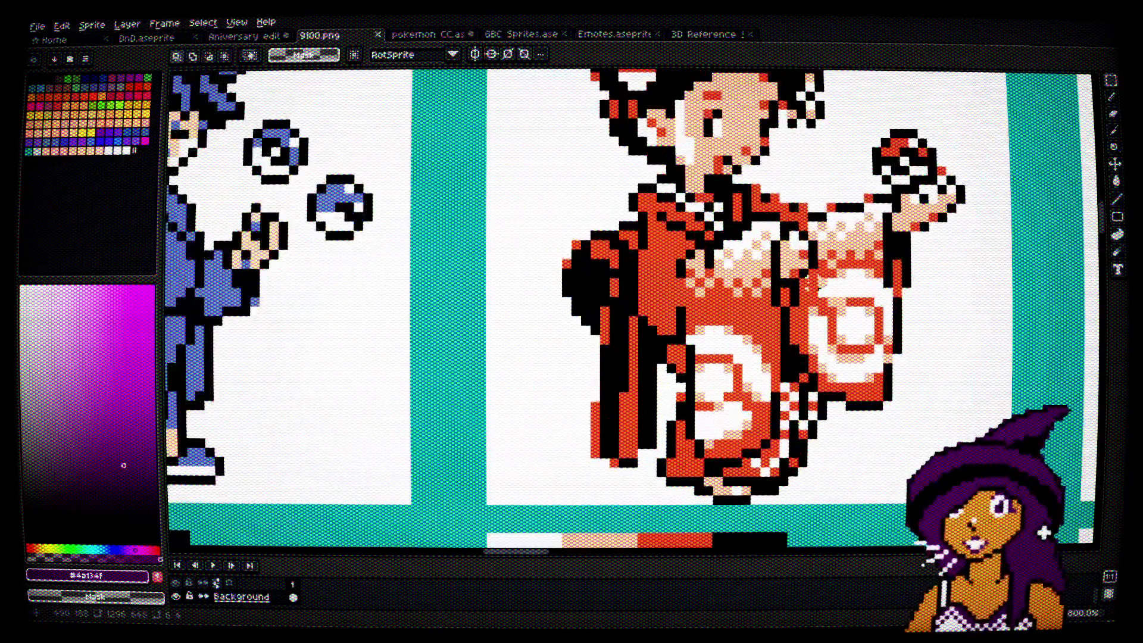
scroll(806, 352, "up", 3)
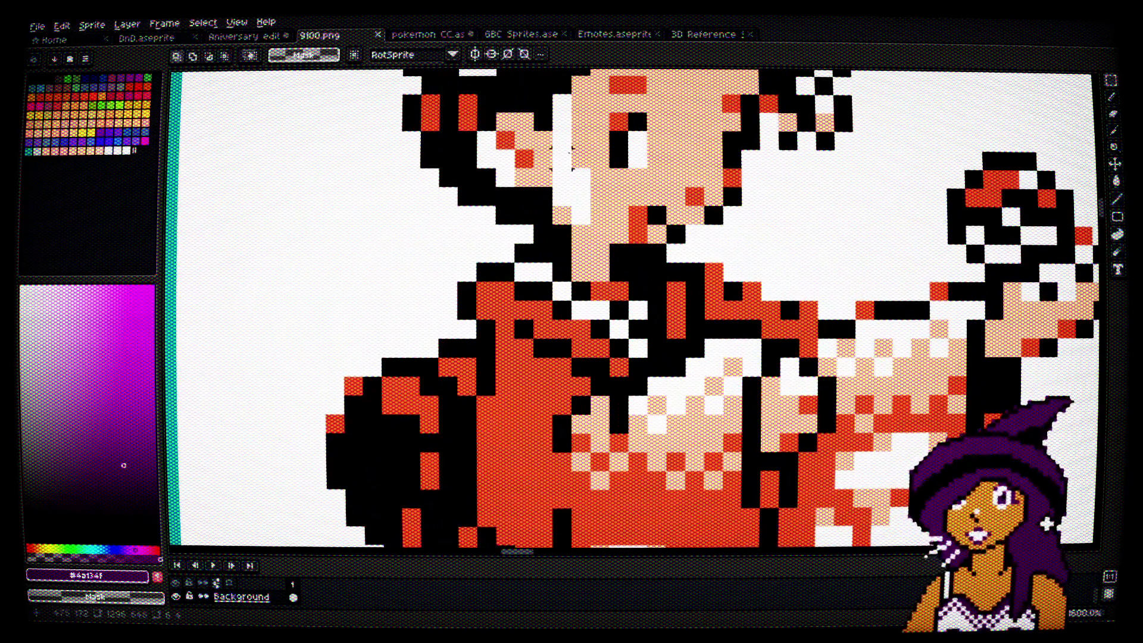
key("ctrl+v")
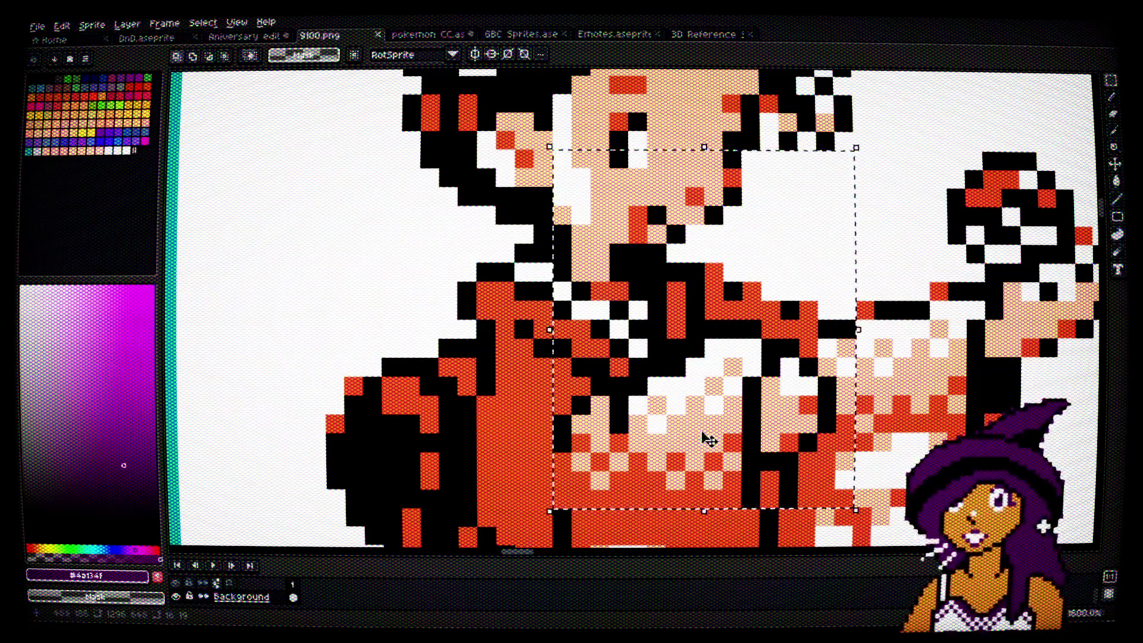
key("Return")
scroll(896, 348, "down", 2)
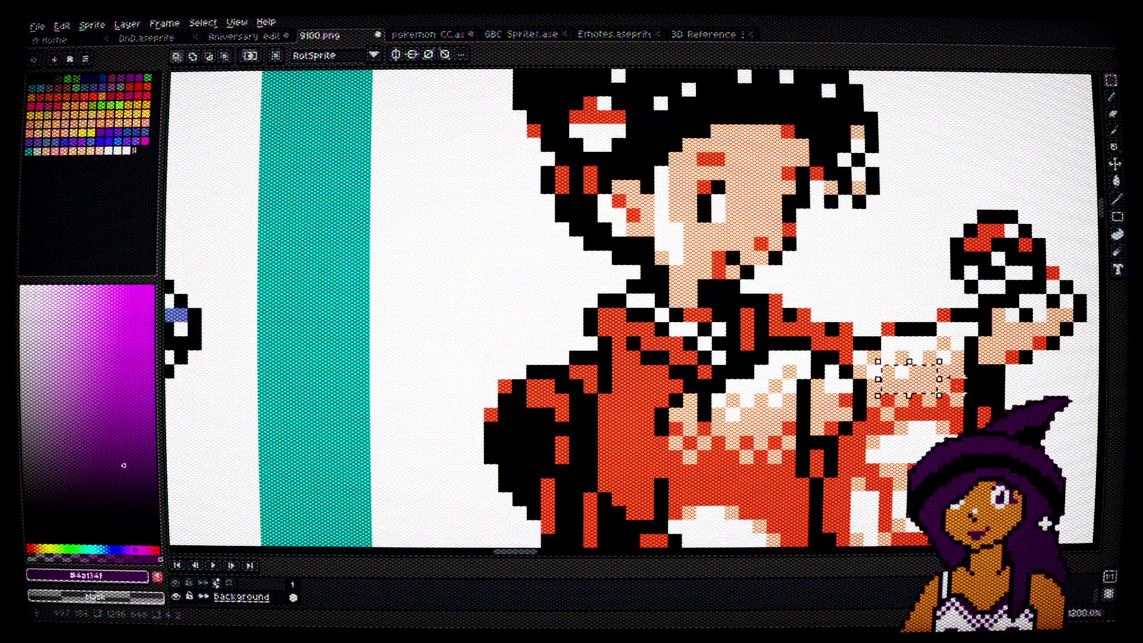
scroll(896, 348, "up", 1)
scroll(896, 349, "down", 3)
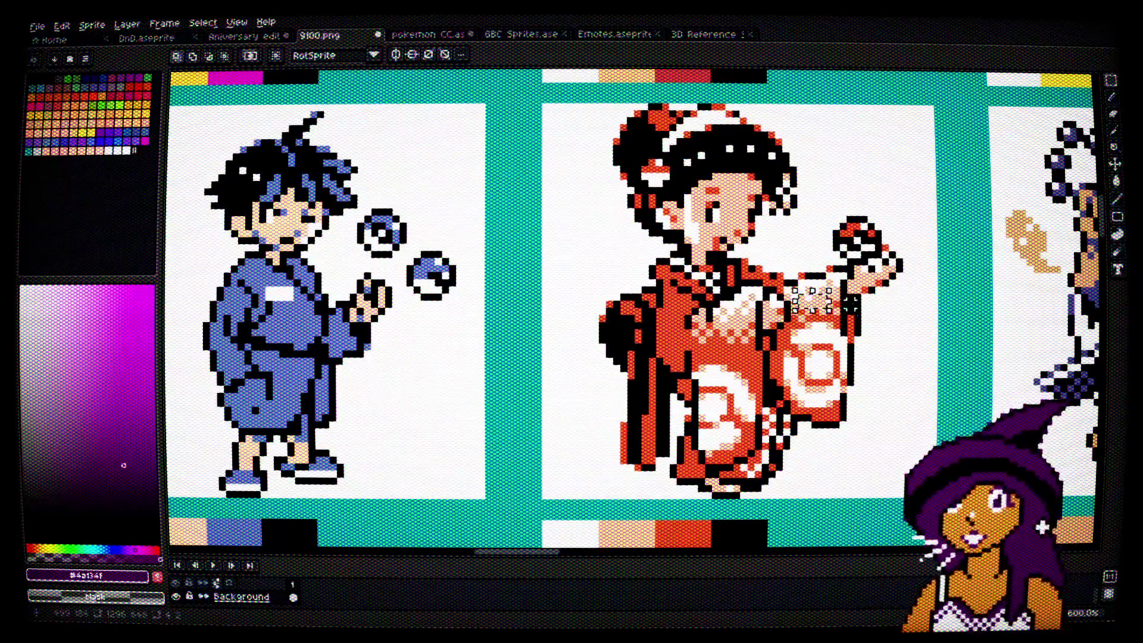
scroll(777, 308, "up", 3)
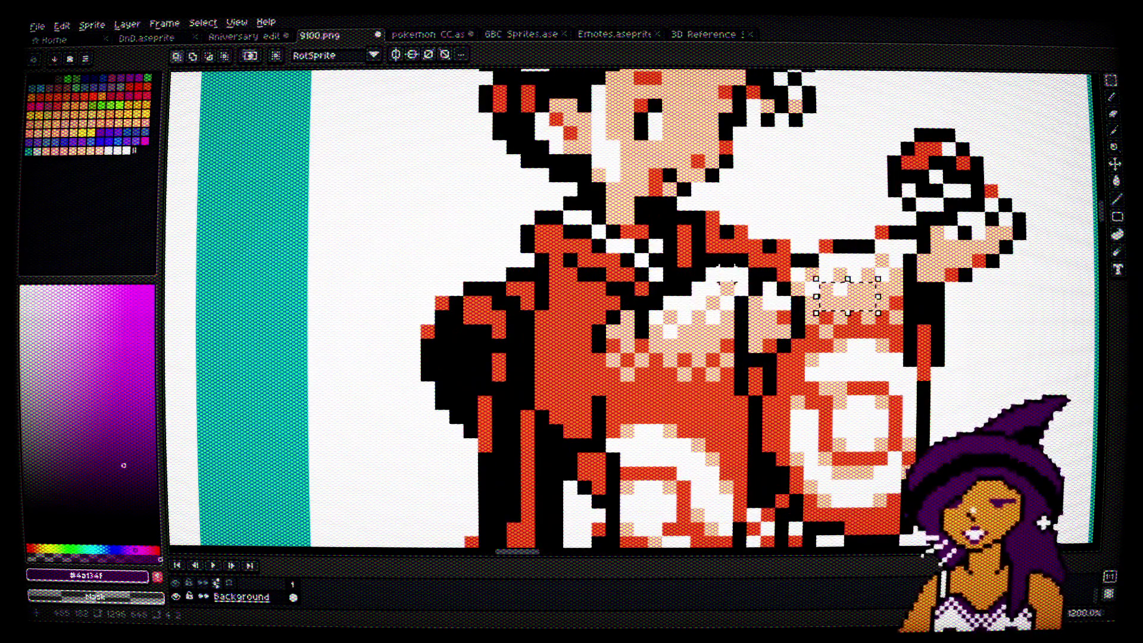
scroll(892, 342, "down", 3)
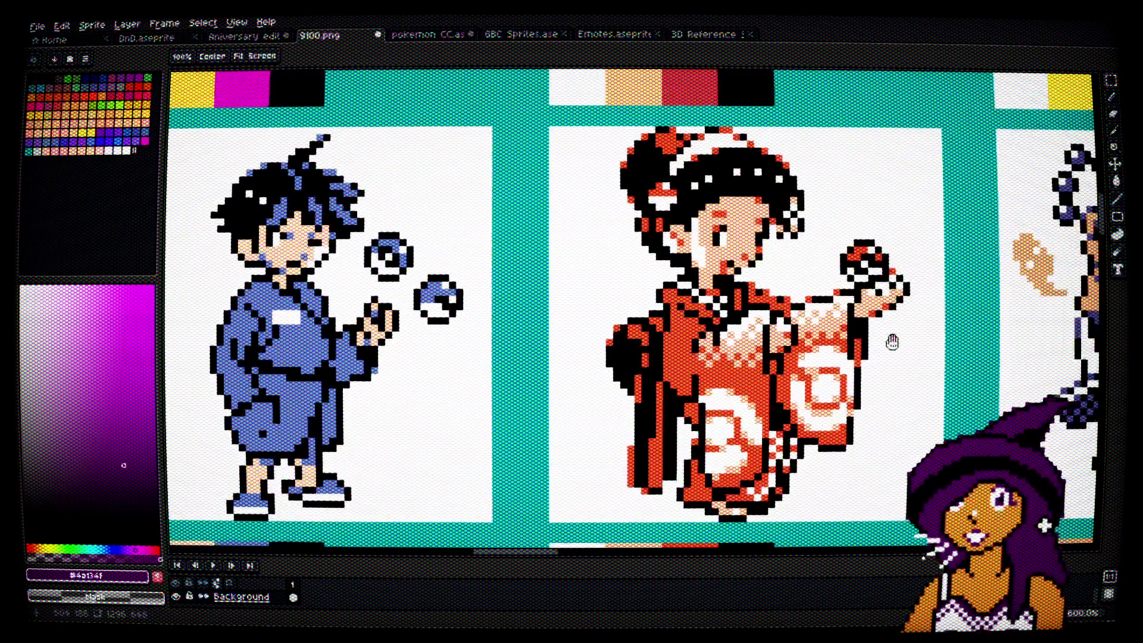
left_click_drag(892, 342, 852, 359)
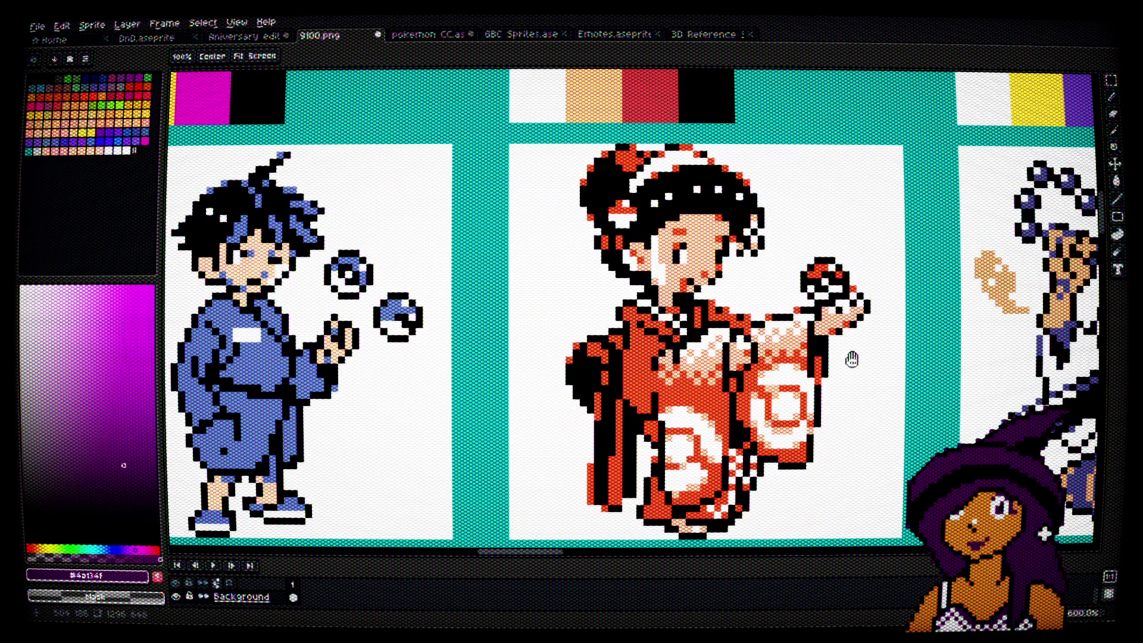
mouse_move(852, 359)
left_mouse_down()
mouse_move(683, 302)
mouse_move(553, 290)
mouse_move(586, 252)
mouse_move(852, 89)
left_mouse_up()
scroll(852, 89, "down", 2)
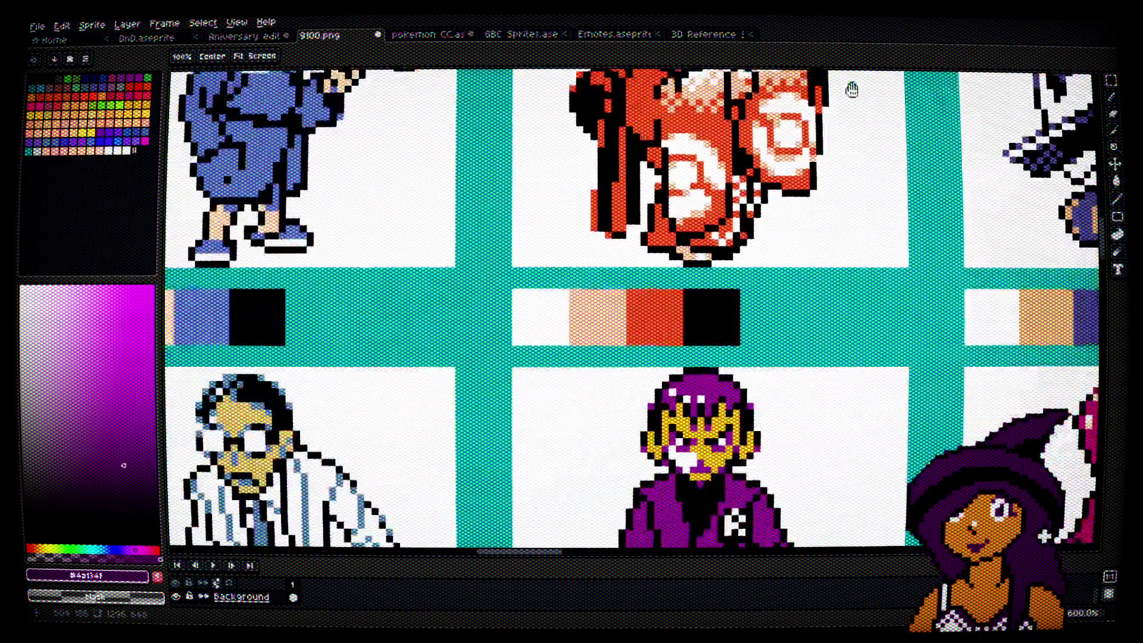
left_click_drag(563, 273, 965, 141)
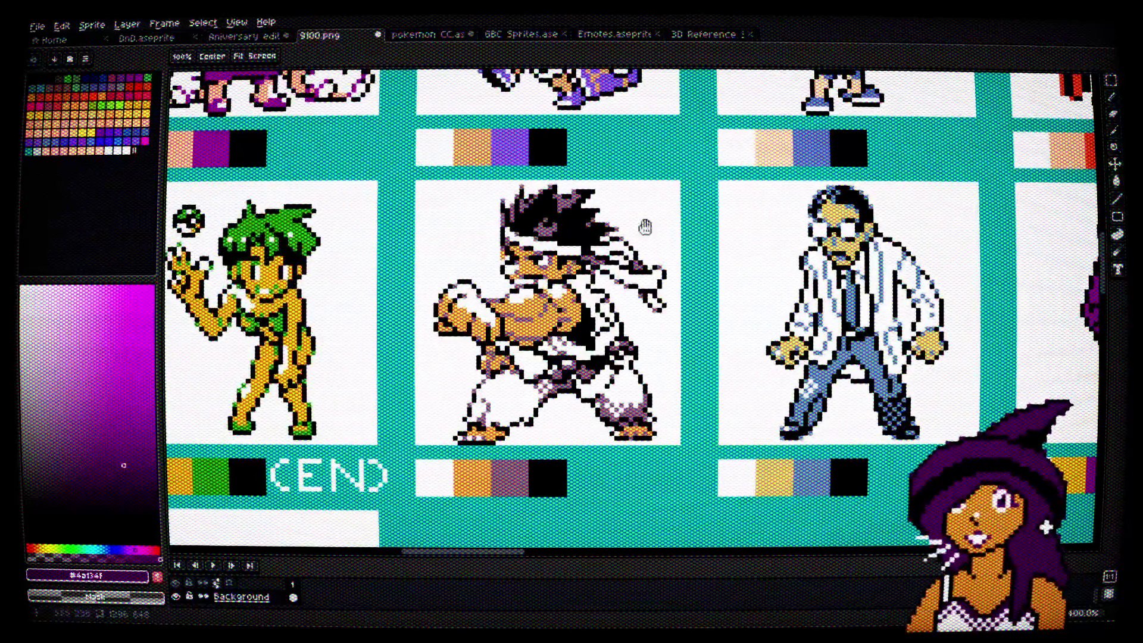
left_click_drag(511, 241, 743, 244)
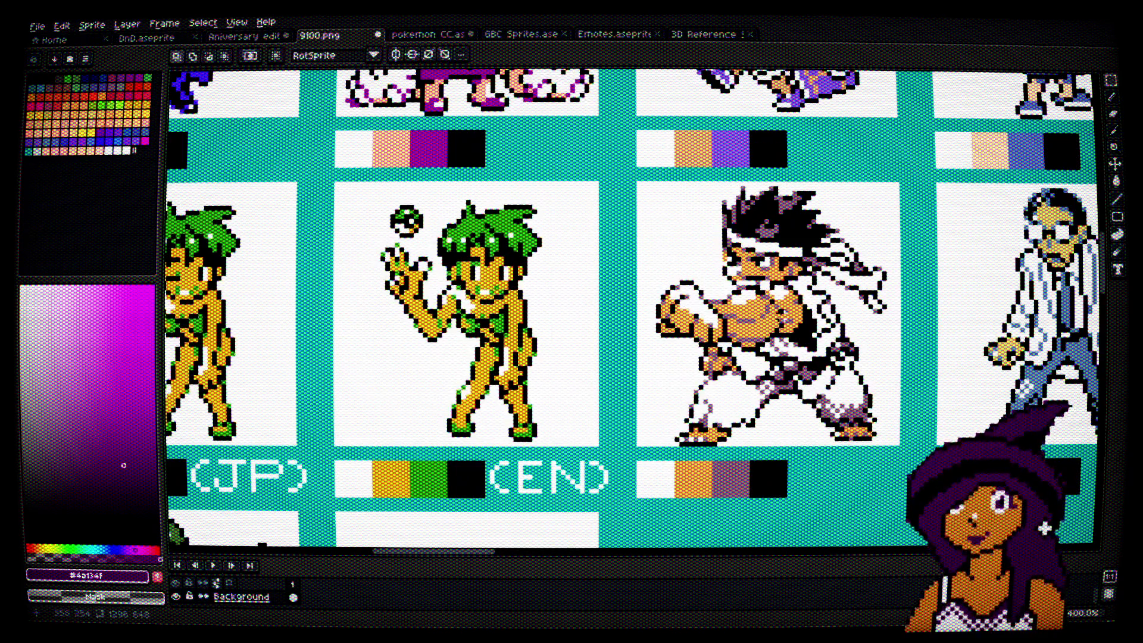
scroll(747, 305, "up", 5)
left_click_drag(691, 286, 783, 362)
scroll(774, 286, "down", 2)
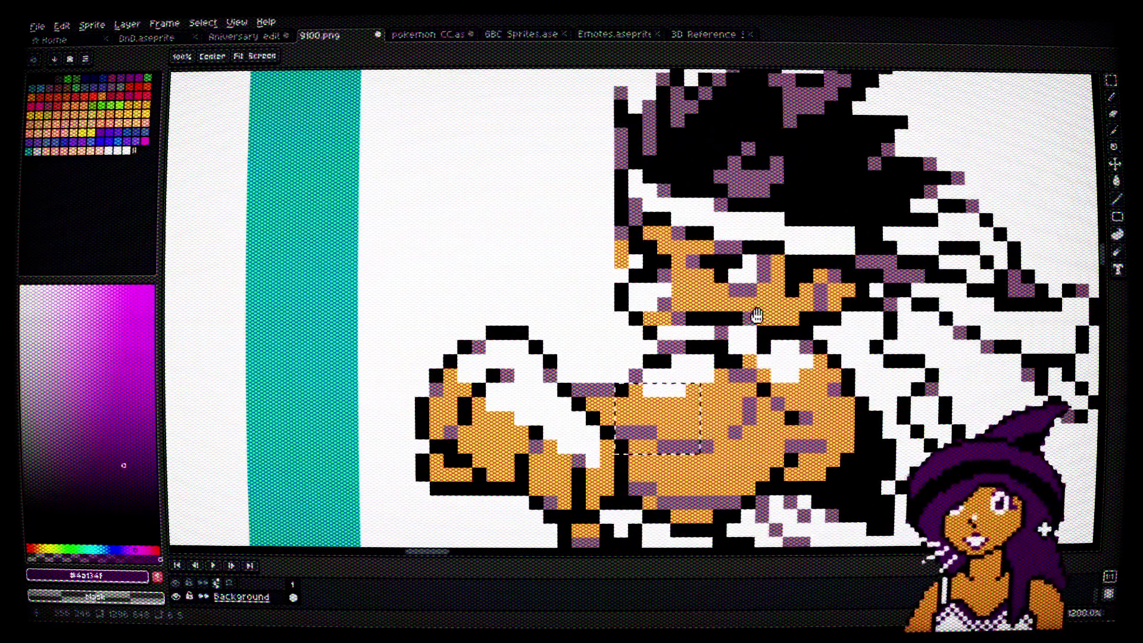
scroll(774, 286, "down", 3)
scroll(782, 271, "down", 2)
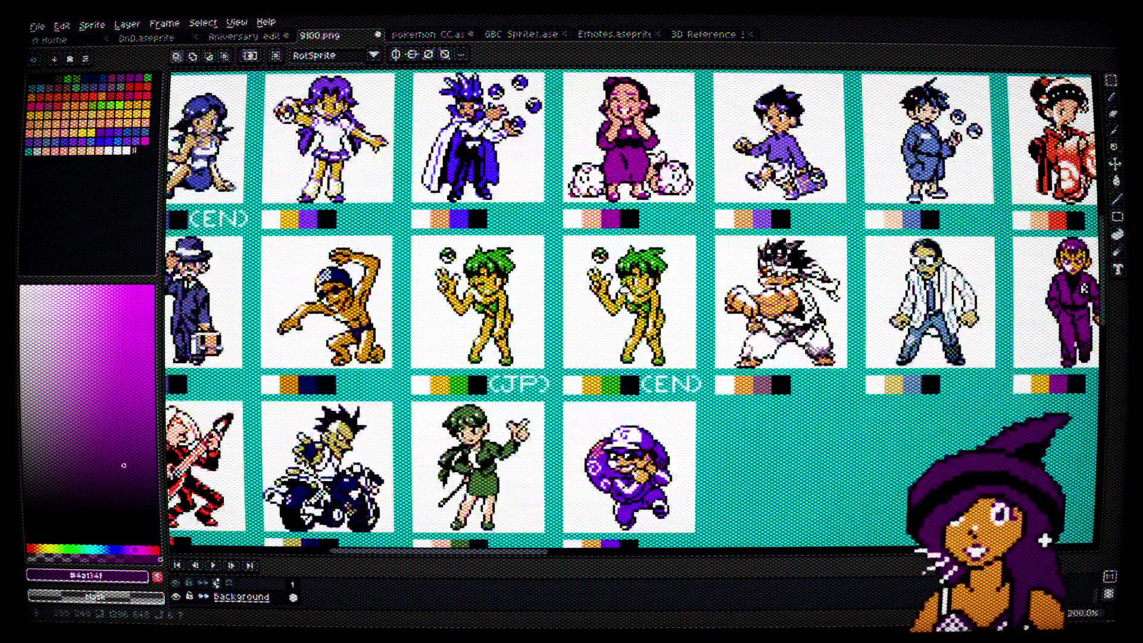
scroll(628, 286, "up", 4)
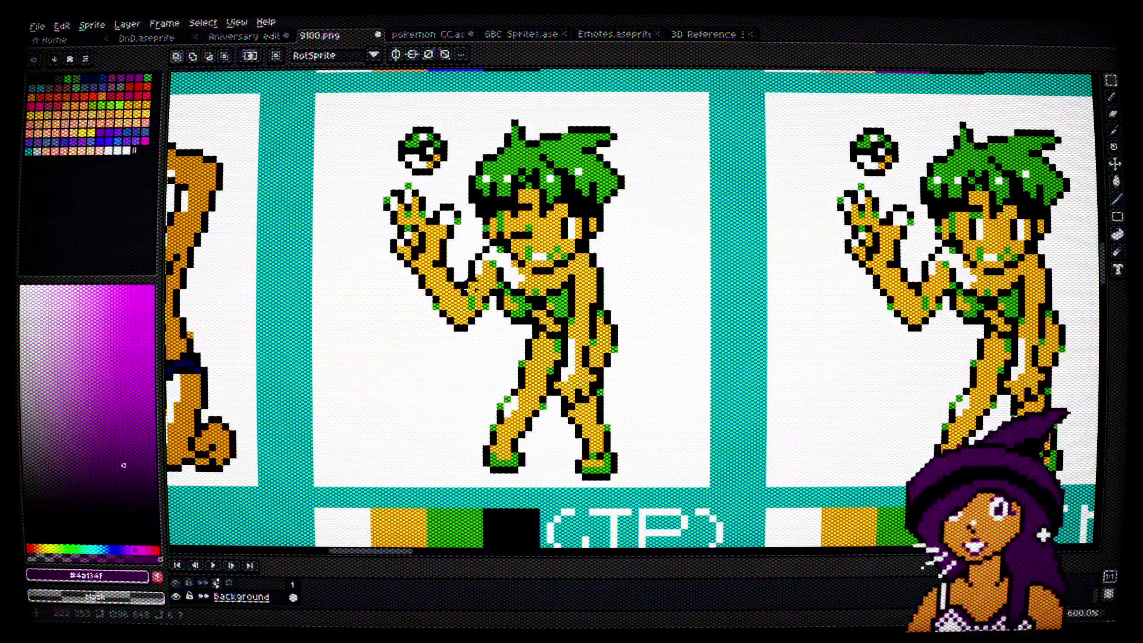
left_click_drag(457, 278, 479, 327)
scroll(600, 250, "down", 1)
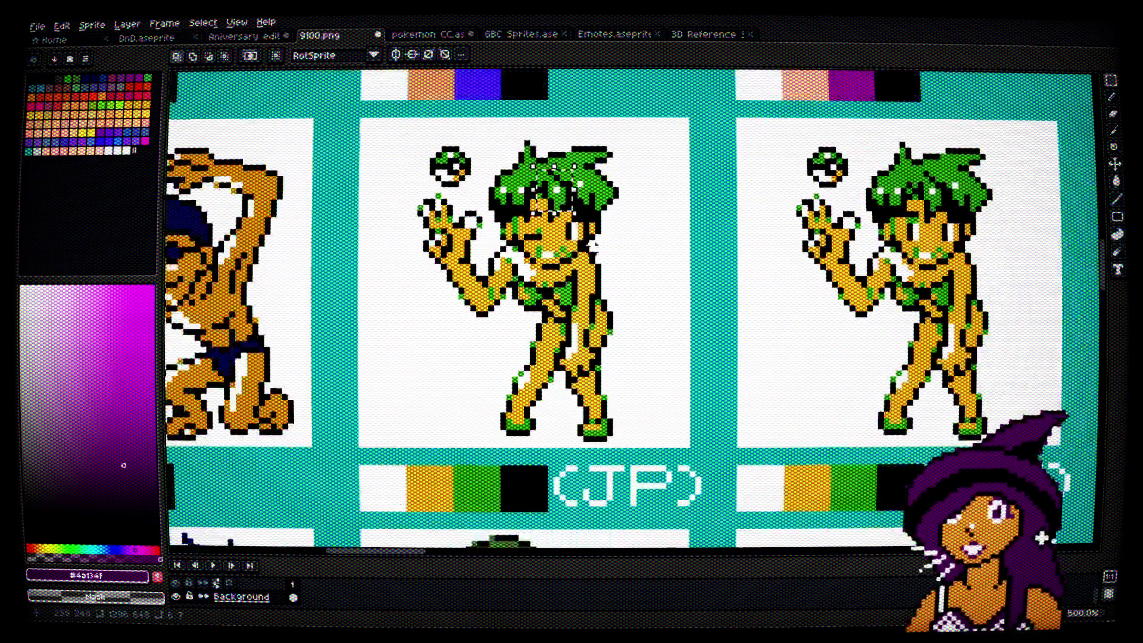
scroll(600, 250, "down", 2)
scroll(571, 236, "up", 3)
scroll(586, 262, "up", 4)
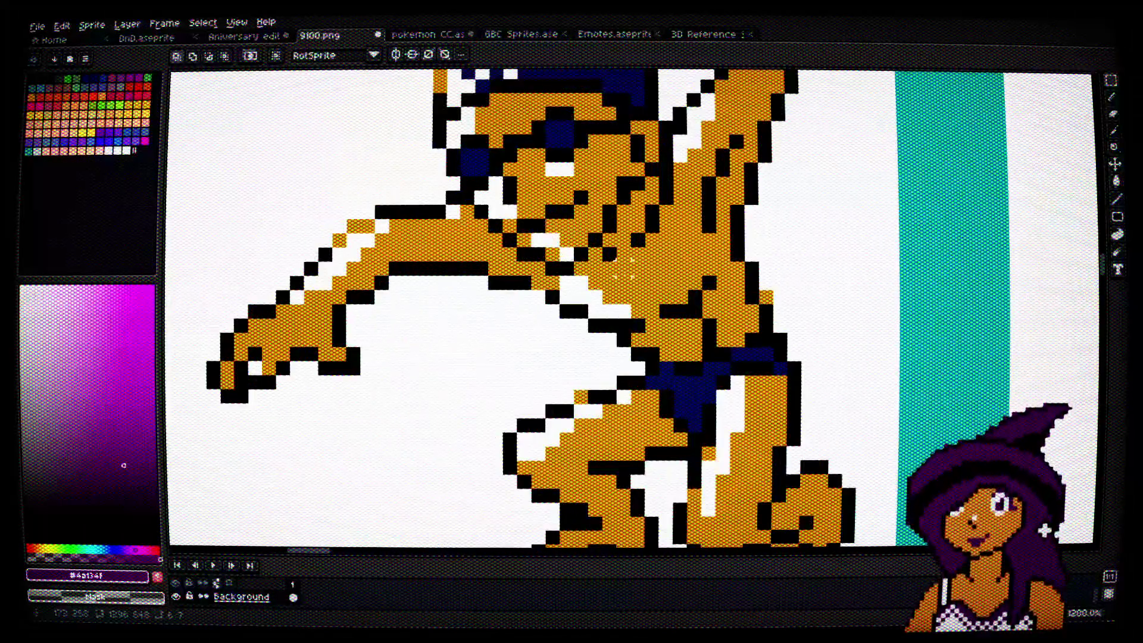
scroll(624, 265, "down", 3)
scroll(629, 272, "up", 2)
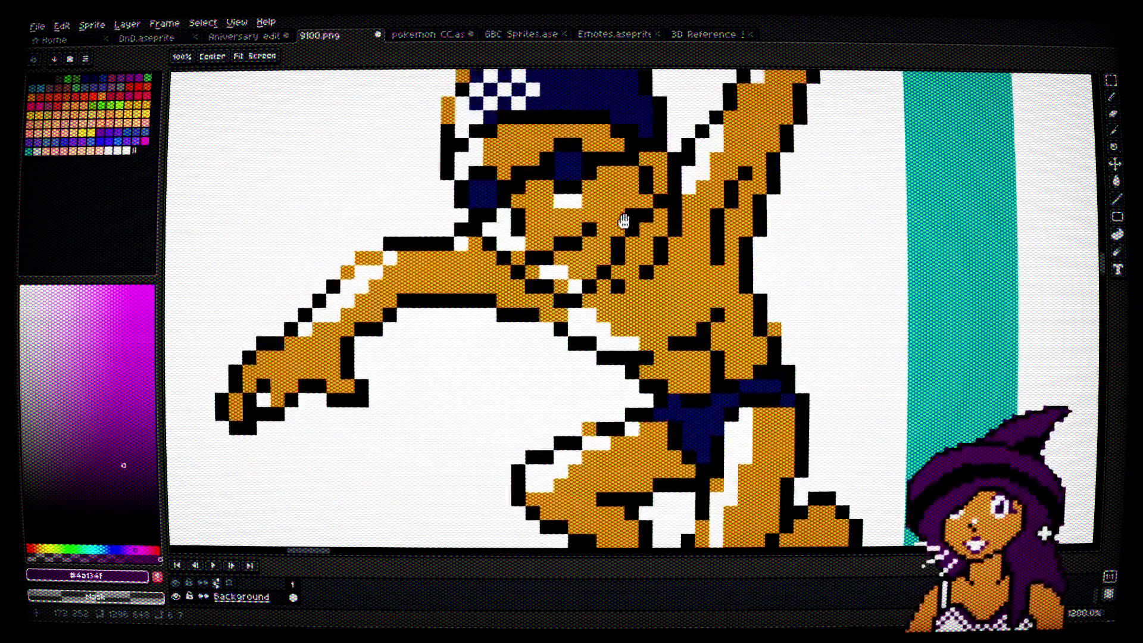
scroll(629, 271, "down", 2)
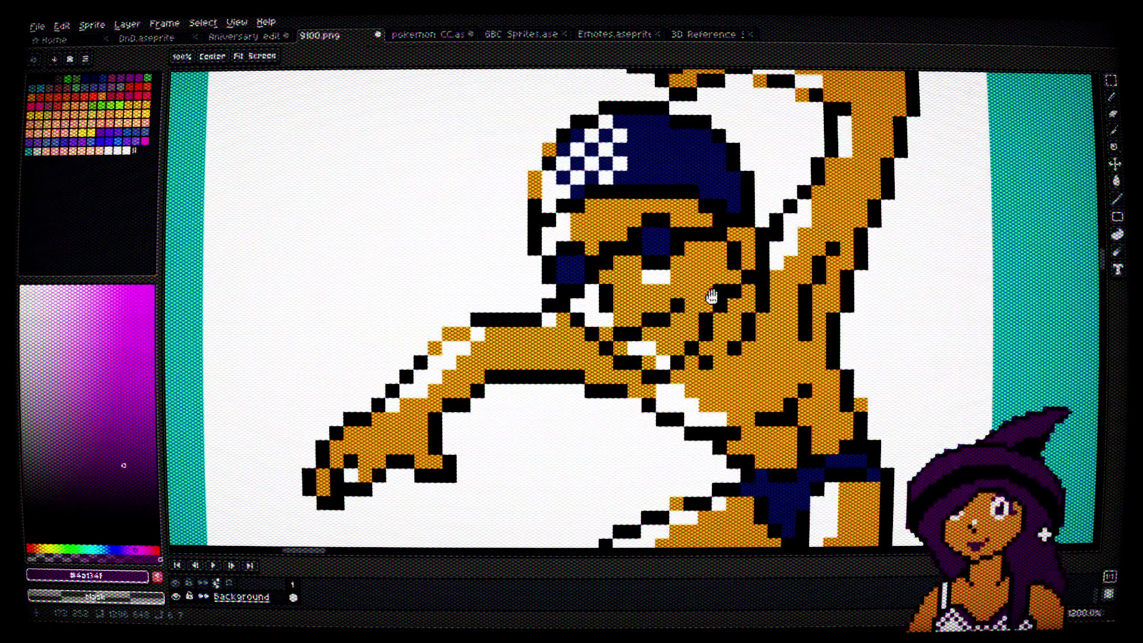
scroll(456, 355, "up", 2)
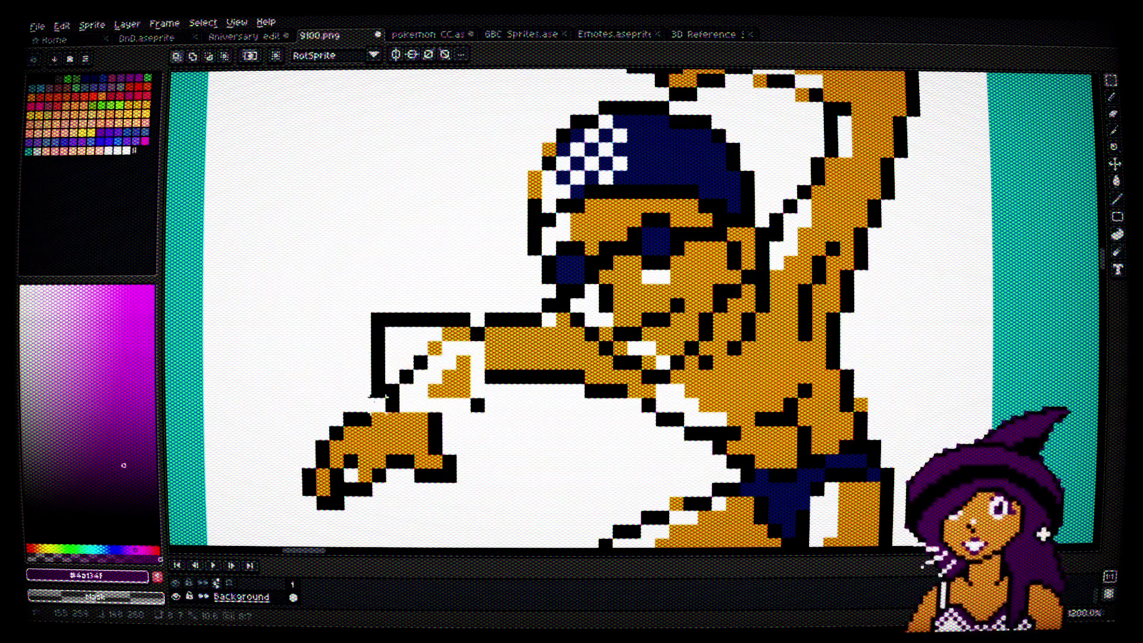
mouse_move(606, 405)
left_mouse_down()
mouse_move(499, 242)
mouse_move(1016, 262)
left_mouse_up()
scroll(499, 243, "down", 2)
scroll(693, 286, "down", 1)
left_click_drag(597, 254, 660, 287)
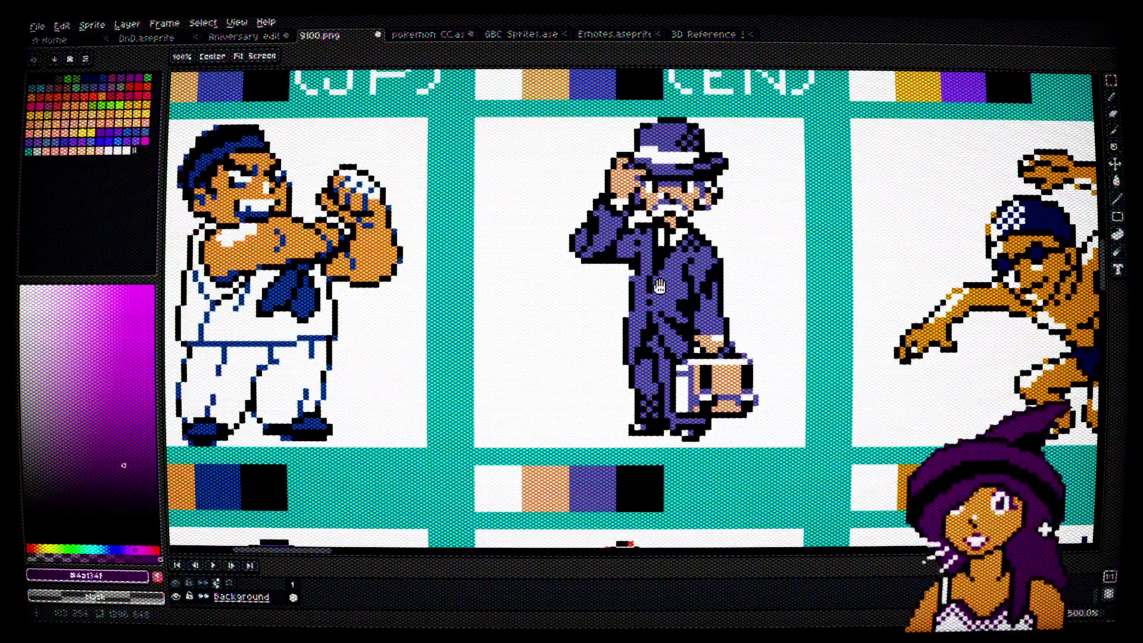
scroll(728, 305, "up", 1)
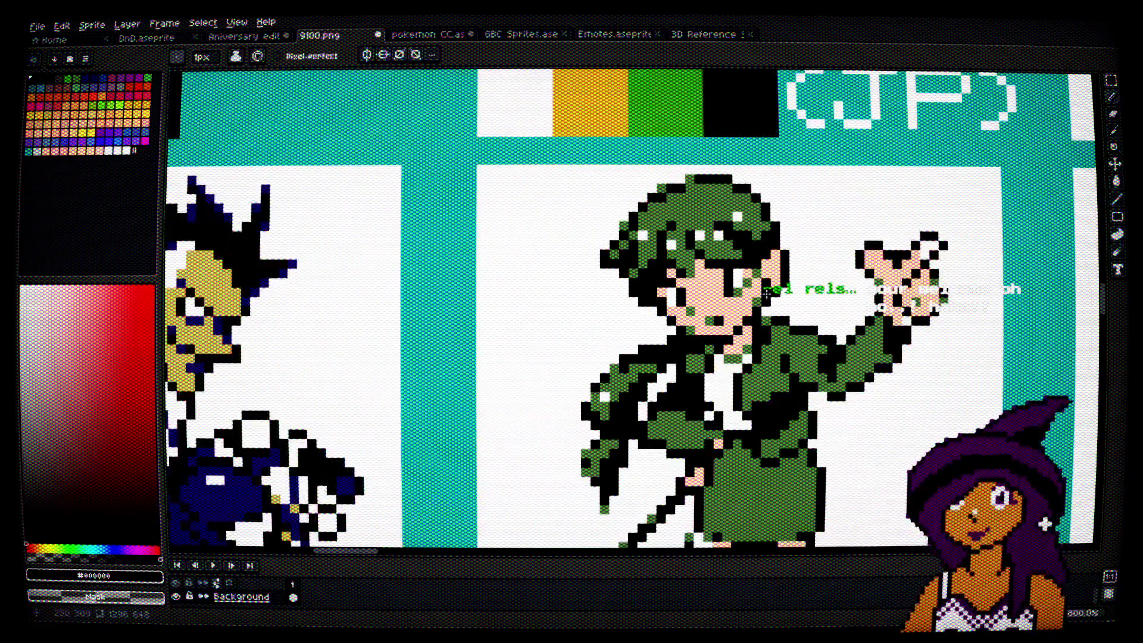
scroll(718, 287, "down", 5)
scroll(717, 286, "down", 3)
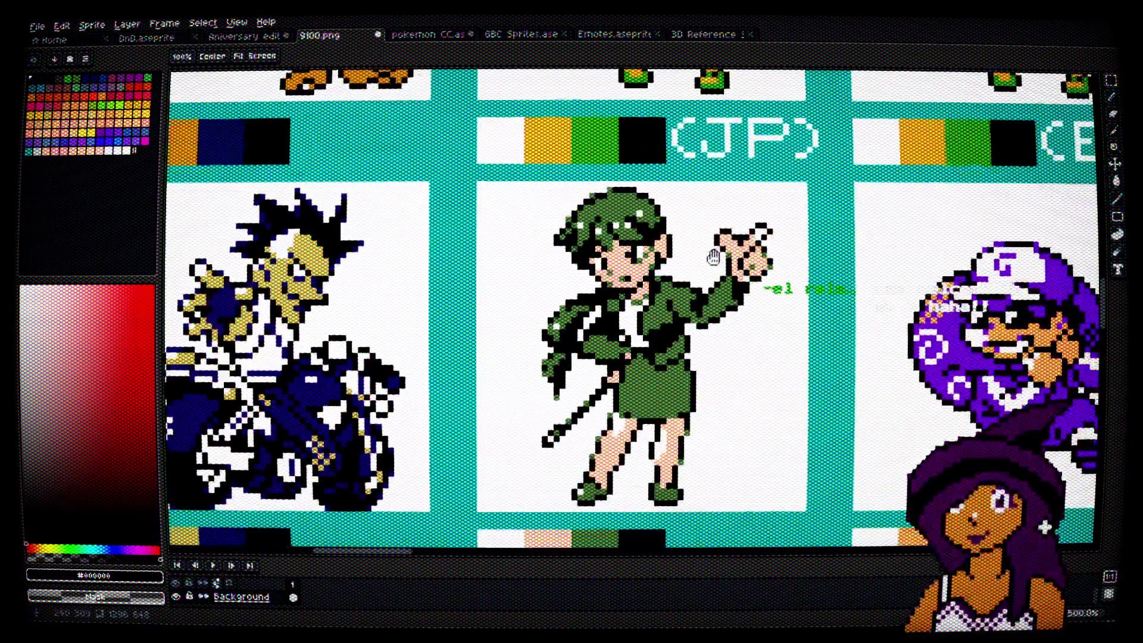
scroll(689, 244, "up", 2)
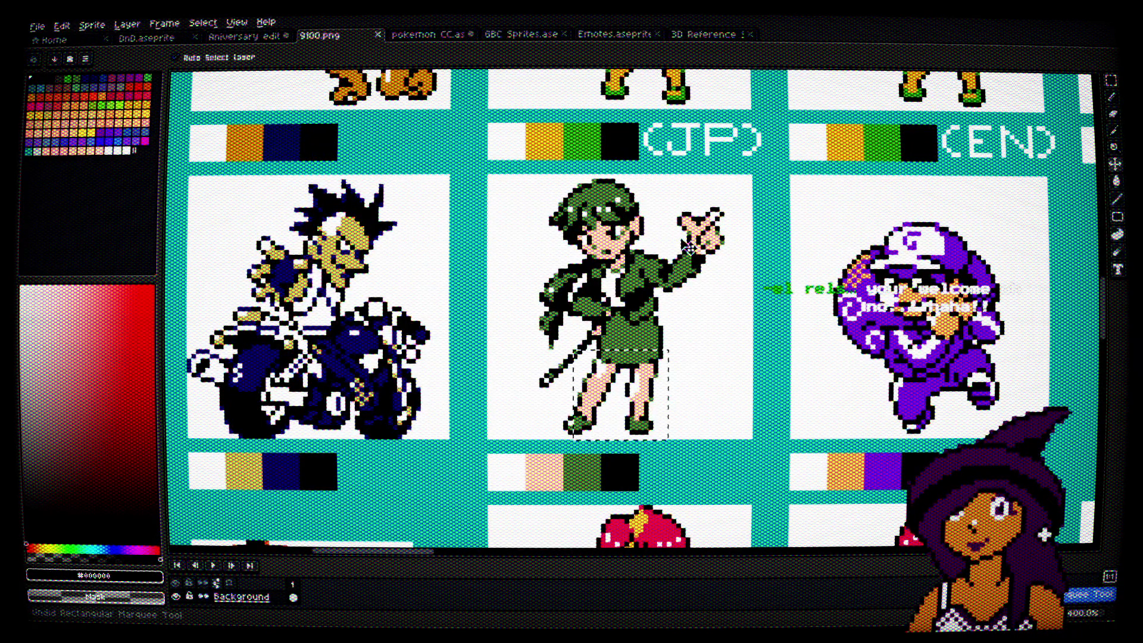
key("b")
scroll(607, 221, "up", 6)
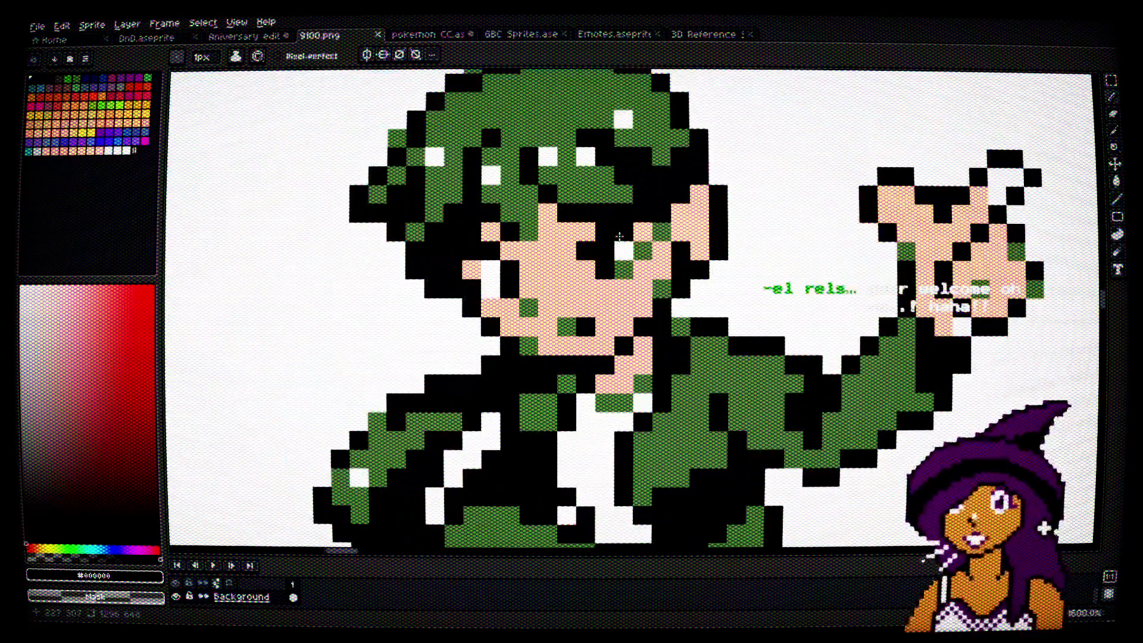
scroll(599, 277, "down", 6)
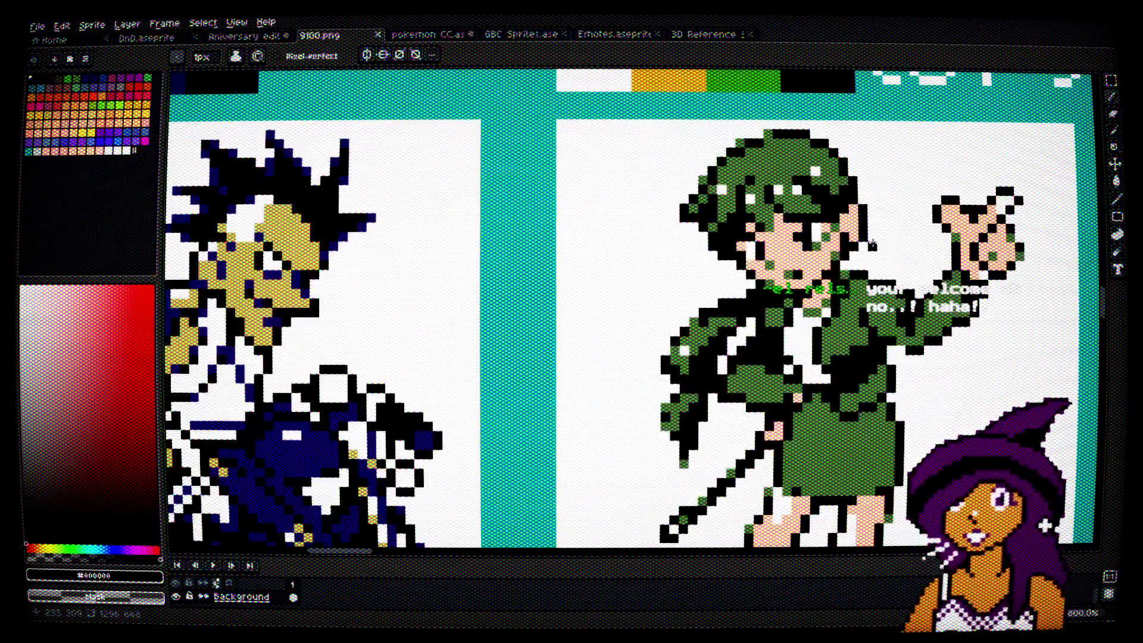
scroll(778, 217, "up", 3)
left_click_drag(778, 217, 749, 208)
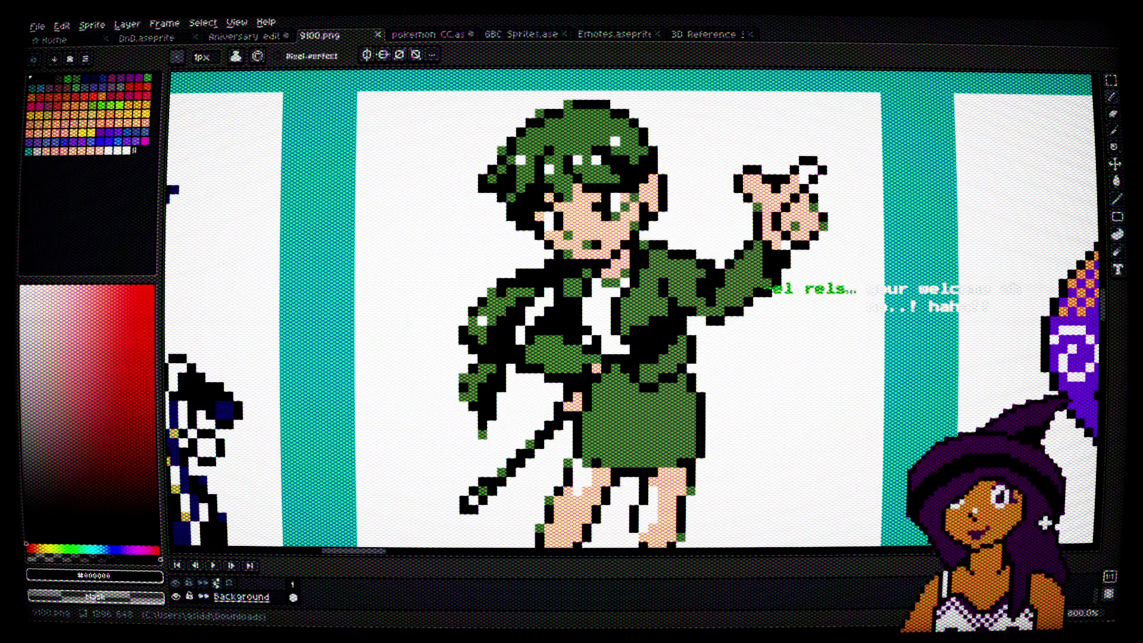
Step: Pan across the JP and EN trainer sprites to the purple-capped sprite
scroll(738, 206, "down", 1)
mouse_move(738, 206)
left_mouse_down()
mouse_move(771, 257)
mouse_move(682, 322)
mouse_move(658, 224)
mouse_move(659, 255)
mouse_move(474, 332)
left_mouse_up()
scroll(658, 224, "down", 1)
scroll(658, 256, "down", 1)
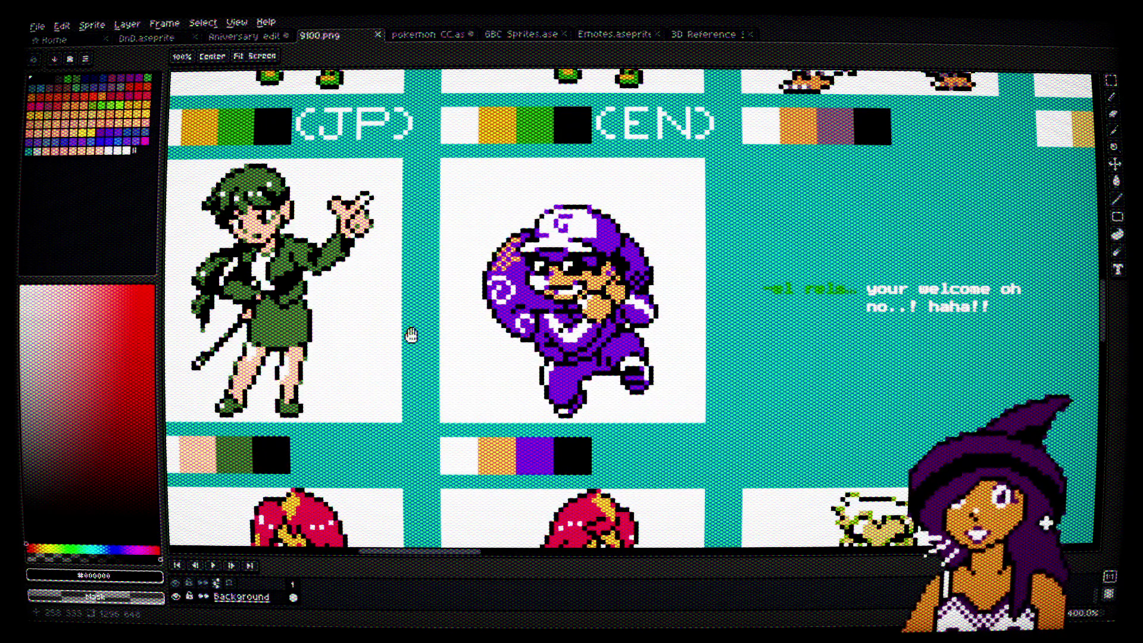
mouse_move(411, 335)
left_mouse_down()
mouse_move(334, 326)
mouse_move(298, 388)
mouse_move(275, 350)
left_mouse_up()
mouse_move(951, 332)
left_mouse_down()
mouse_move(855, 309)
mouse_move(637, 288)
mouse_move(543, 212)
mouse_move(584, 211)
mouse_move(590, 327)
left_mouse_up()
scroll(853, 310, "down", 2)
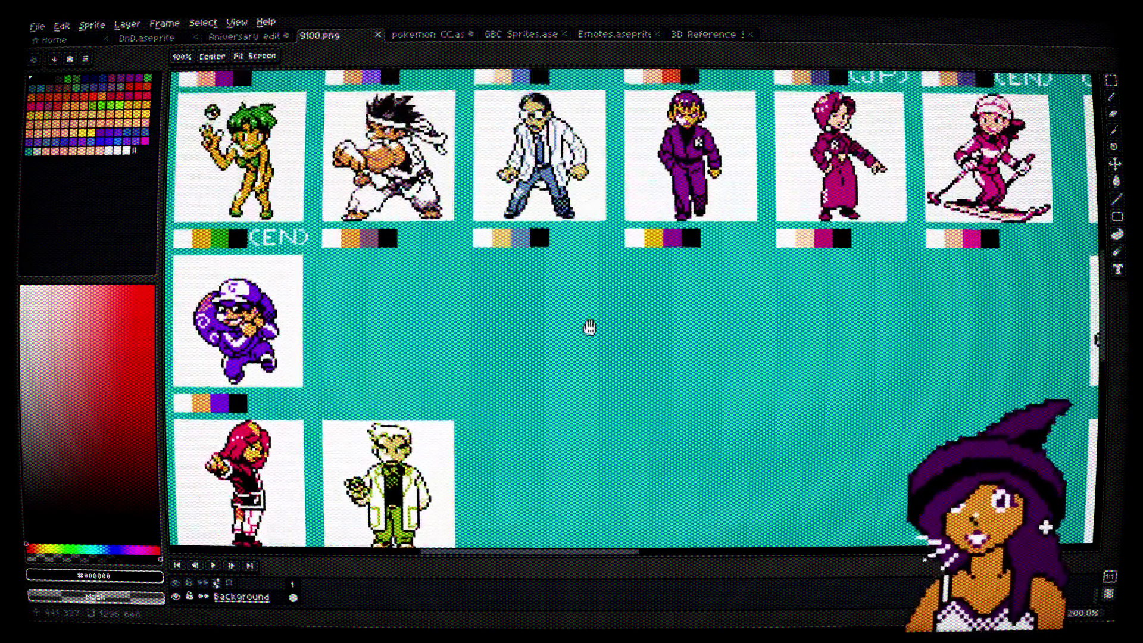
Step: Move across the sprite grid to the scientist and purple trainer, then return to the pencil
scroll(745, 211, "up", 1)
scroll(807, 178, "up", 1)
mouse_move(806, 146)
left_mouse_down()
mouse_move(625, 352)
mouse_move(434, 348)
mouse_move(985, 331)
mouse_move(481, 330)
left_mouse_up()
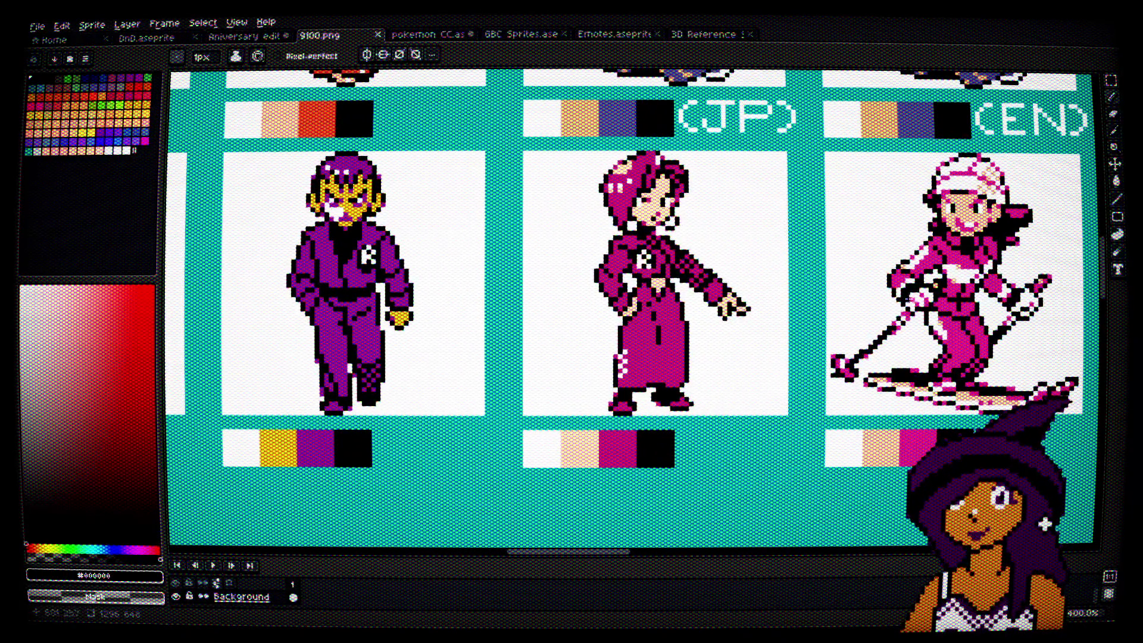
scroll(958, 300, "up", 1)
scroll(958, 301, "down", 2)
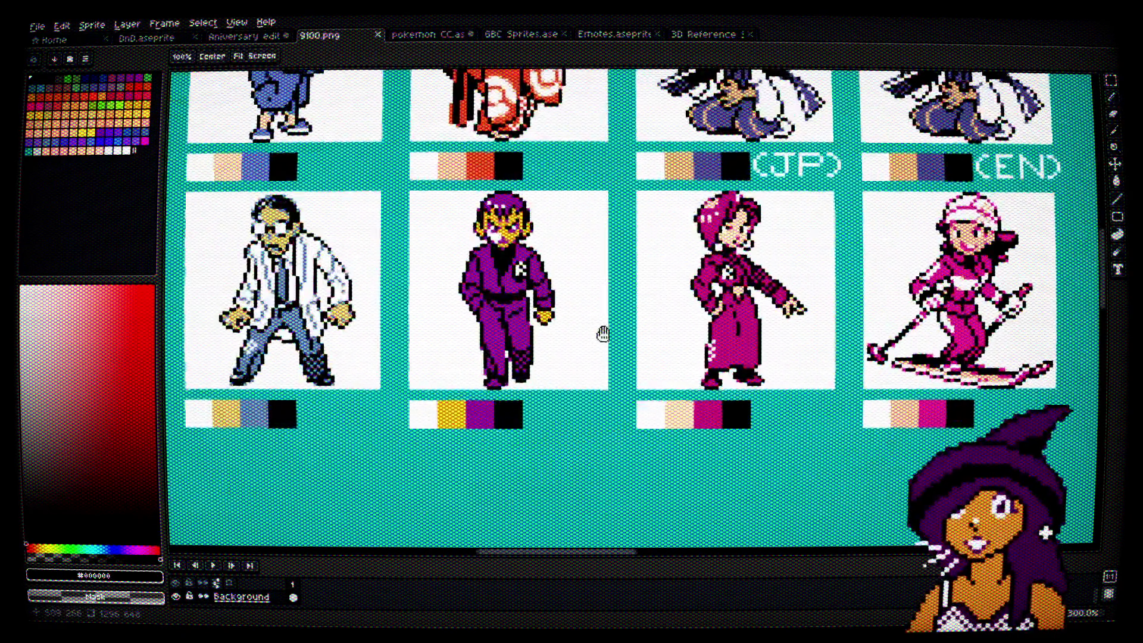
left_click_drag(602, 334, 1016, 343)
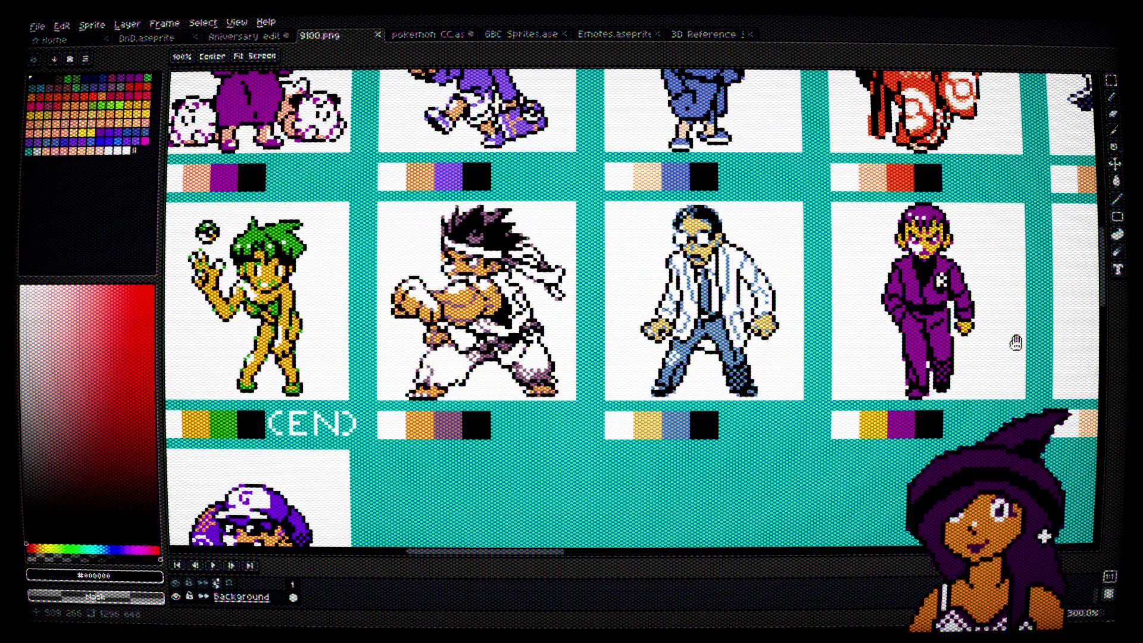
key("space")
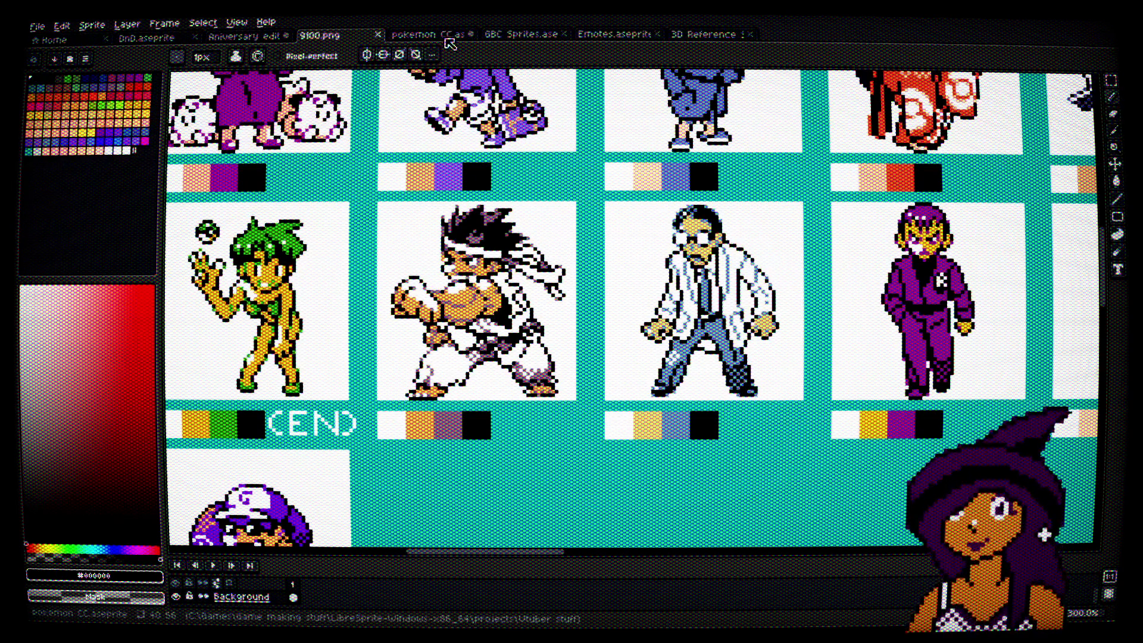
Step: Cycle through the witch document tabs and close GBC Sprites.ase
left_click(272, 40)
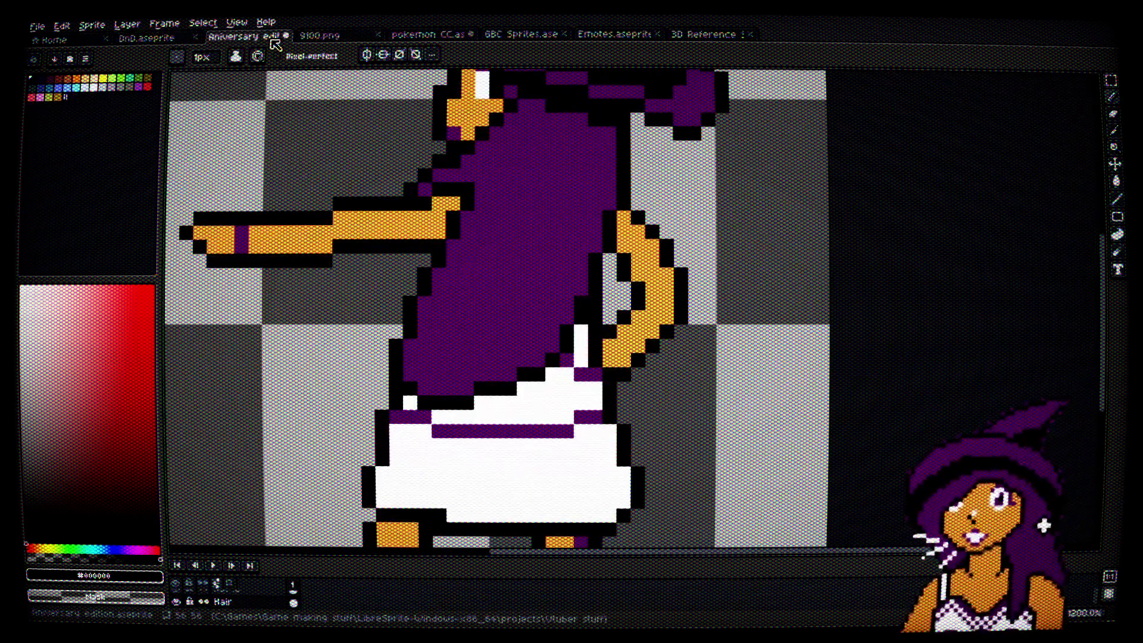
left_click_drag(174, 39, 441, 41)
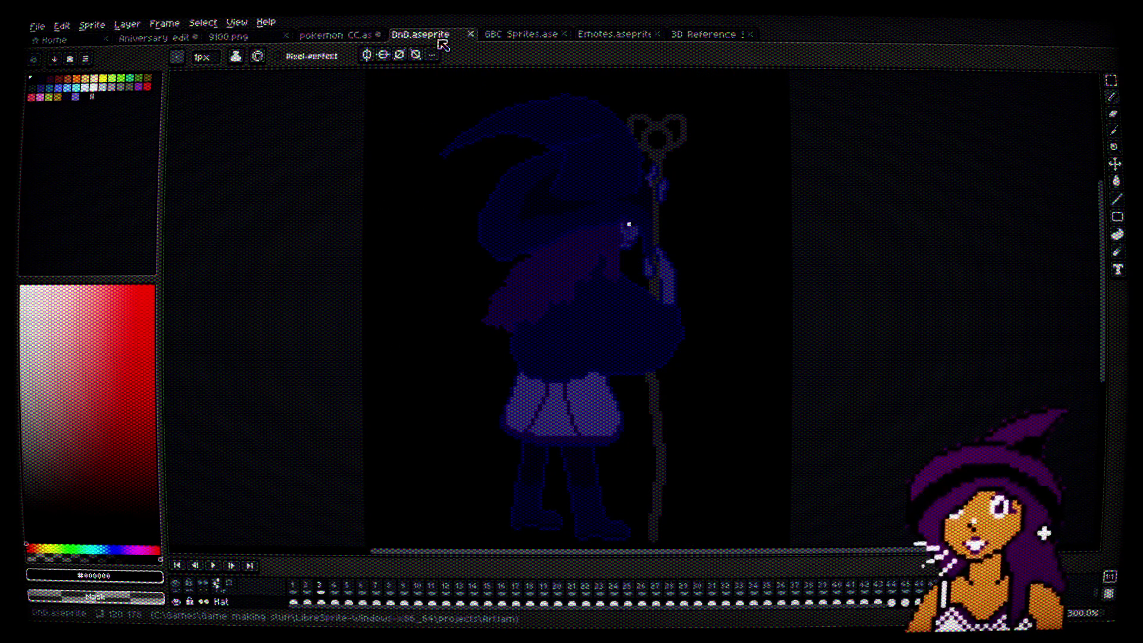
left_click(529, 40)
left_click(567, 34)
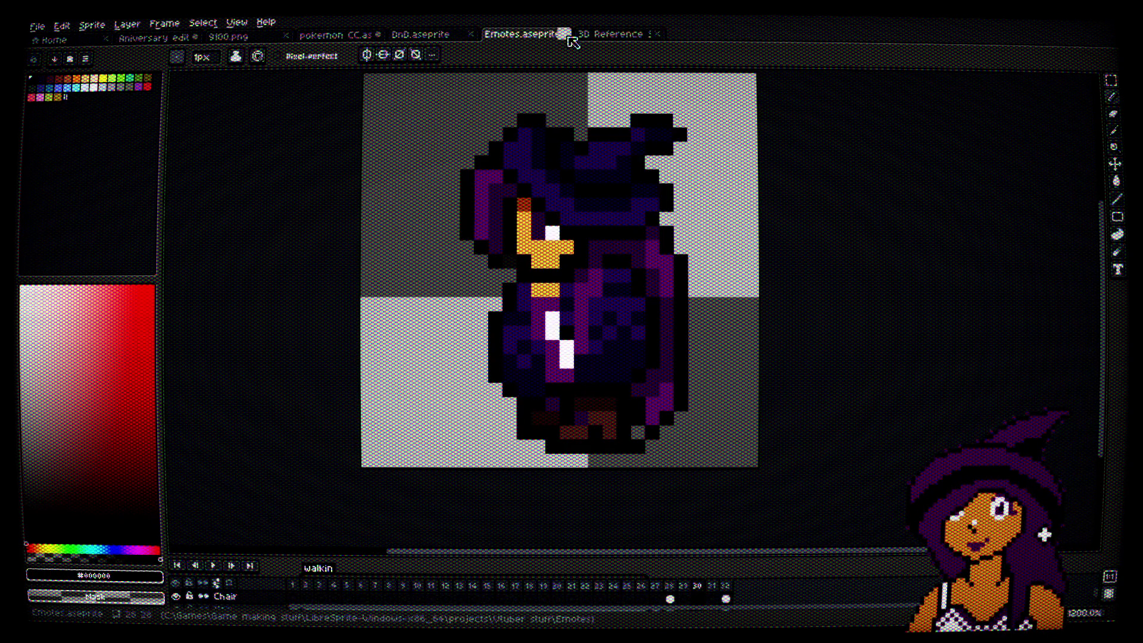
Step: Zoom out on the Anniversary edit witch and enlarge the layer panel to show all layers
left_click(165, 40)
key("minus")
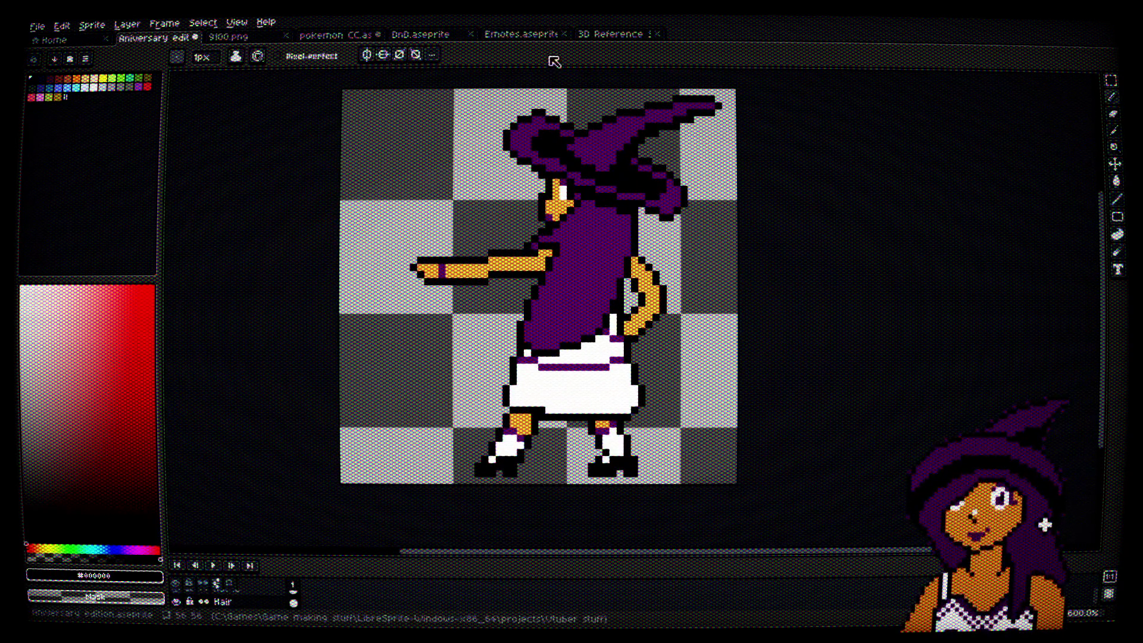
left_click_drag(393, 557, 390, 489)
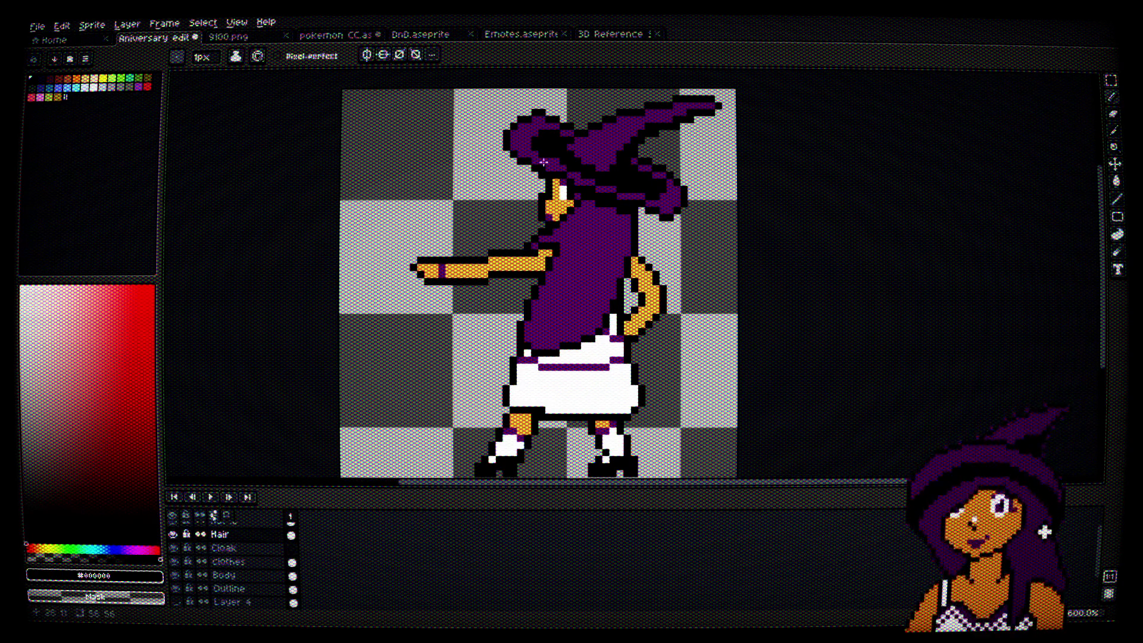
Step: Sample dark purple #2d1045 from the Emotes witch's hat and return to the Anniversary edit witch
left_click(532, 35)
key("i")
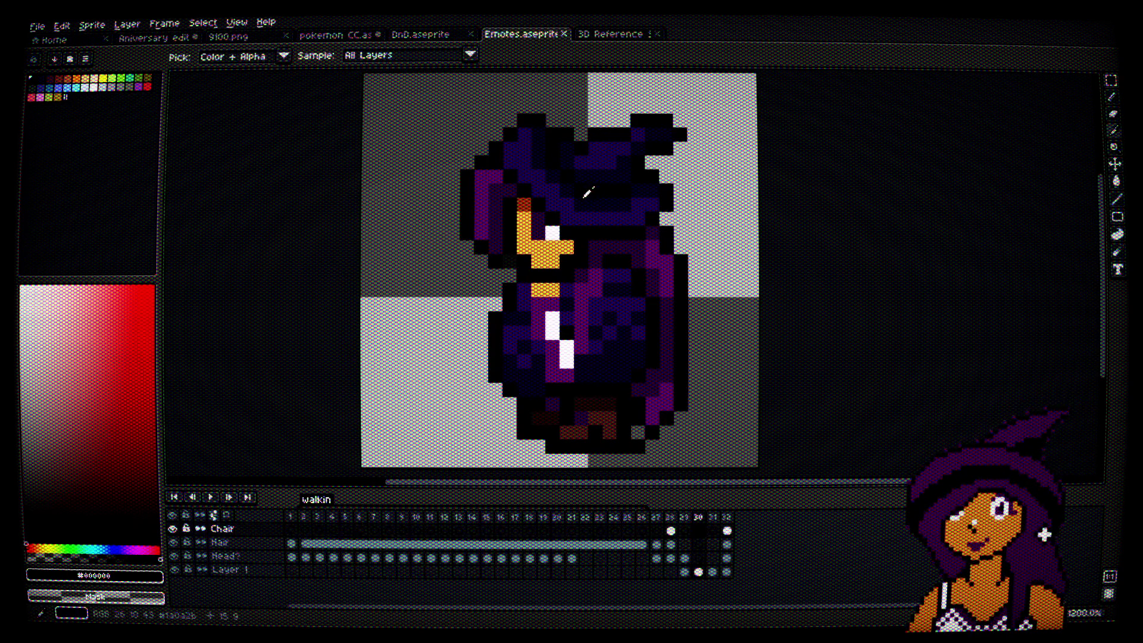
left_click(573, 214)
key("b")
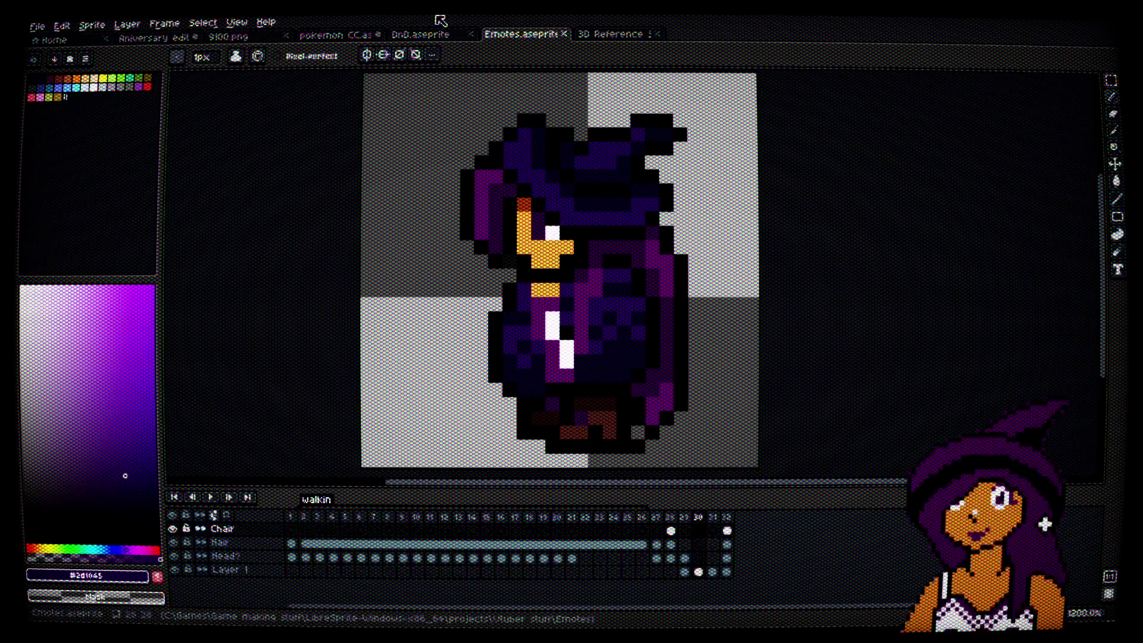
left_click(423, 34)
left_click(154, 37)
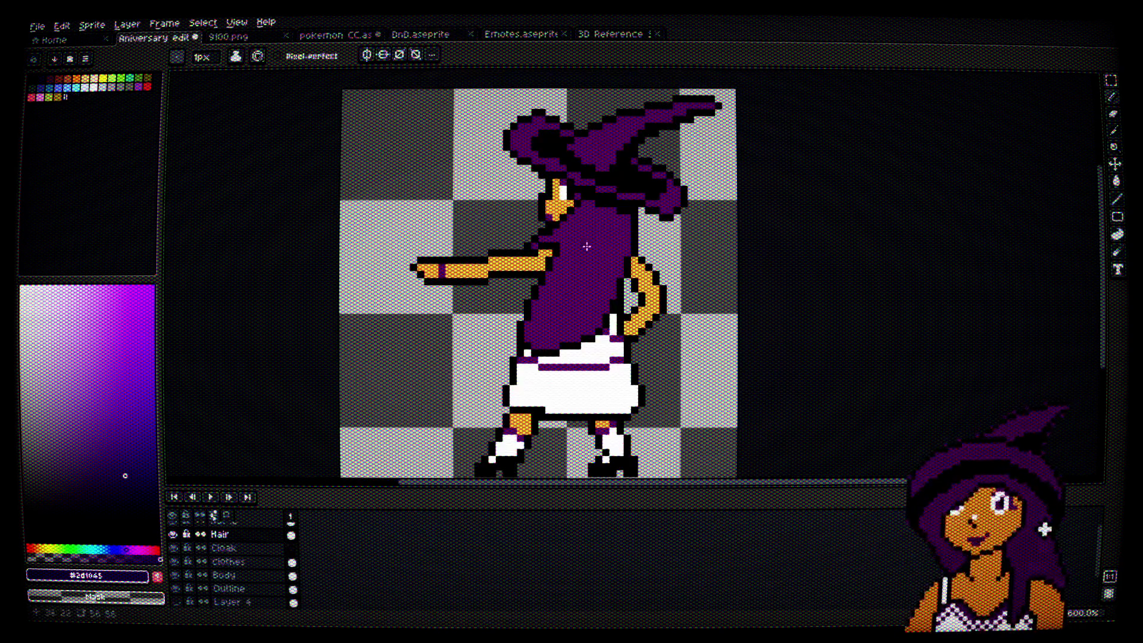
Step: Bucket-fill the cloak with dark purple #2d1045, undo it, and fill it again
scroll(577, 253, "up", 1)
key("g")
left_click(577, 253)
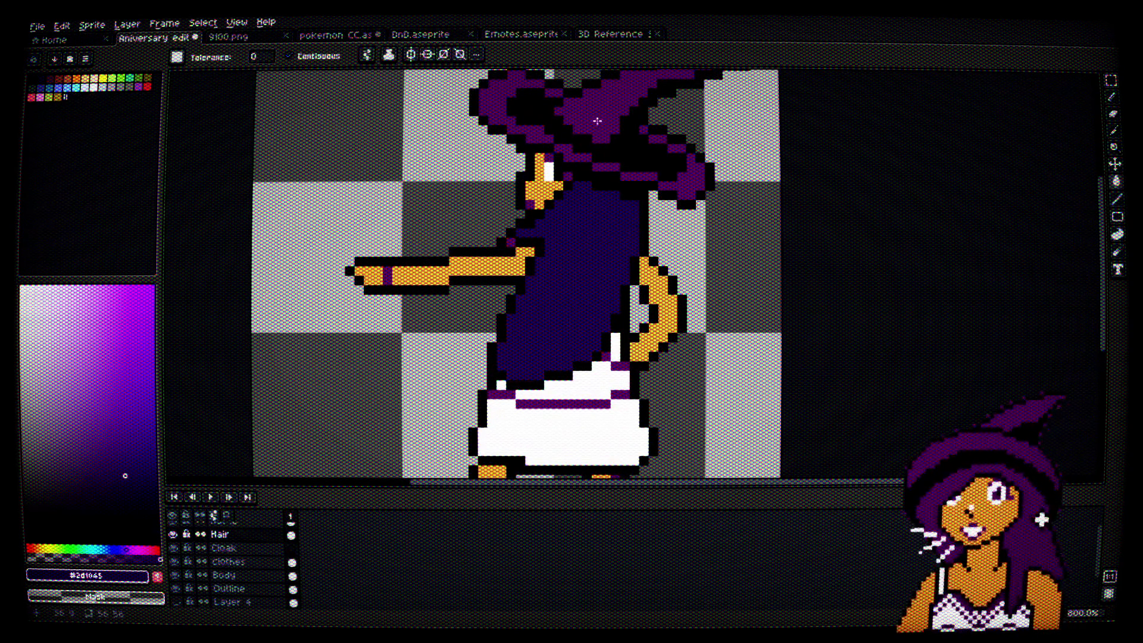
scroll(512, 231, "up", 1)
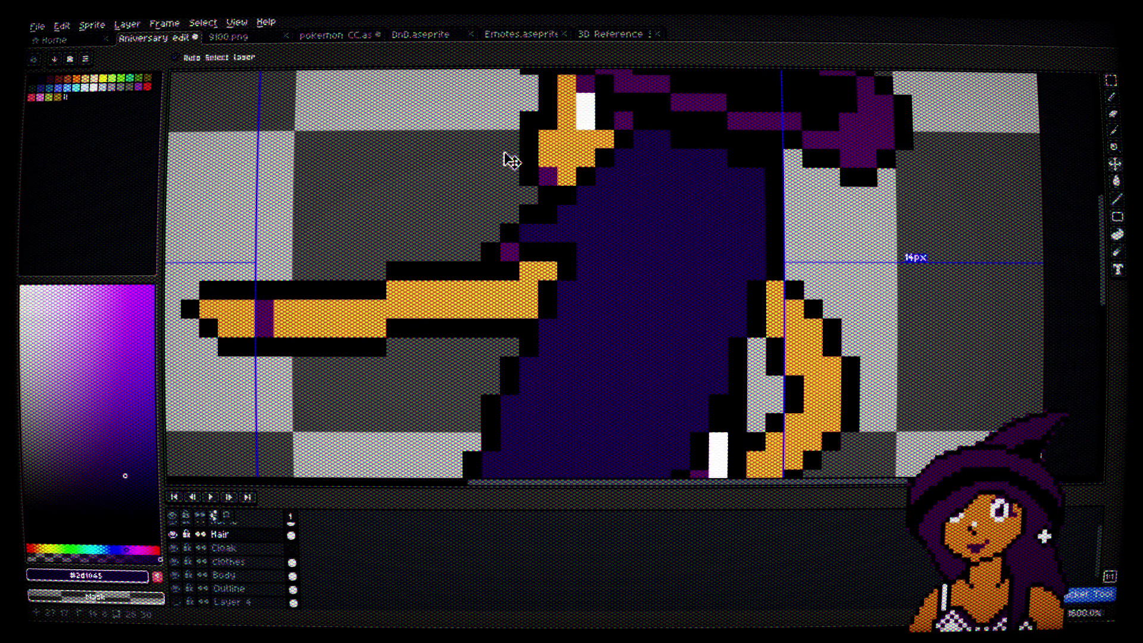
key("ctrl+z")
scroll(437, 89, "down", 1)
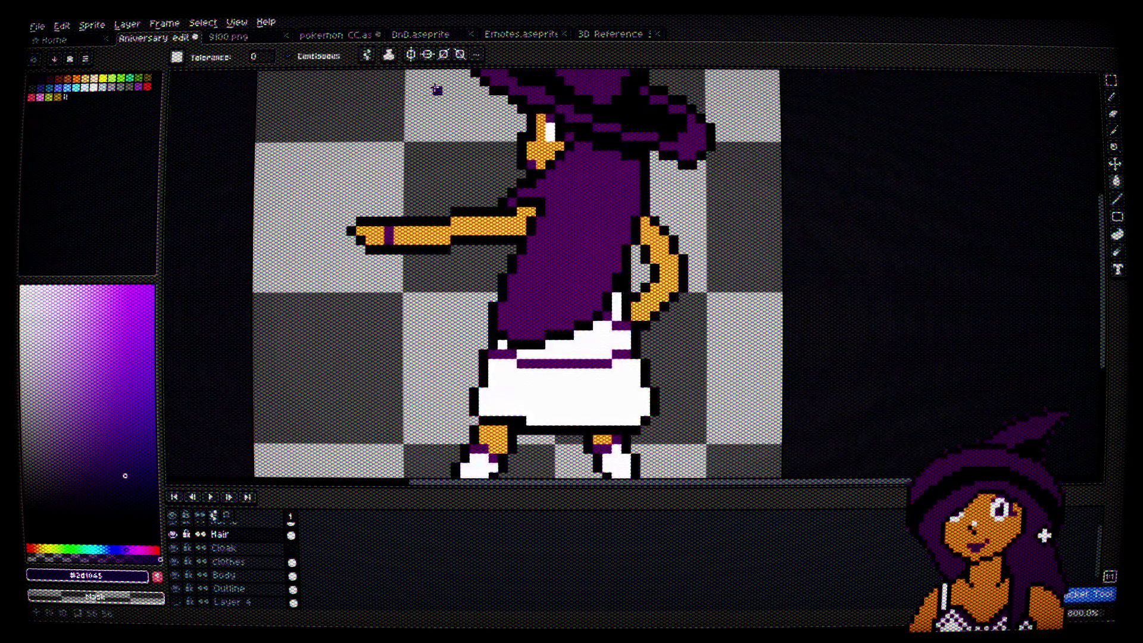
left_click(571, 209)
Step: Add a new layer named 'Hat :D'
key("shift+n")
double_click(226, 529)
type("Hat :D")
scroll(646, 186, "up", 2)
key("Return")
Step: On the Clothes and Body layers, undo the dark fills and sample the body purple #4a134f
left_click(265, 570)
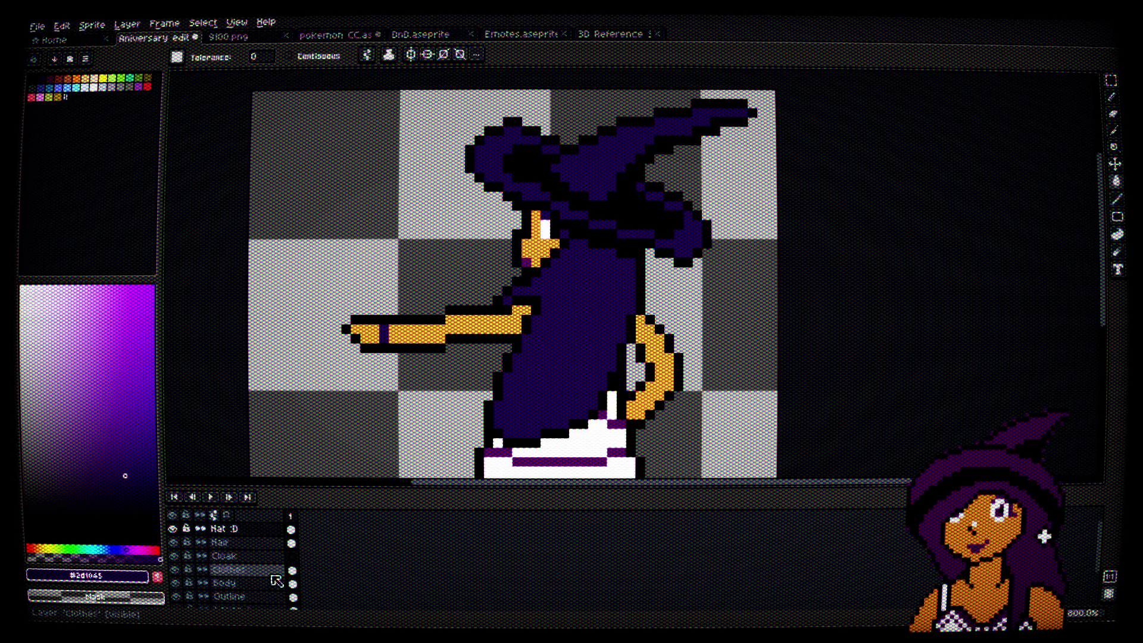
scroll(618, 468, "up", 1)
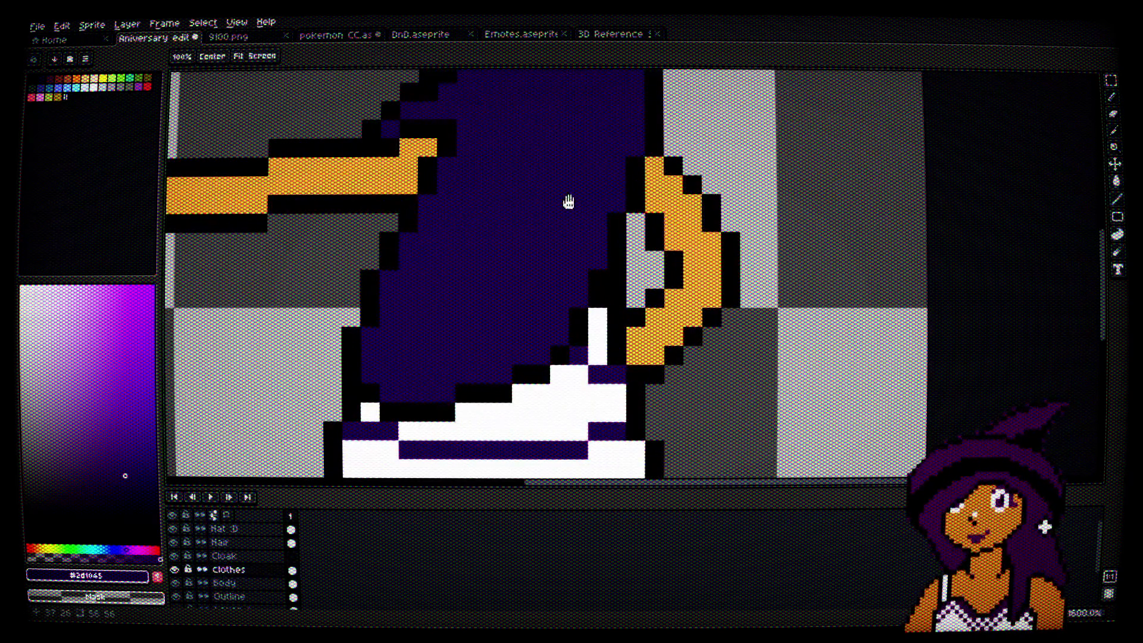
left_click_drag(566, 198, 669, 388)
left_click(250, 583)
scroll(561, 255, "down", 4)
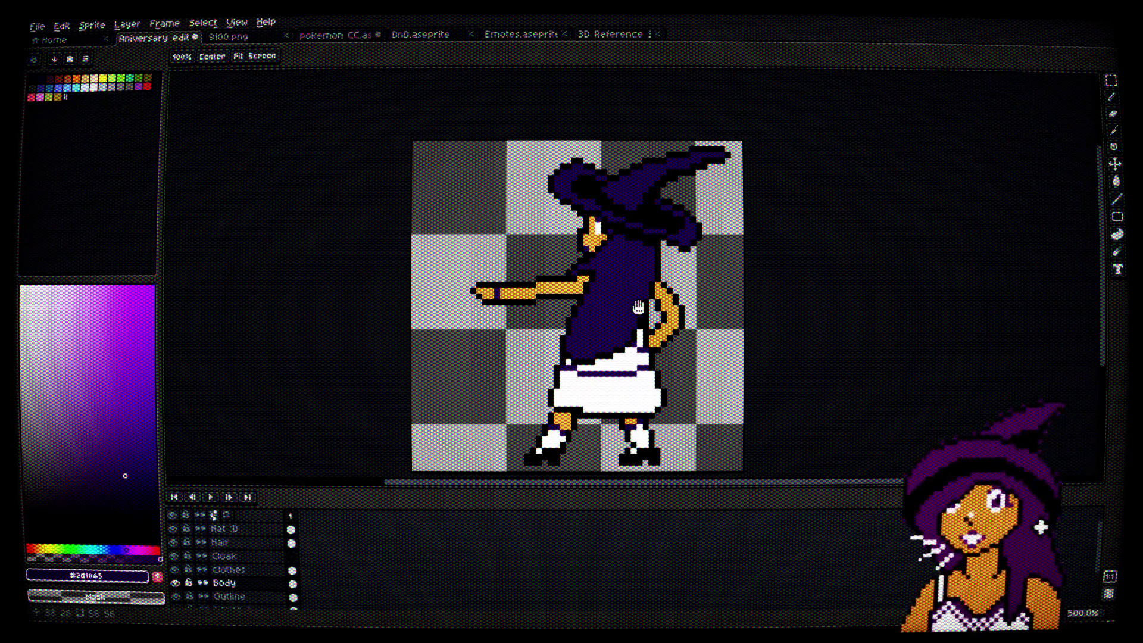
key("ctrl+z")
key("ctrl+z")
key("ctrl+z")
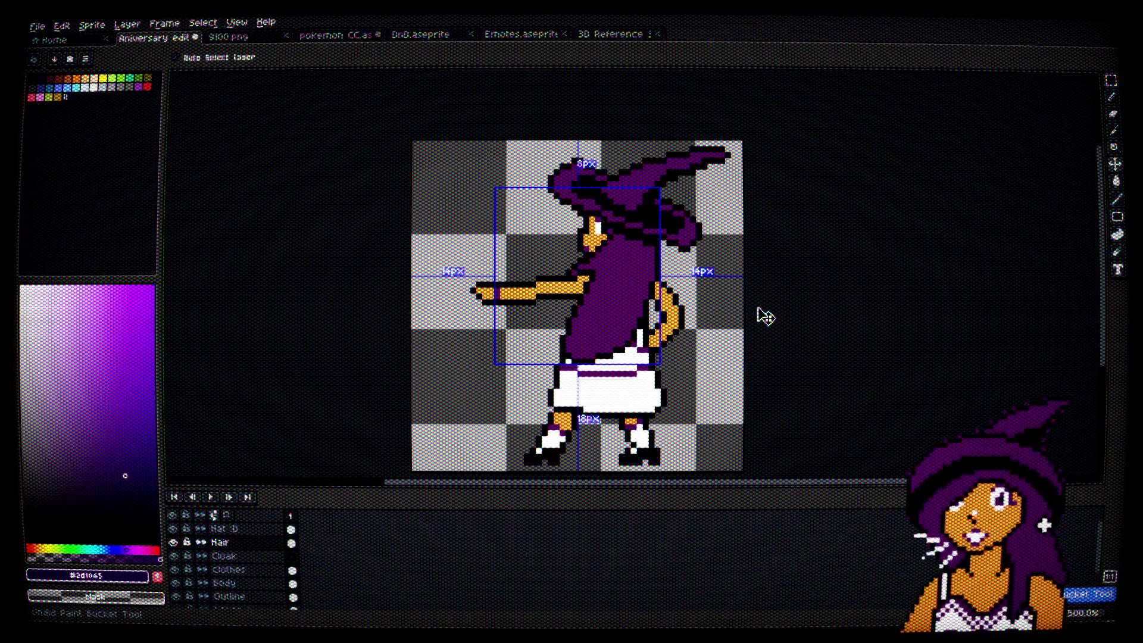
key("g")
scroll(655, 265, "up", 4)
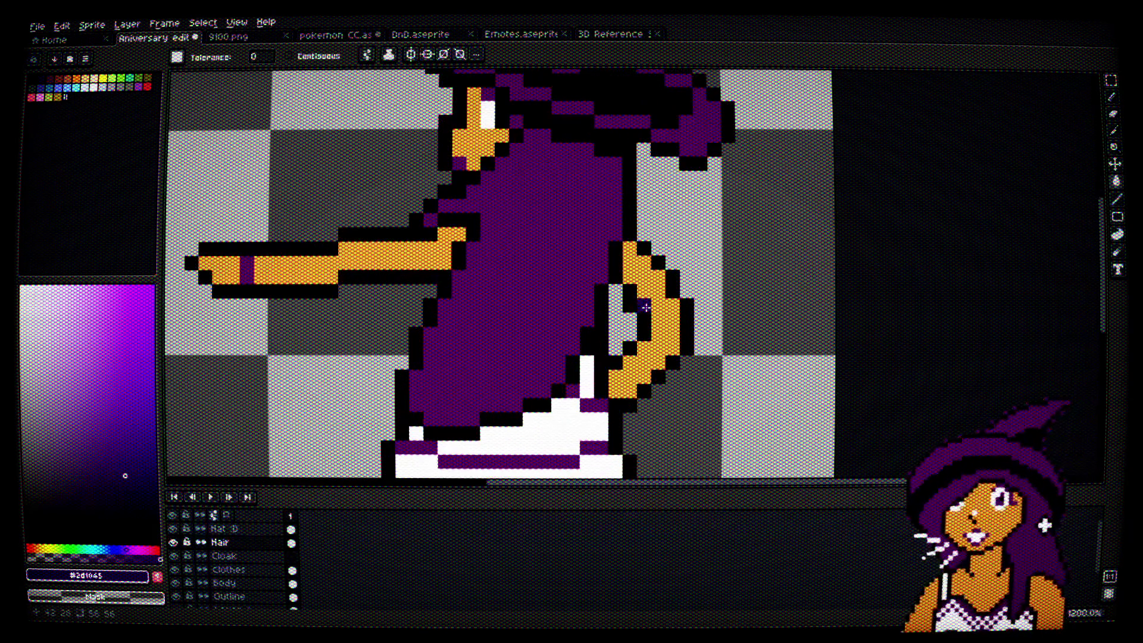
left_click(586, 281, "alt")
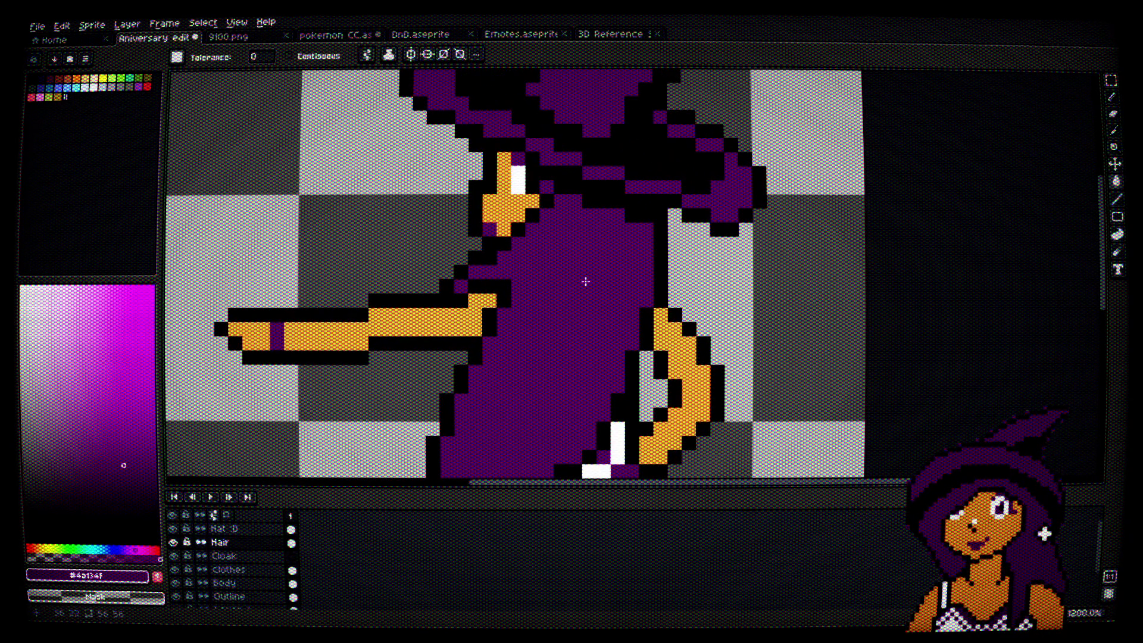
Step: Centre the witch's upper body and hide the Hair layer to reveal the dress
left_click_drag(586, 281, 605, 263)
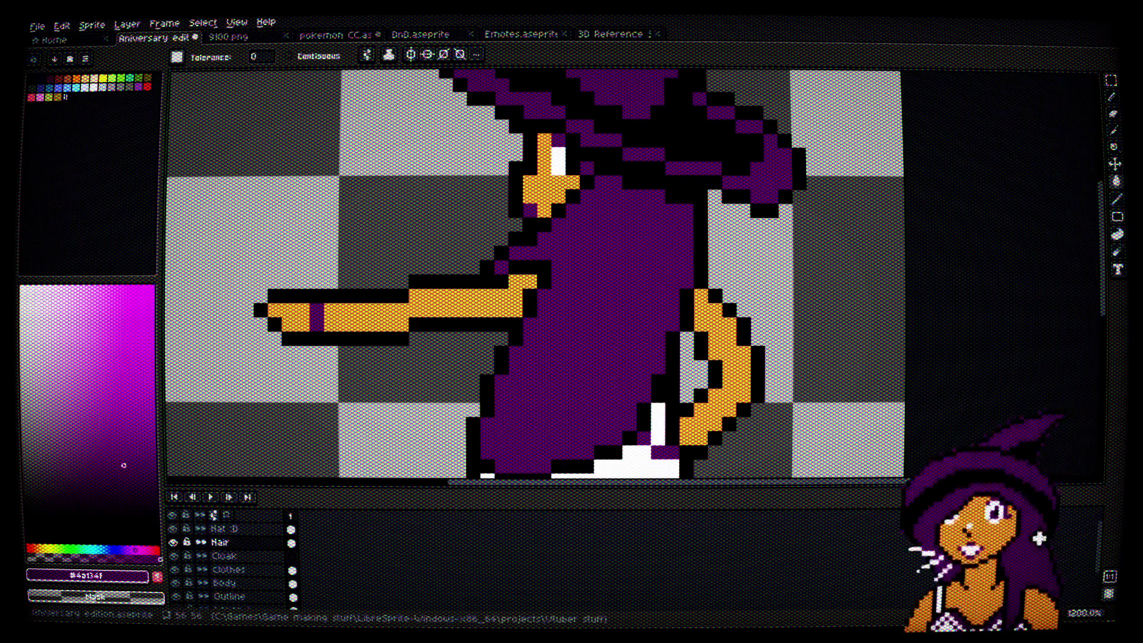
scroll(783, 249, "down", 4)
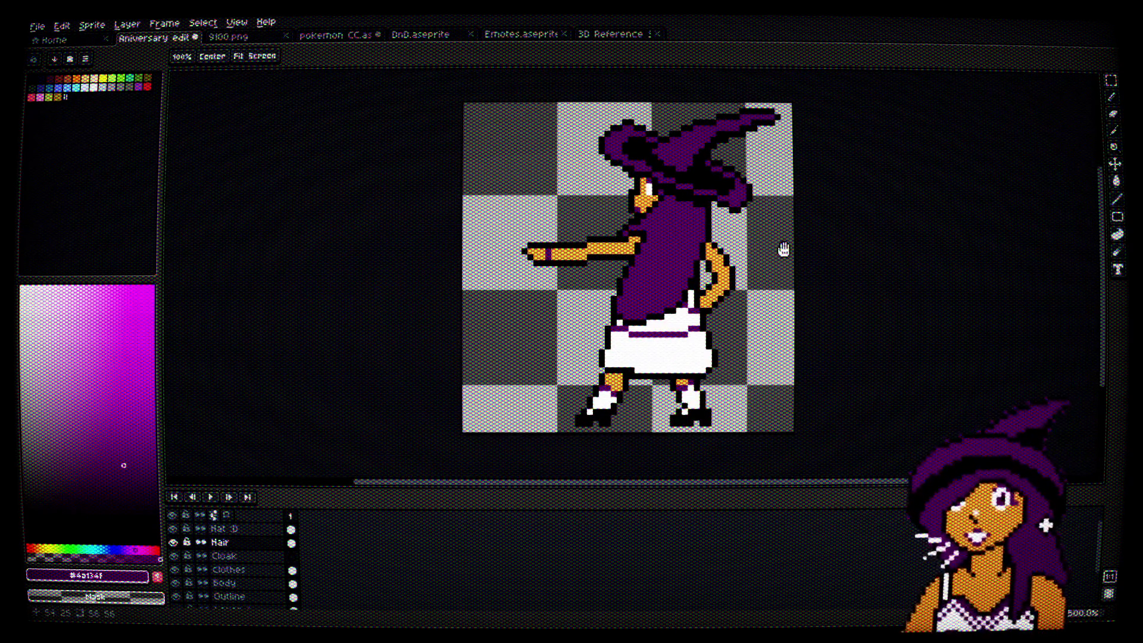
scroll(699, 291, "up", 2)
scroll(739, 244, "up", 3)
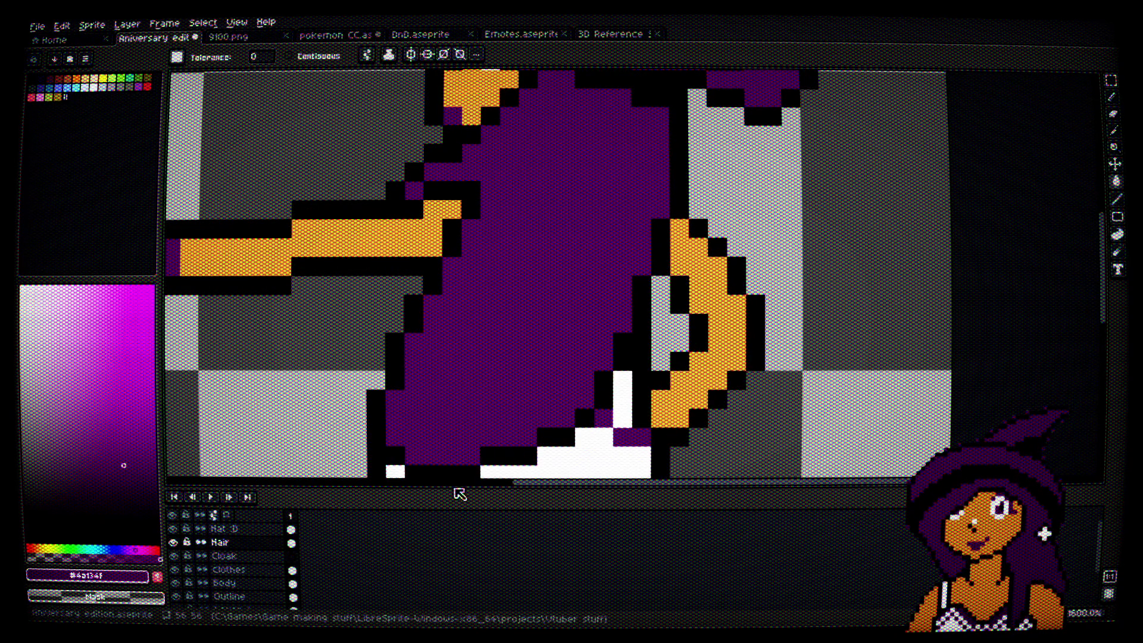
left_click(173, 542)
Step: Sample black and add an outline pixel at the hand's edge on the Outline layer
left_click_drag(745, 358, 740, 345)
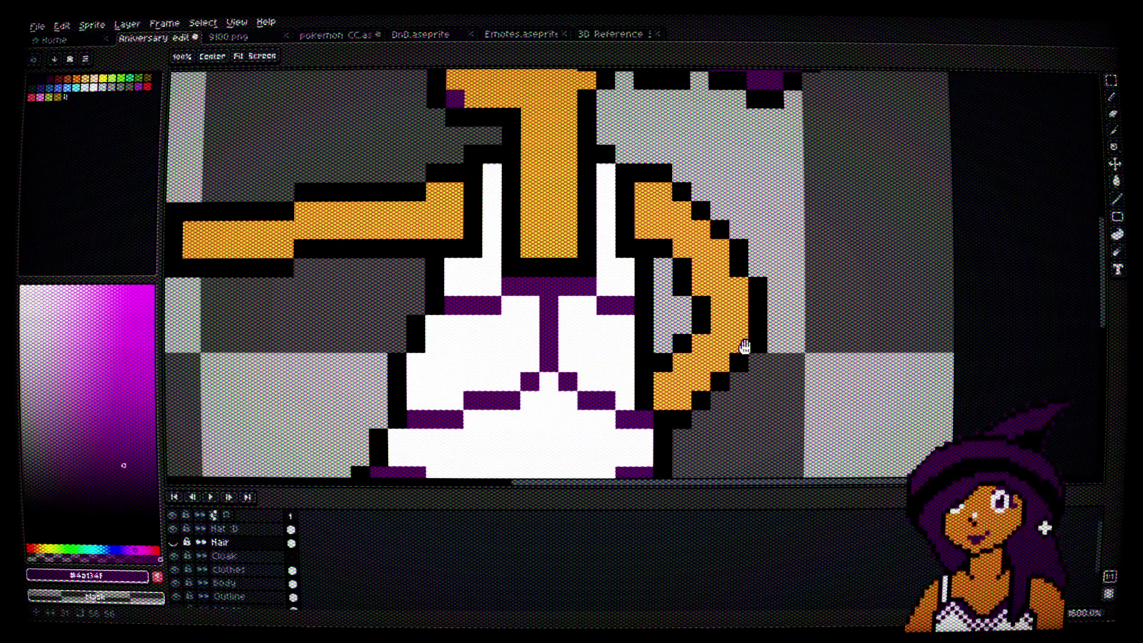
key("i")
scroll(704, 194, "up", 3)
left_click(645, 194)
key("b")
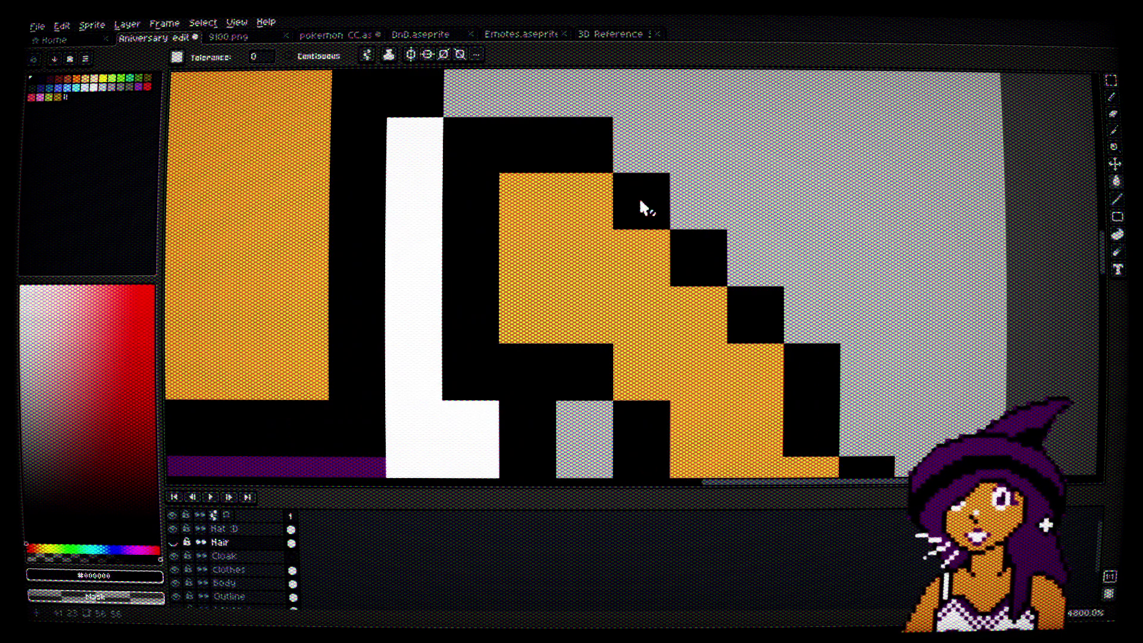
scroll(721, 262, "down", 3)
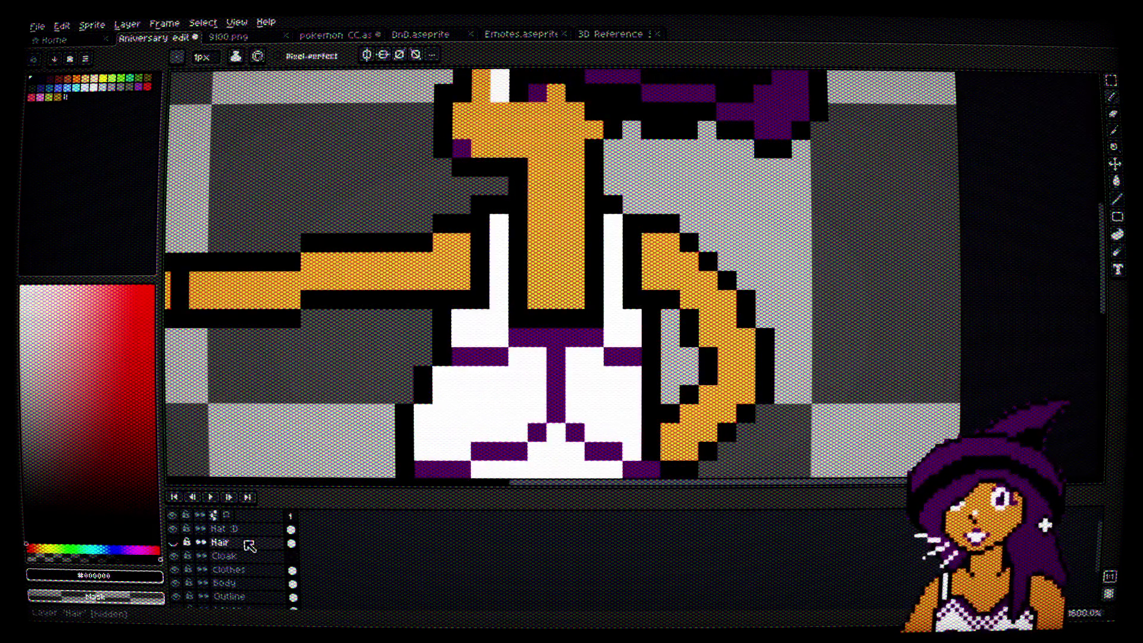
scroll(255, 607, "down", 1)
left_click(250, 589)
scroll(737, 215, "up", 3)
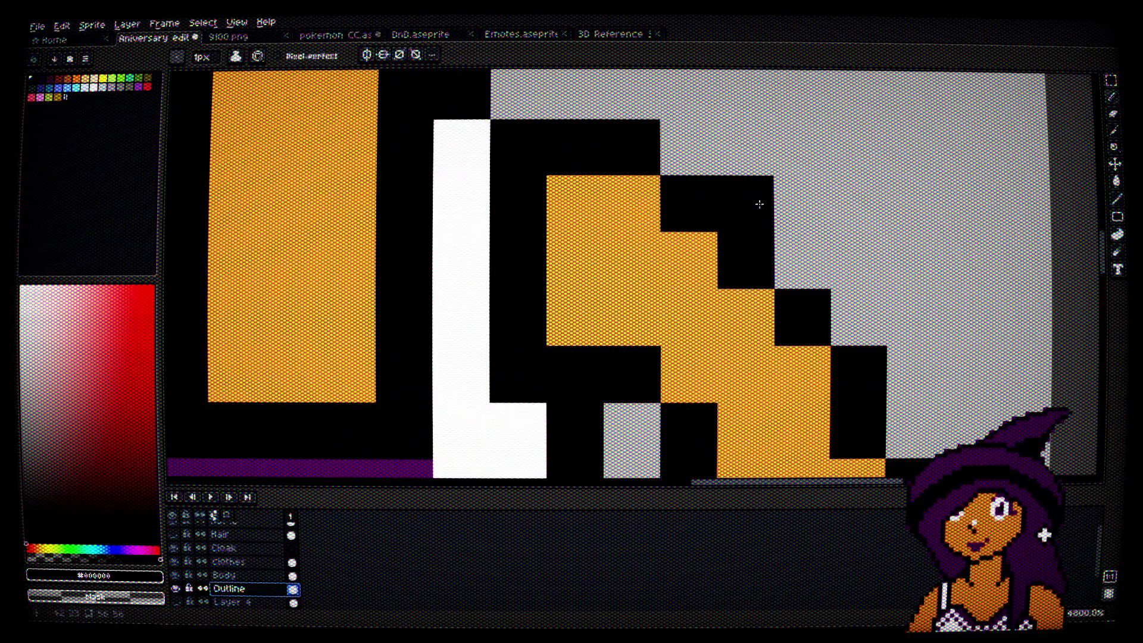
left_click(814, 280)
Step: Repaint the stray pixel by the hand with the sampled orange skin colour
left_click(704, 276, "alt")
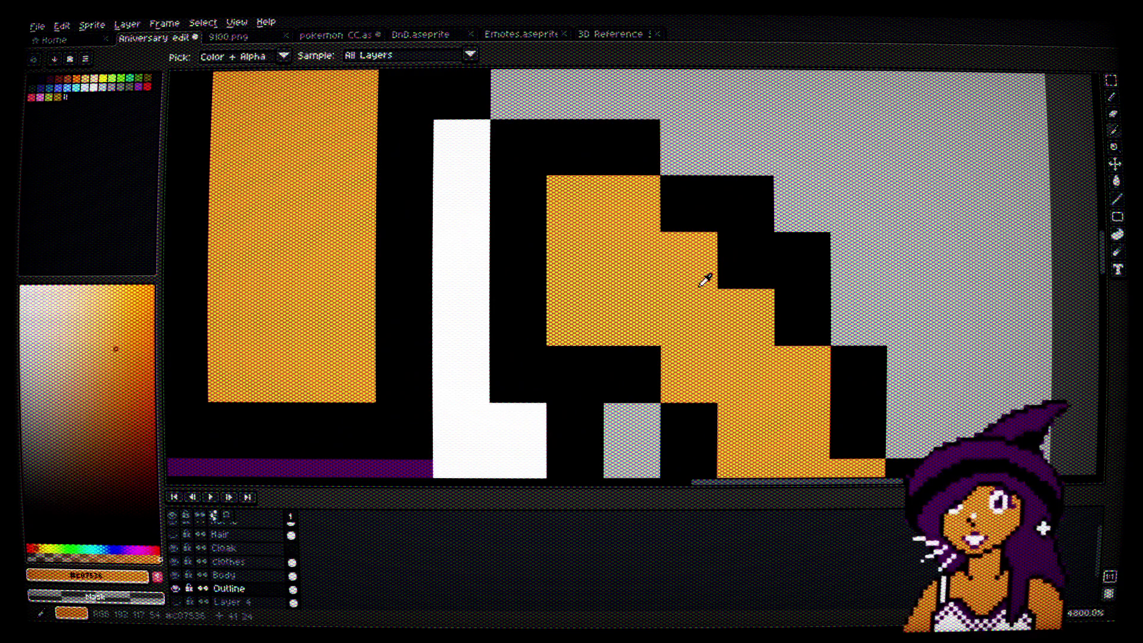
left_click(742, 273)
scroll(743, 273, "down", 4)
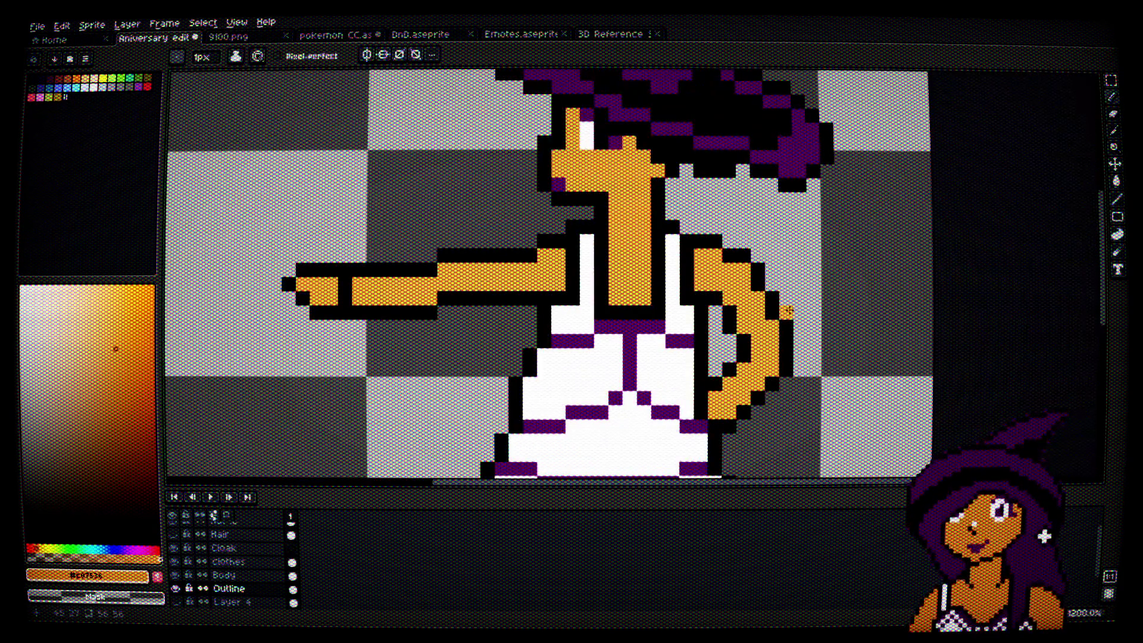
scroll(811, 350, "down", 3)
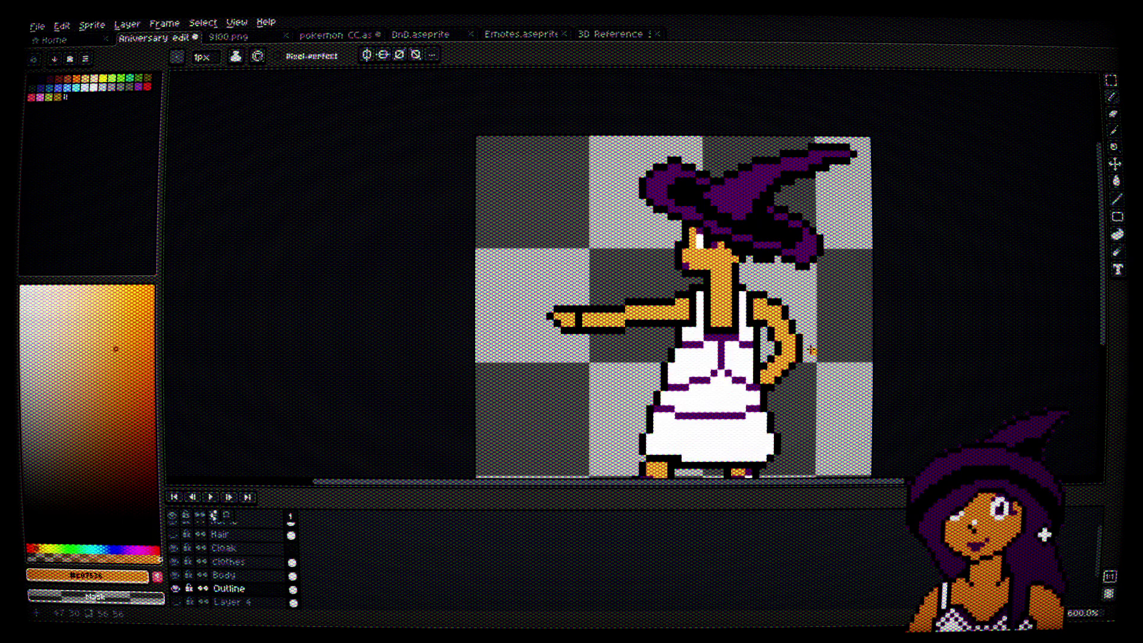
scroll(810, 349, "up", 2)
Step: Unlock the Clothes layer and toggle the Hair layer on and off to compare
left_click(189, 560)
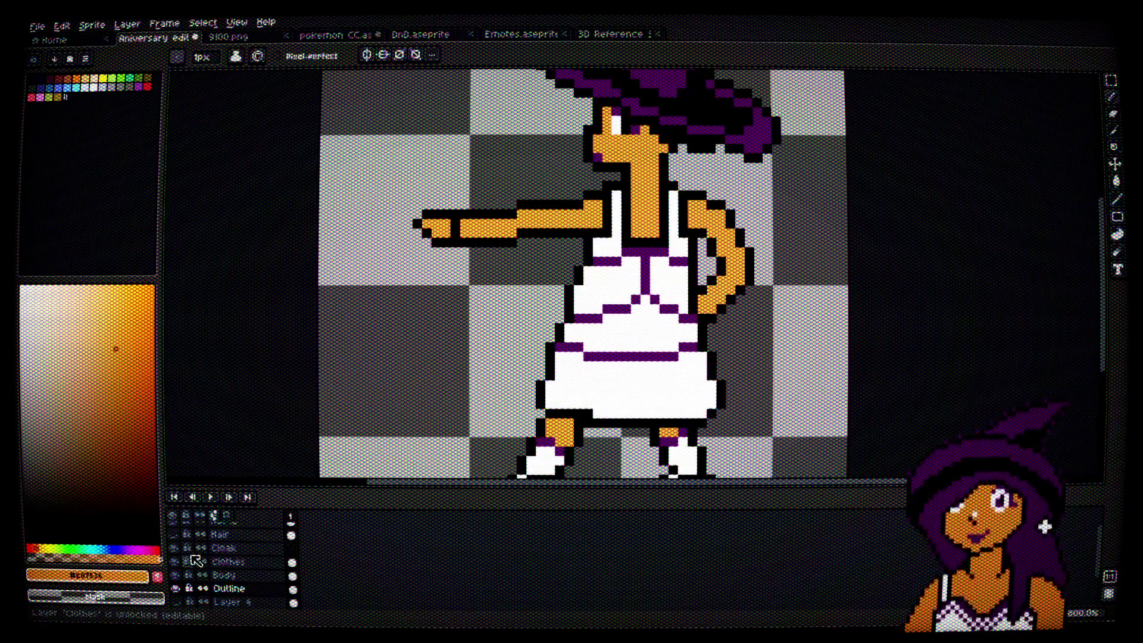
left_click(174, 534)
left_click(174, 535)
left_click(174, 534)
left_click(174, 534)
left_click(174, 534)
left_click(174, 534)
left_click(174, 534)
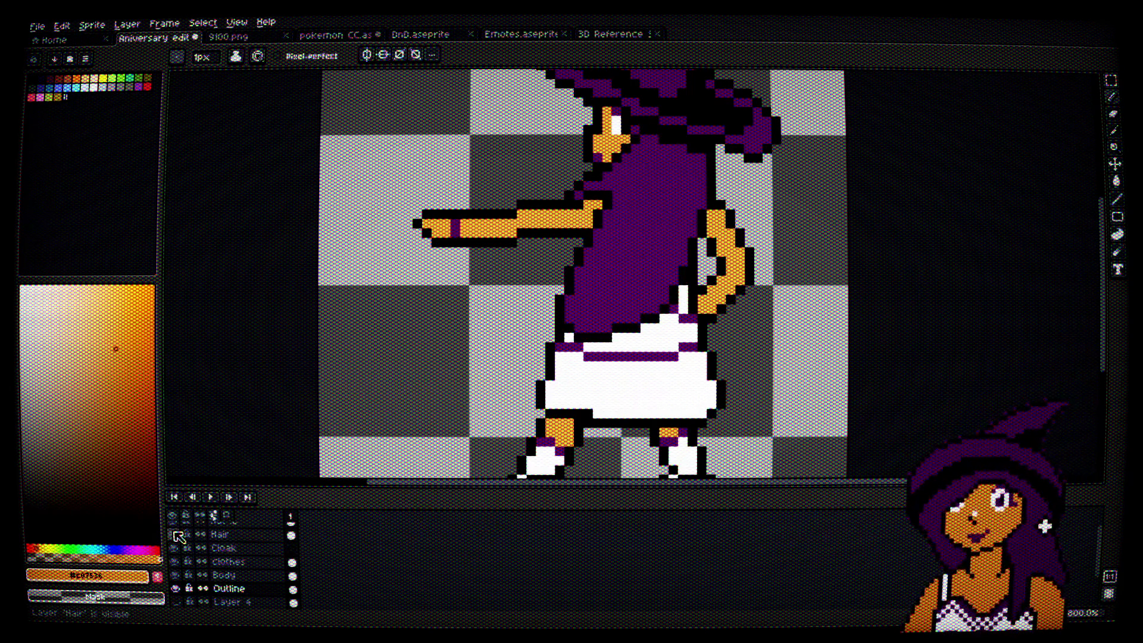
Step: Recentre the witch and sample dark purple from the canvas as the drawing colour
scroll(528, 359, "down", 1)
key("h")
left_click_drag(528, 359, 640, 364)
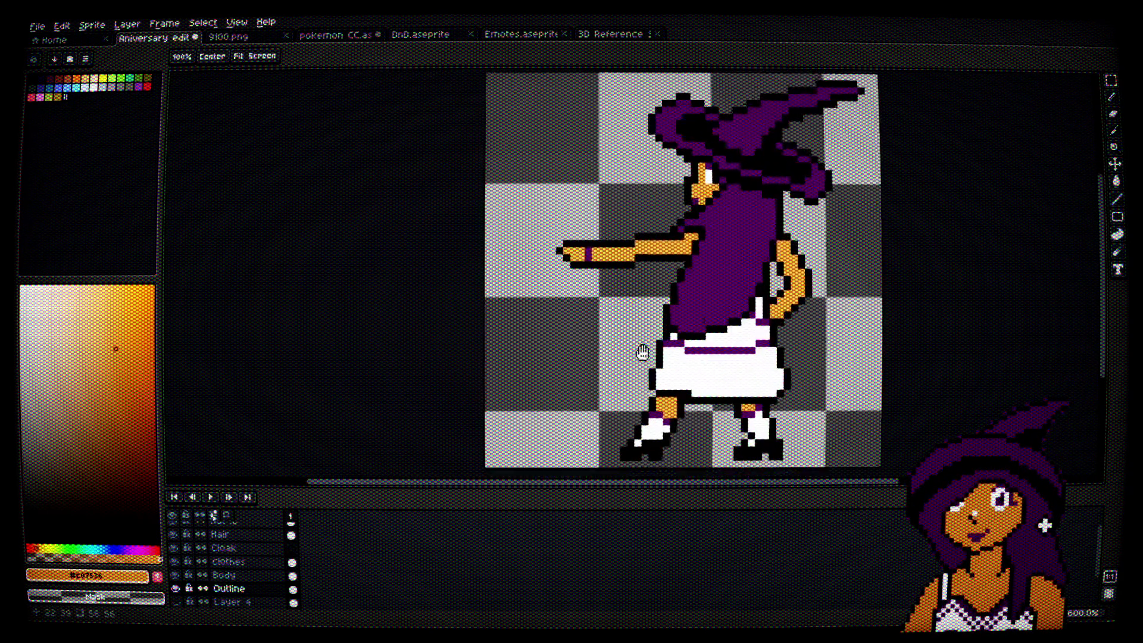
key("i")
scroll(673, 152, "up", 4)
left_click(697, 216)
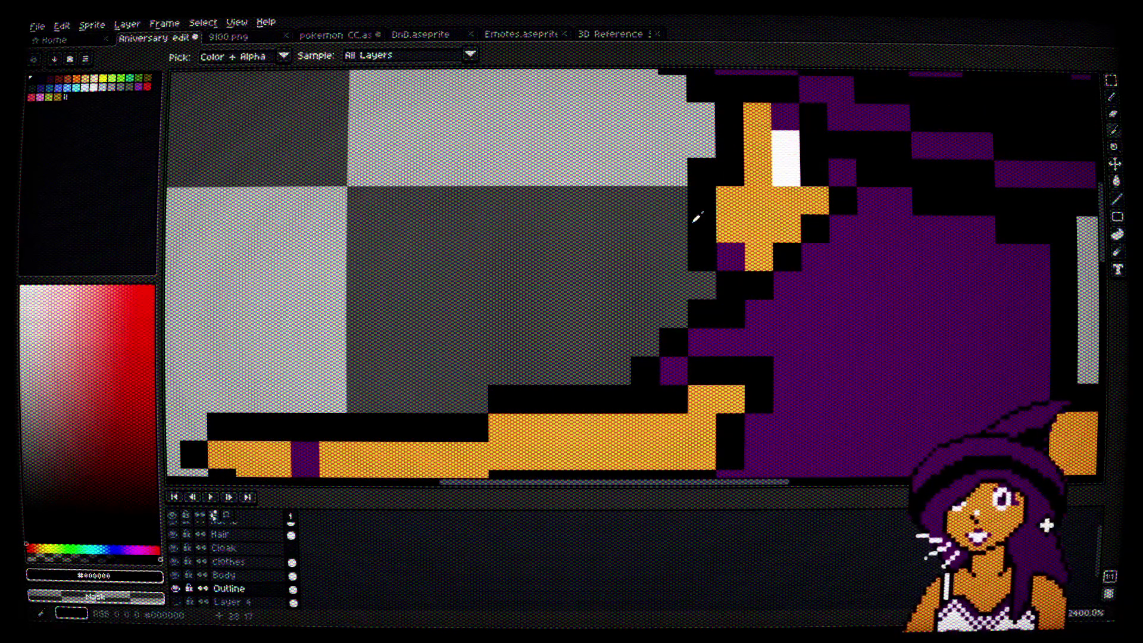
scroll(695, 216, "down", 6)
scroll(671, 250, "up", 4)
left_click(666, 256)
Step: Add a new top layer named 'Hat :D'
key("b")
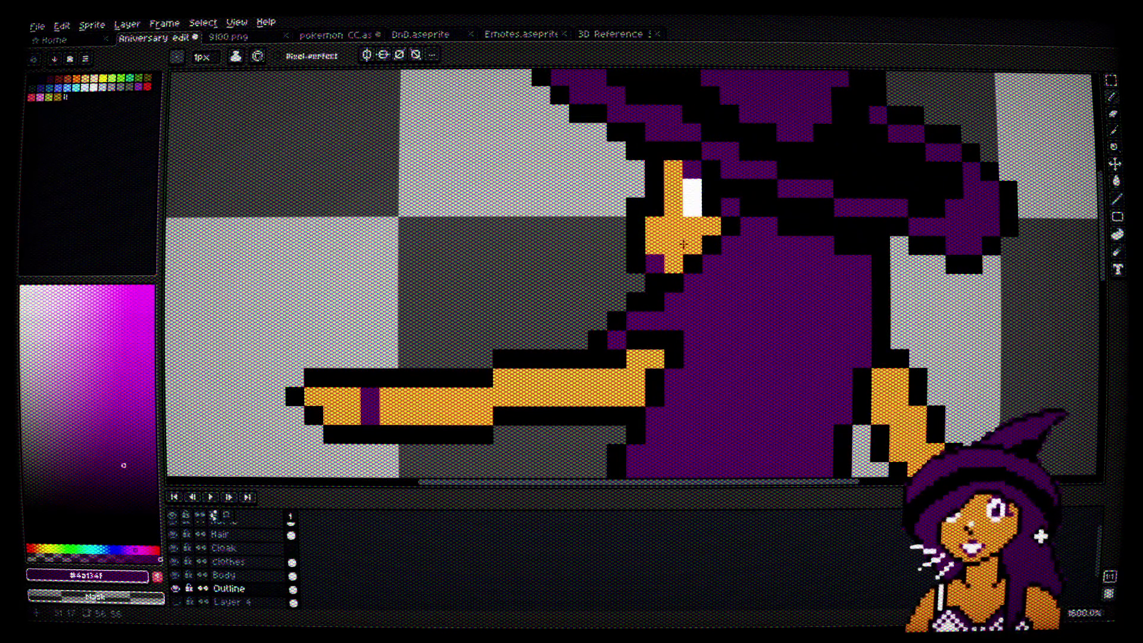
key("shift+n")
double_click(238, 529)
type("Hat :D")
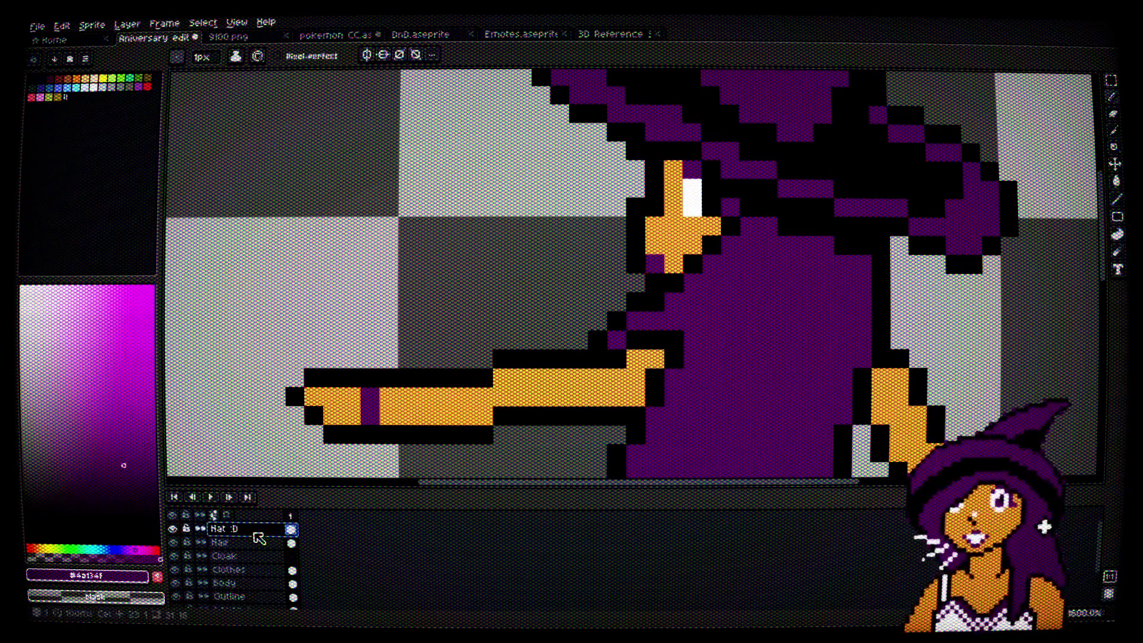
Step: Turn the orange pixel below the witch's eye purple
left_click(674, 246)
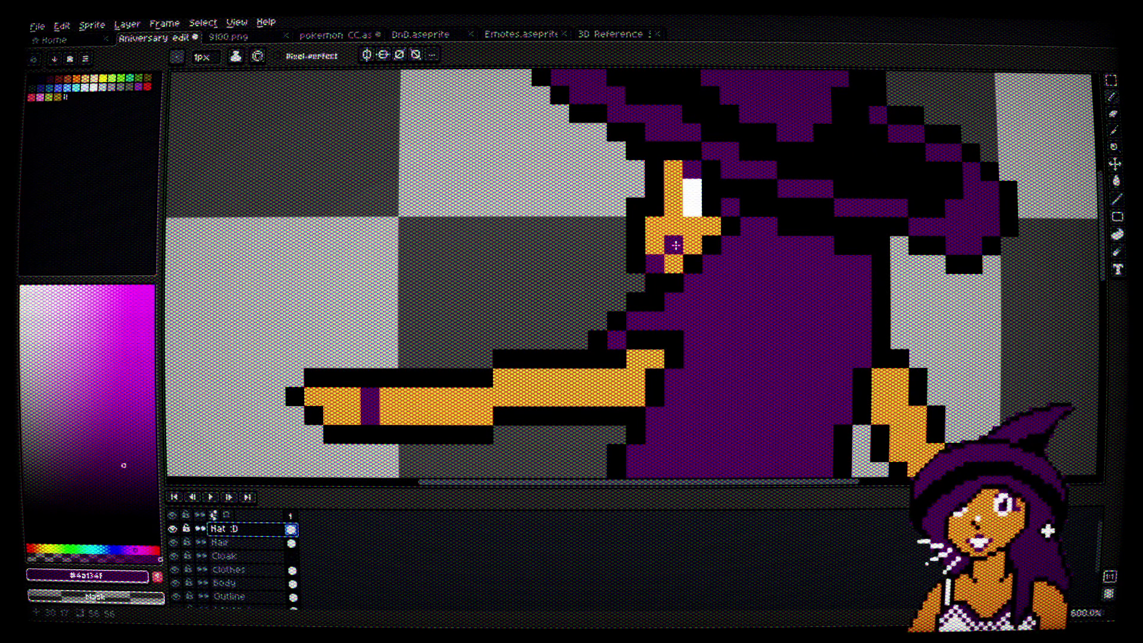
scroll(676, 244, "down", 3)
scroll(834, 341, "up", 5)
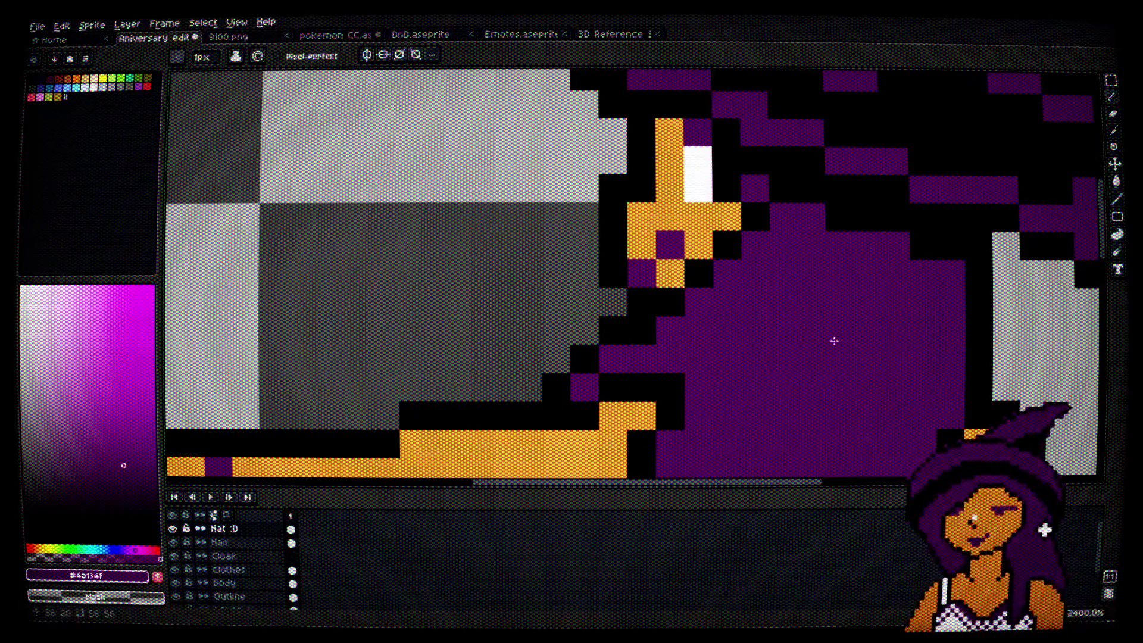
scroll(834, 341, "down", 2)
key("v")
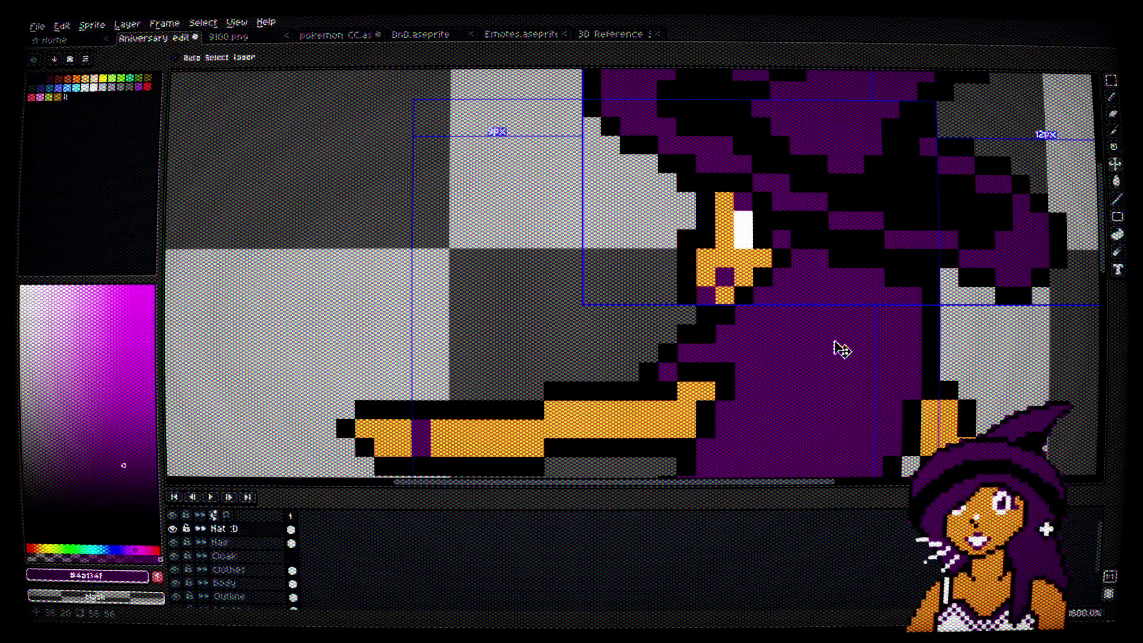
key("b")
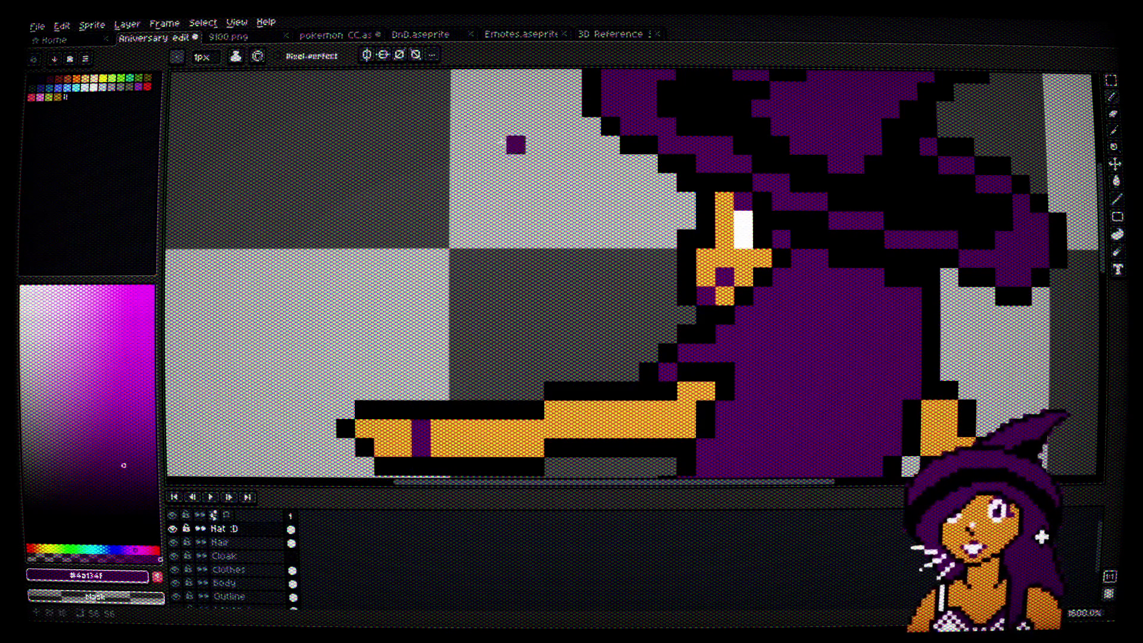
left_click(361, 41)
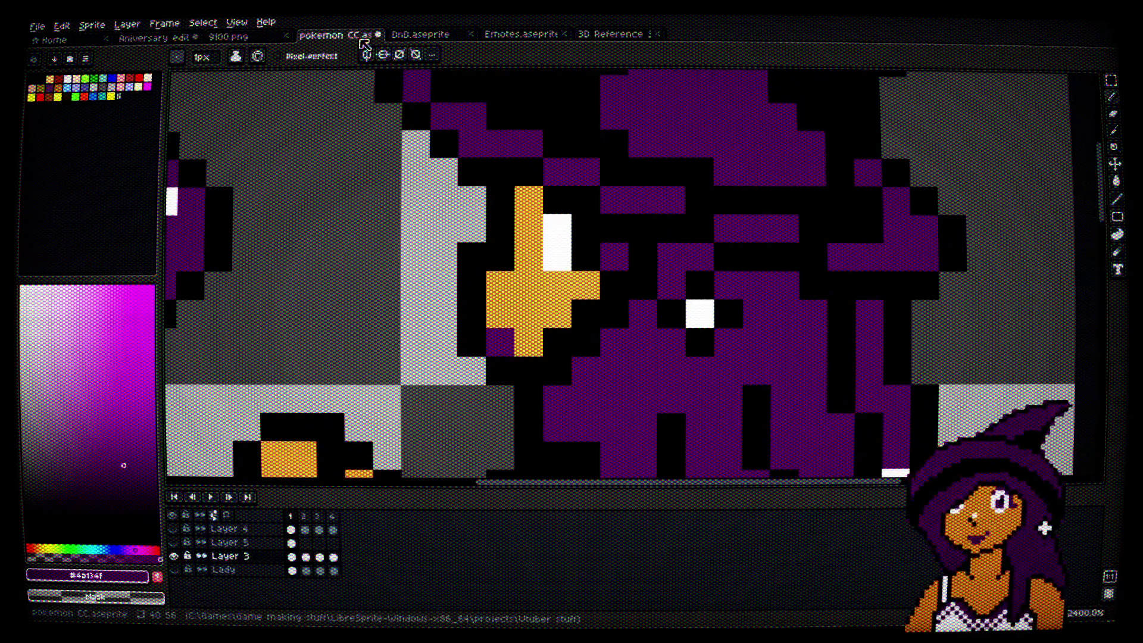
Step: Step through the pokemon sprite's frames and paint frame 4's face pixels dark purple
left_click(308, 514)
left_click(320, 516)
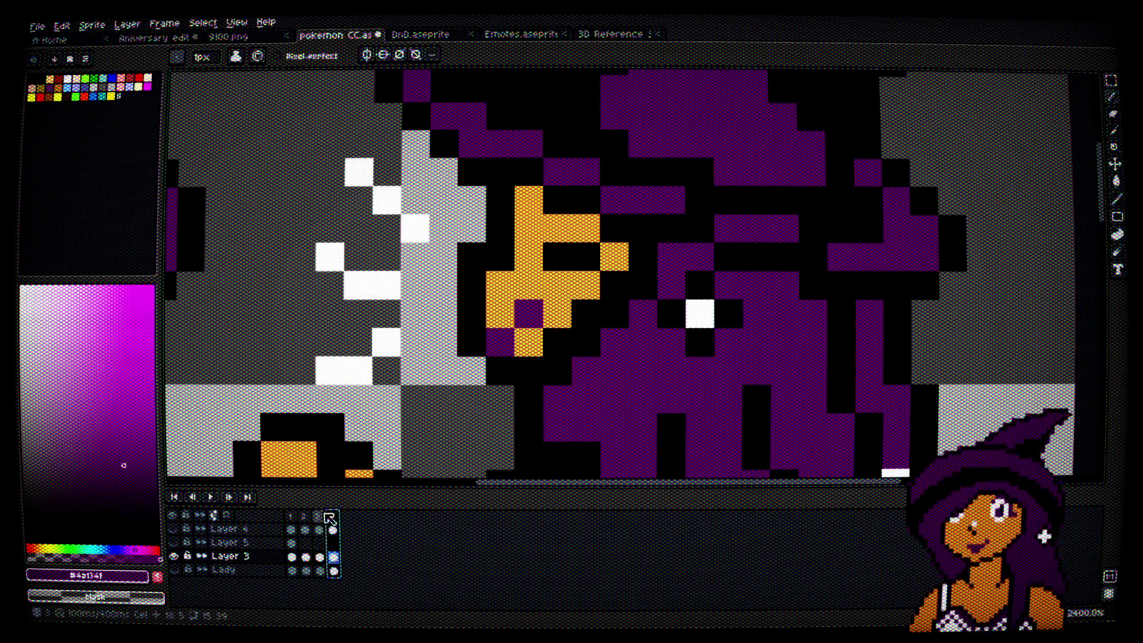
scroll(502, 334, "down", 3)
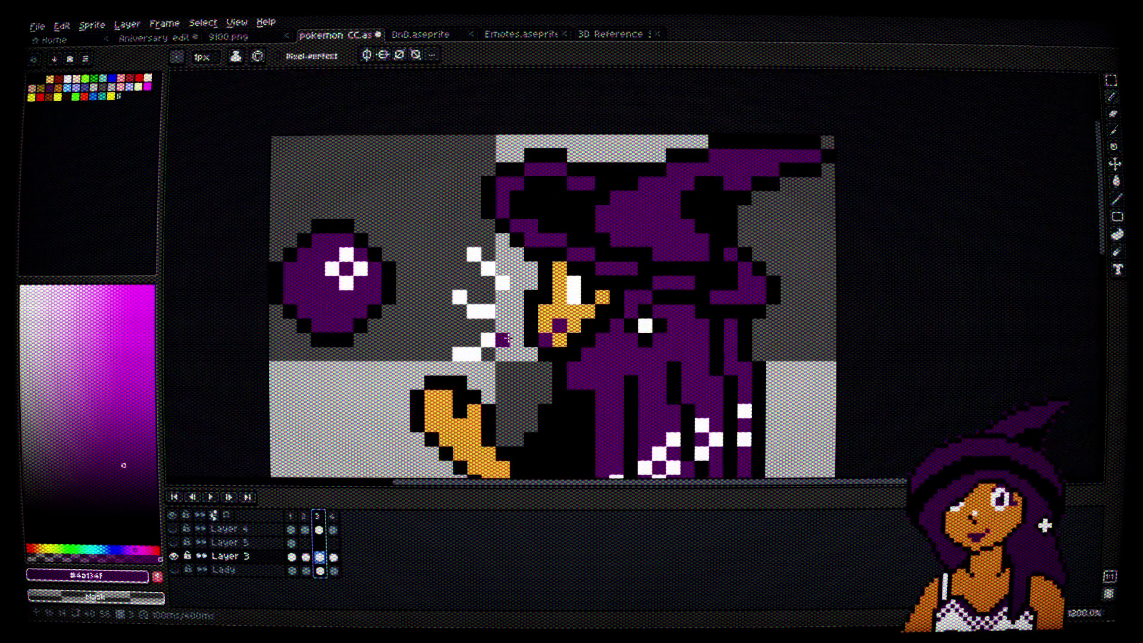
left_click(607, 299)
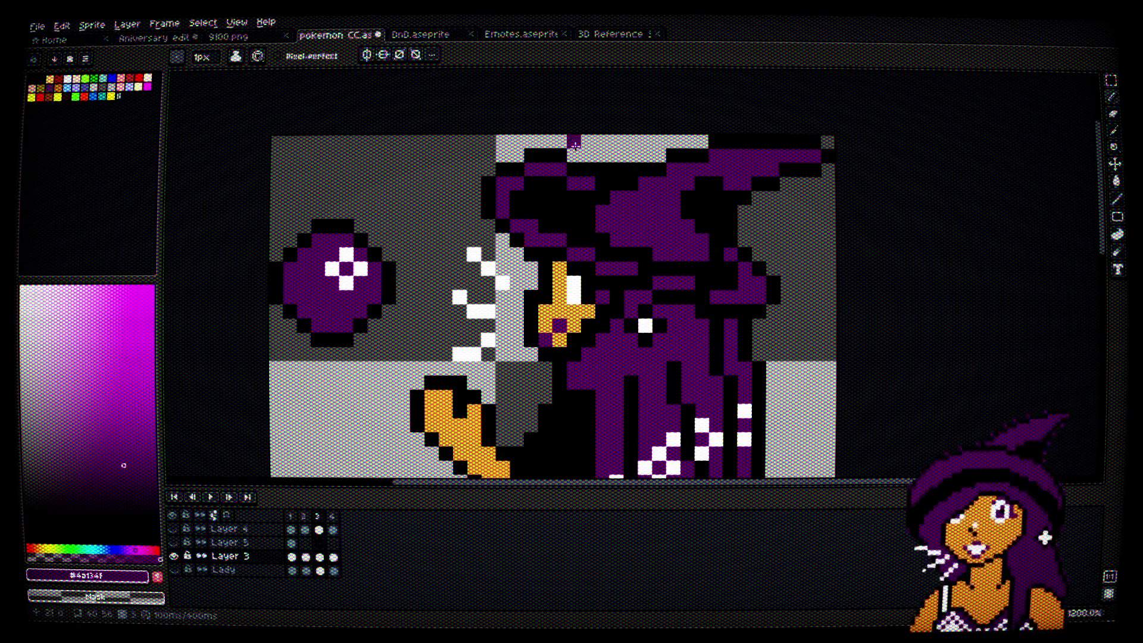
left_click(304, 517)
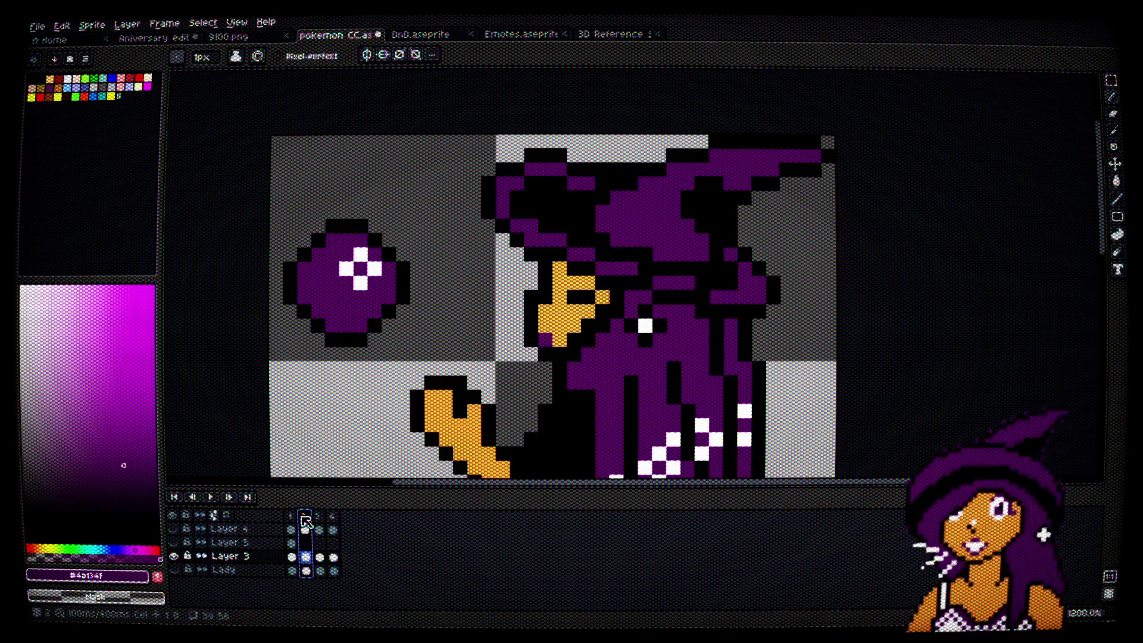
left_click(296, 518)
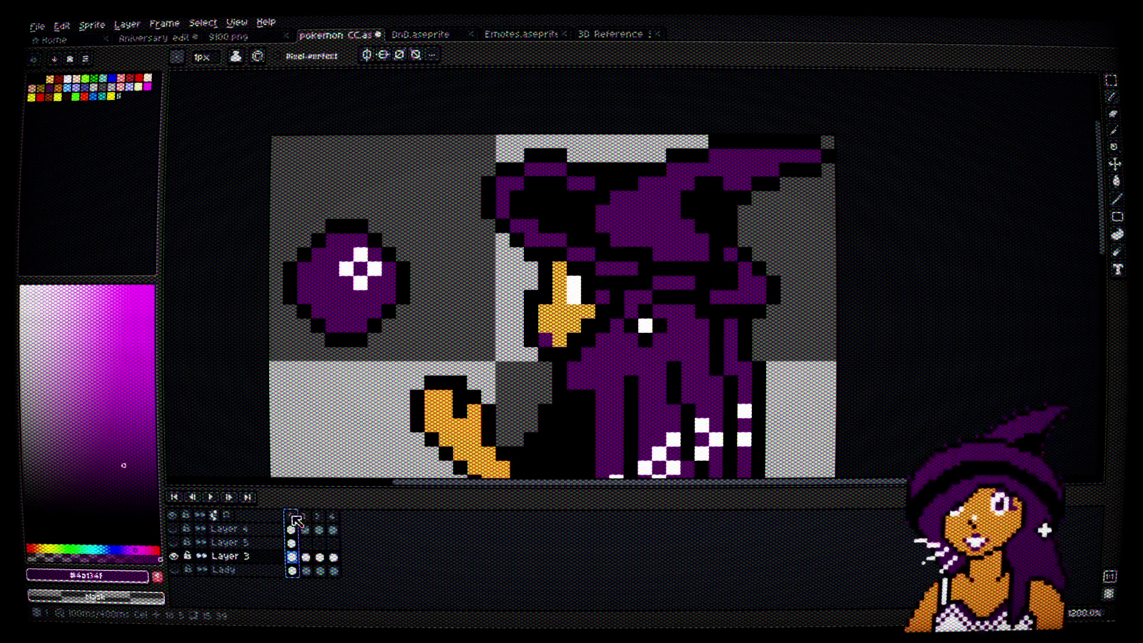
left_click(333, 517)
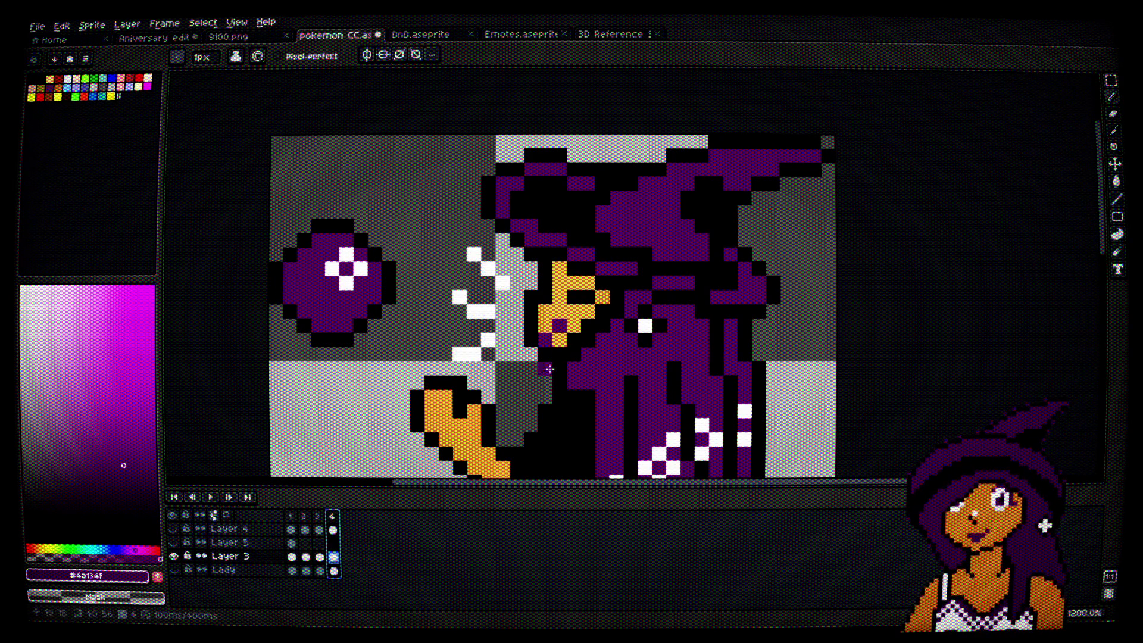
left_click(527, 381)
left_click_drag(593, 294, 570, 283)
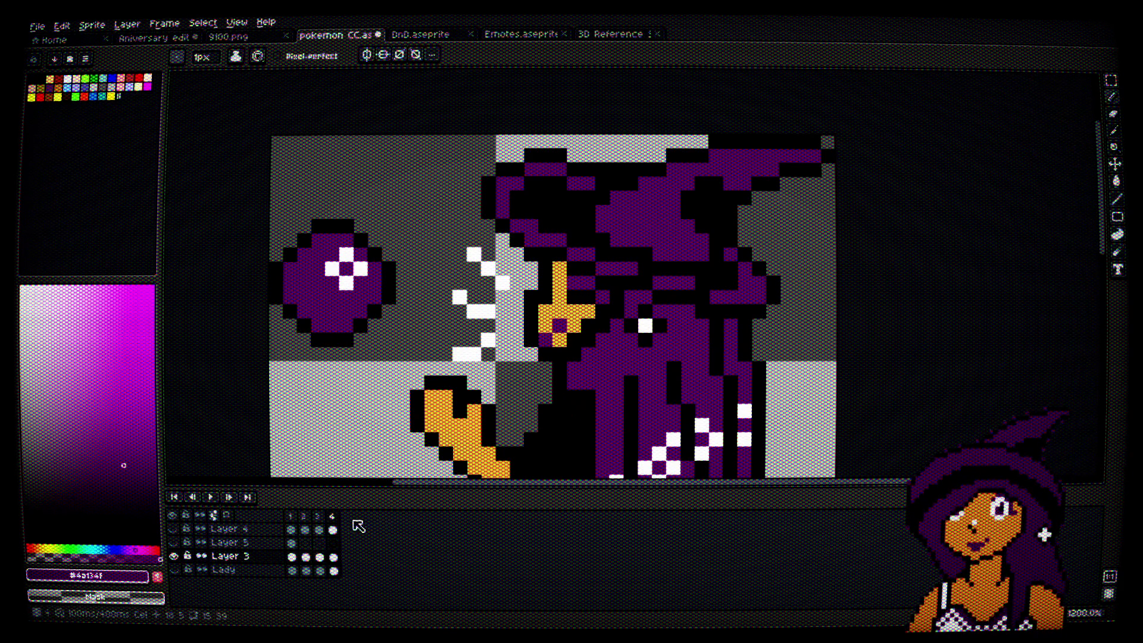
Step: Paint two face pixels dark purple on frame 2, then review frames 1 and 3
left_click(304, 516)
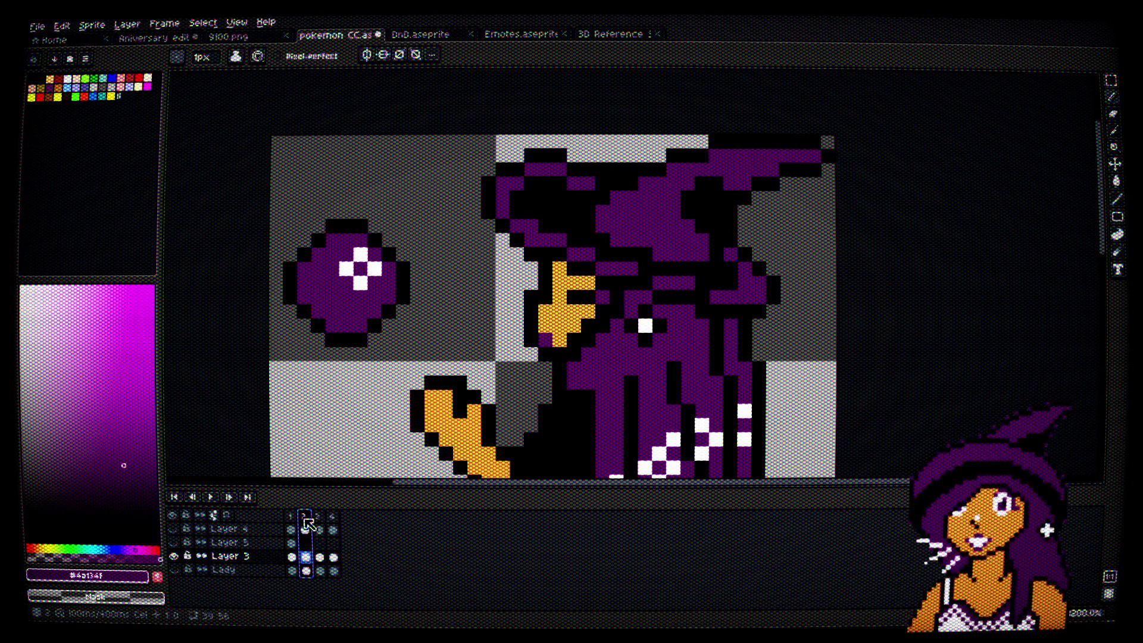
scroll(585, 315, "up", 3)
left_click(576, 257)
left_click(558, 254)
scroll(576, 405, "down", 3)
left_click(291, 516)
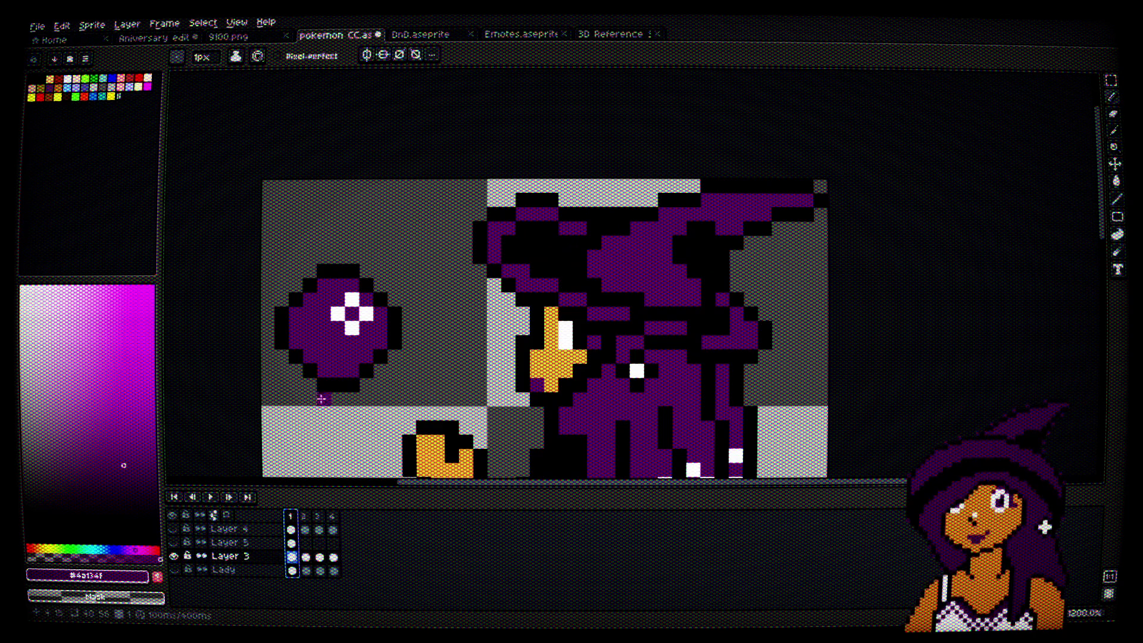
left_click(319, 517)
left_click(178, 41)
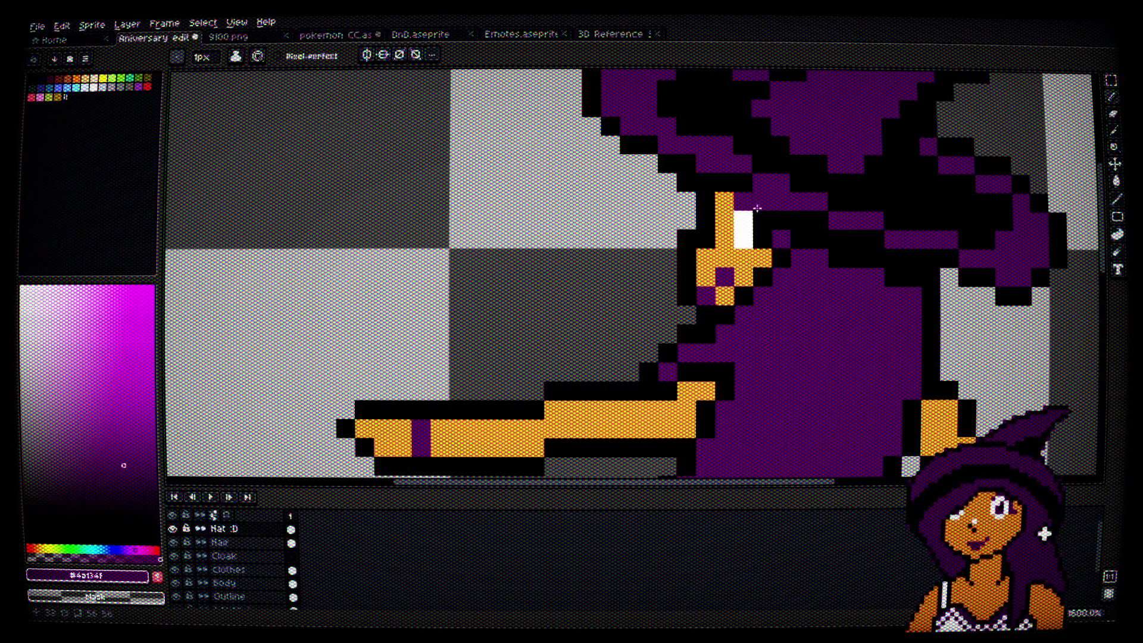
scroll(795, 331, "down", 1)
left_click_drag(806, 347, 737, 309)
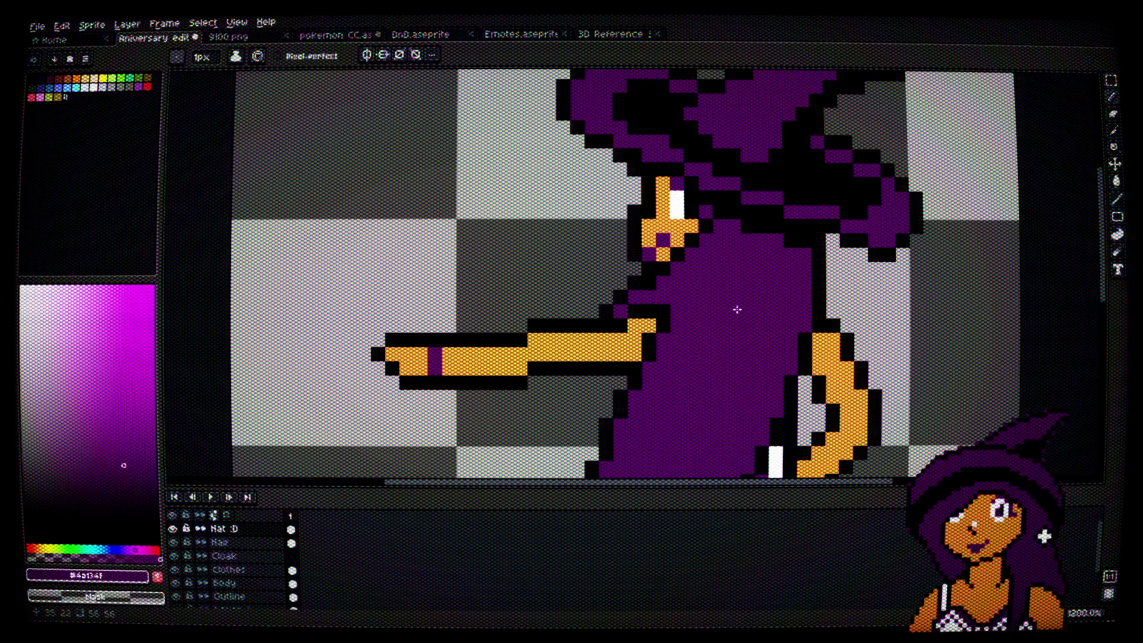
scroll(722, 262, "down", 5)
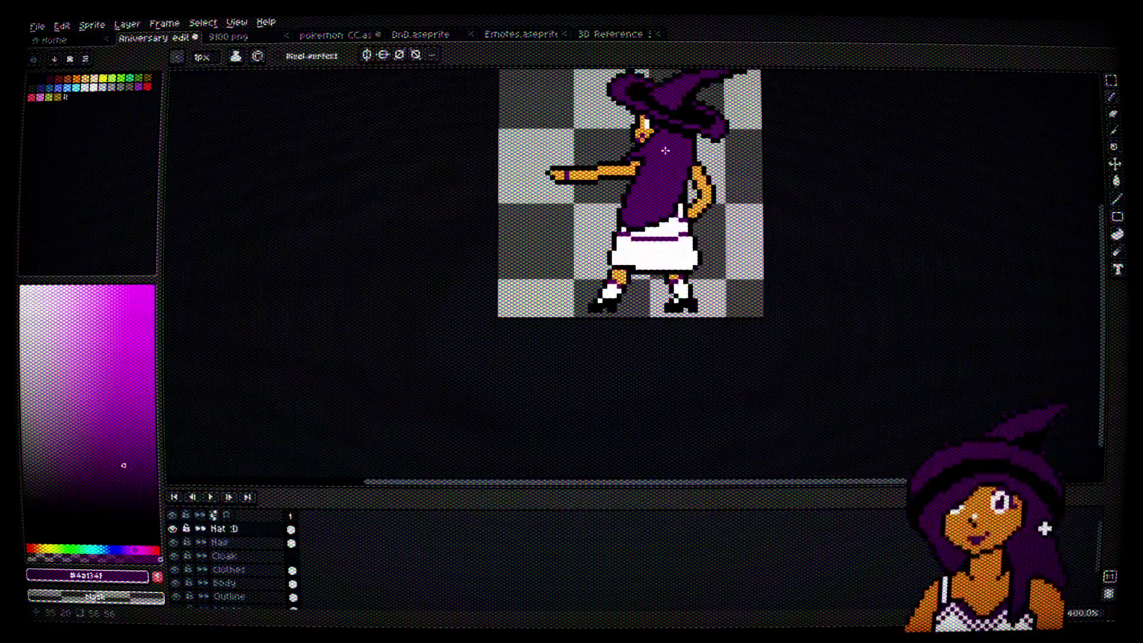
scroll(633, 197, "up", 3)
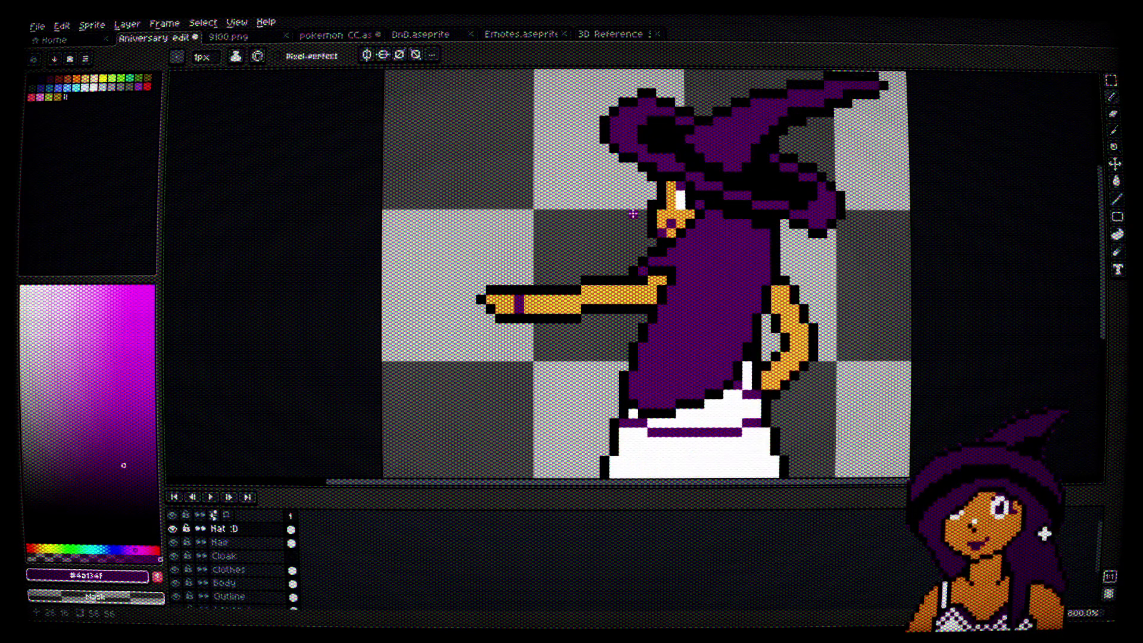
scroll(593, 328, "up", 2)
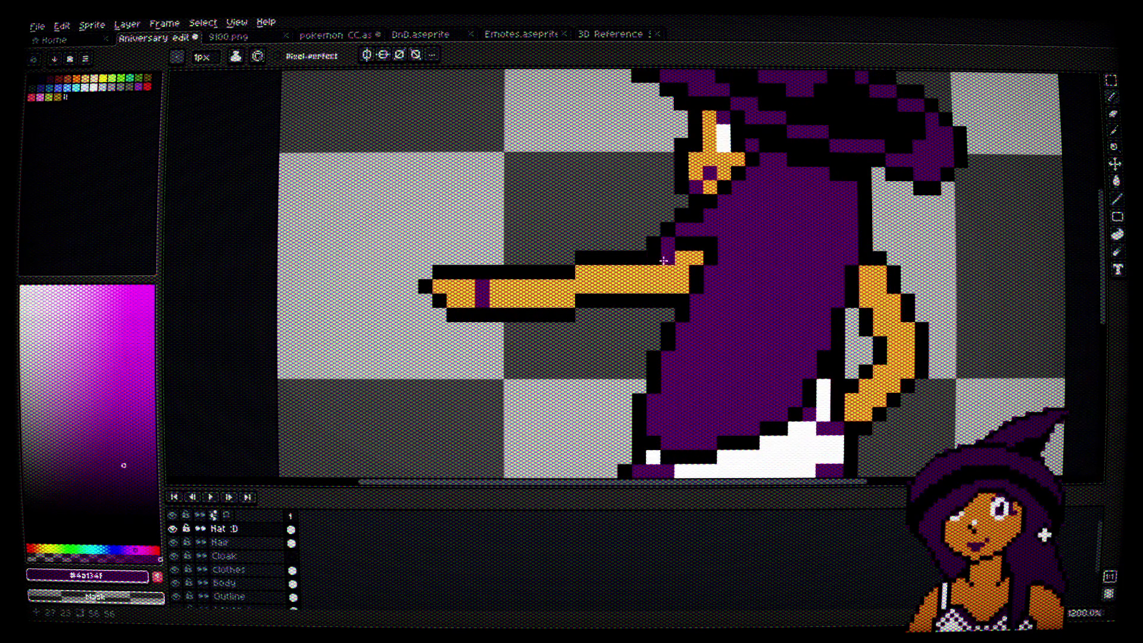
scroll(642, 260, "down", 3)
scroll(642, 264, "down", 1)
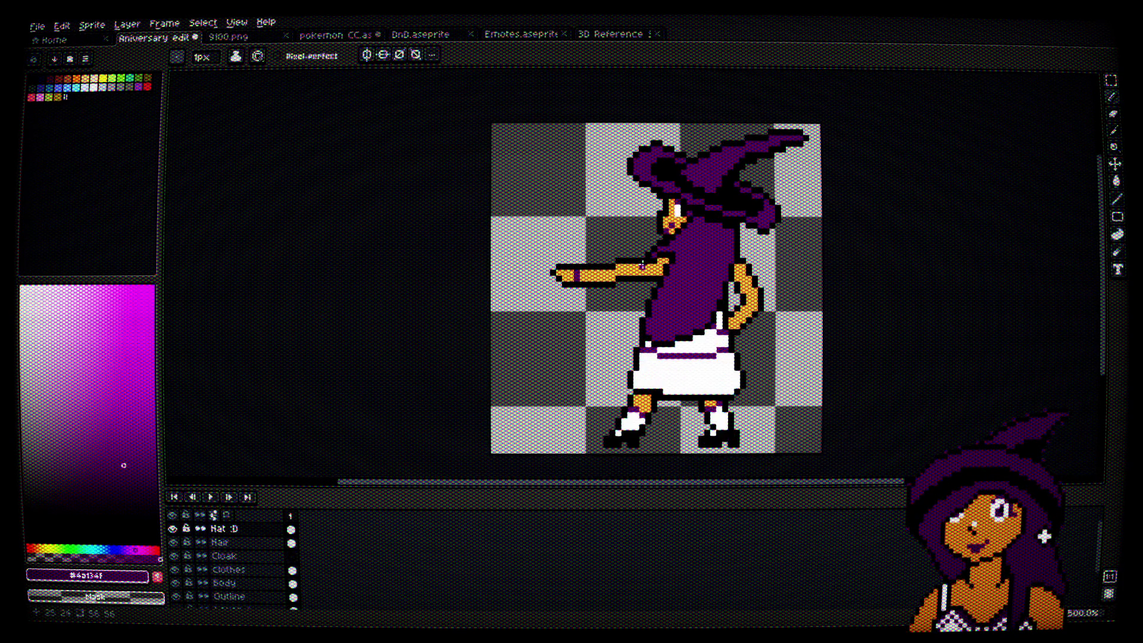
left_click_drag(625, 409, 589, 368)
scroll(589, 367, "up", 4)
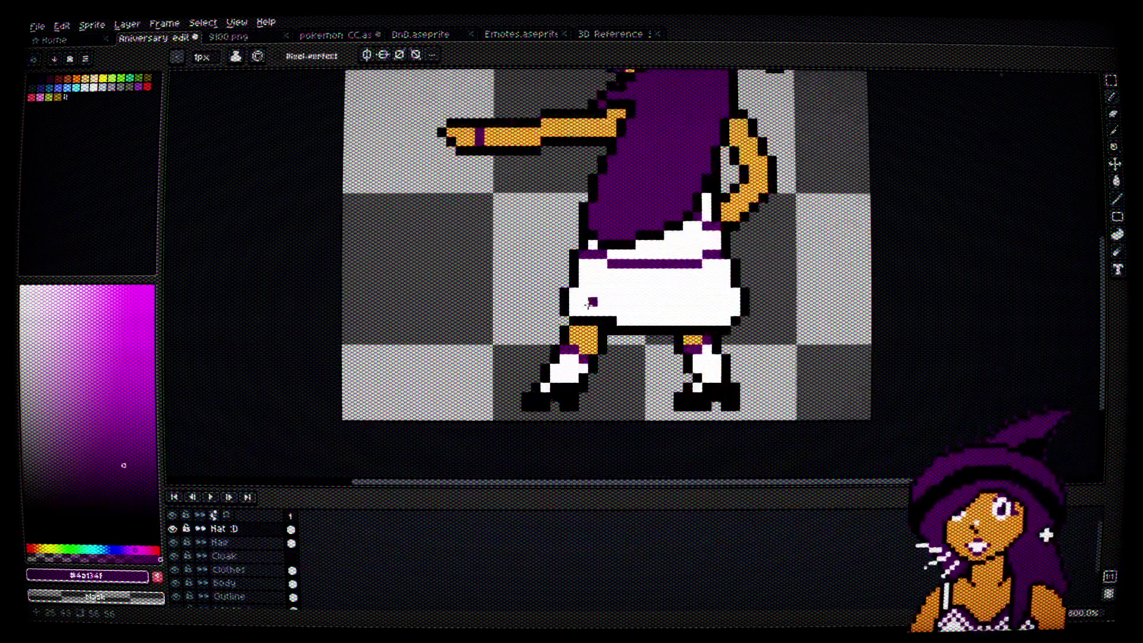
key("i")
key("b")
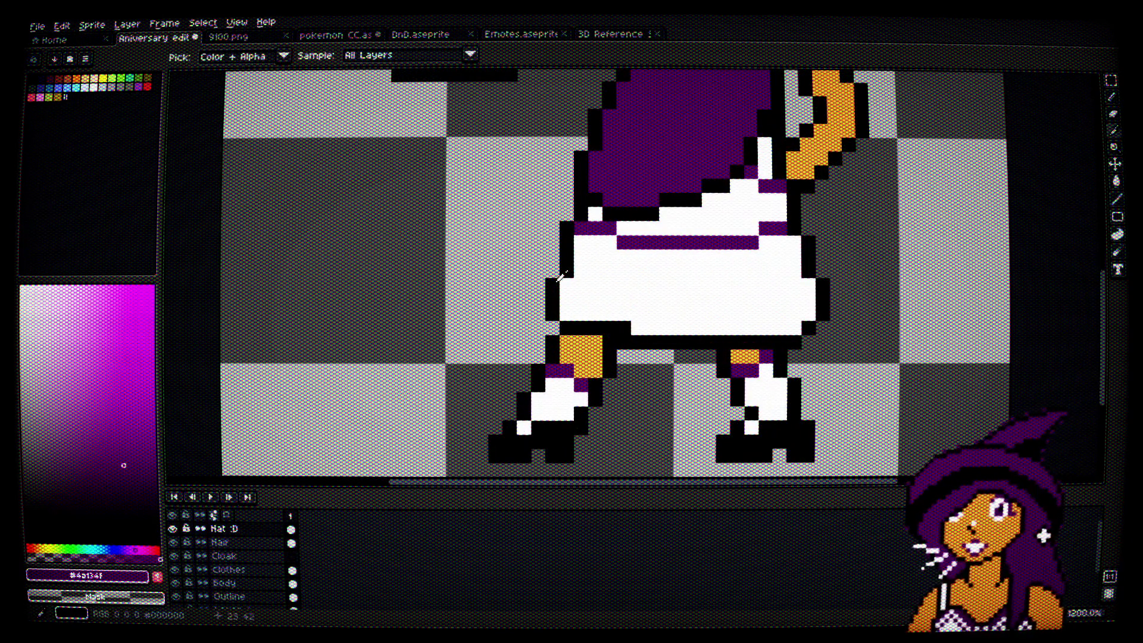
Step: On the Clothes layer, redraw the skirt's left-side outline in black and whiten a stray pixel
left_click(553, 295, "alt")
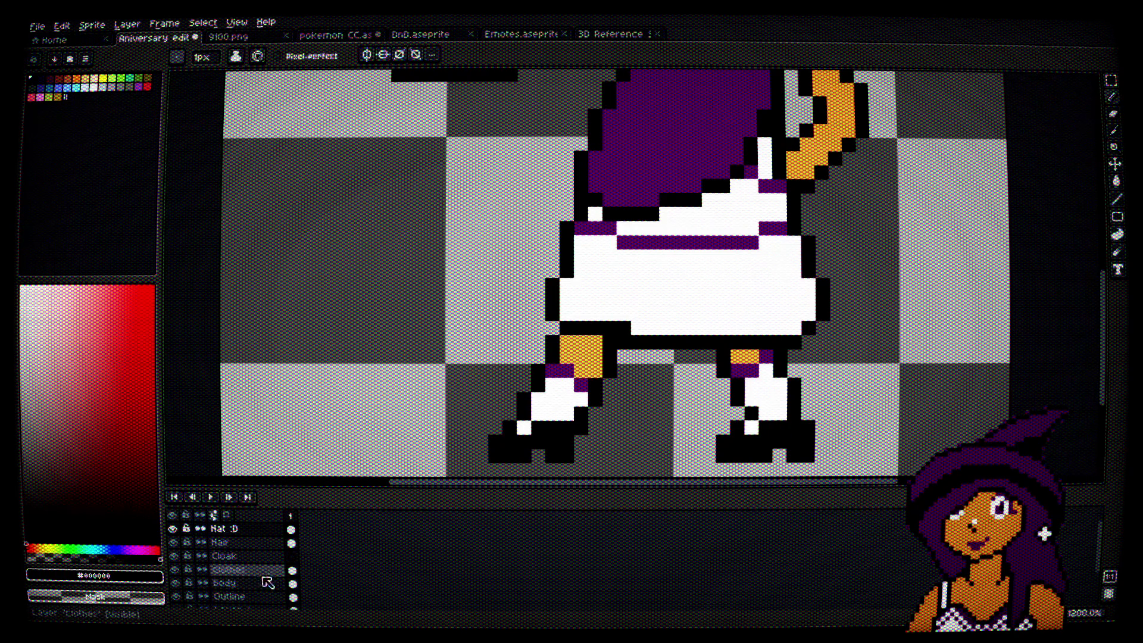
left_click(228, 569)
scroll(574, 221, "up", 3)
left_click(532, 322)
left_click(531, 293)
mouse_move(528, 324)
left_mouse_down()
mouse_move(512, 292)
mouse_move(543, 270)
mouse_move(527, 293)
left_mouse_up()
left_click(486, 318)
left_click(539, 312, "alt")
left_click(514, 347)
Step: Redraw the skirt's bottom hem outline in black, touching up edge pixels in white
scroll(620, 343, "down", 6)
scroll(595, 336, "up", 4)
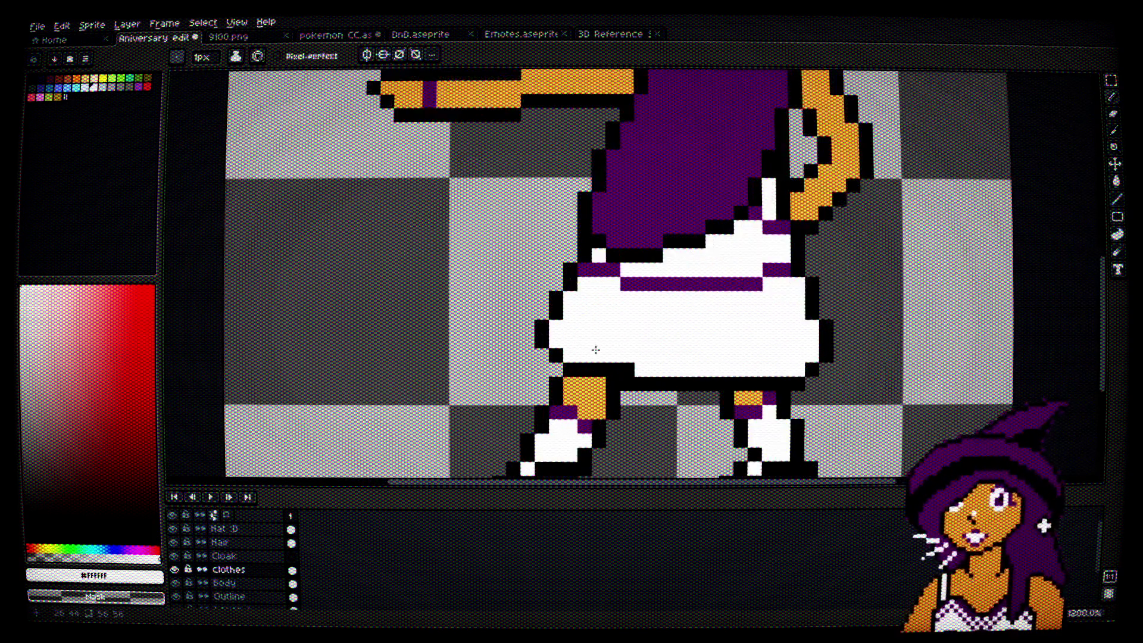
left_click(634, 372, "alt")
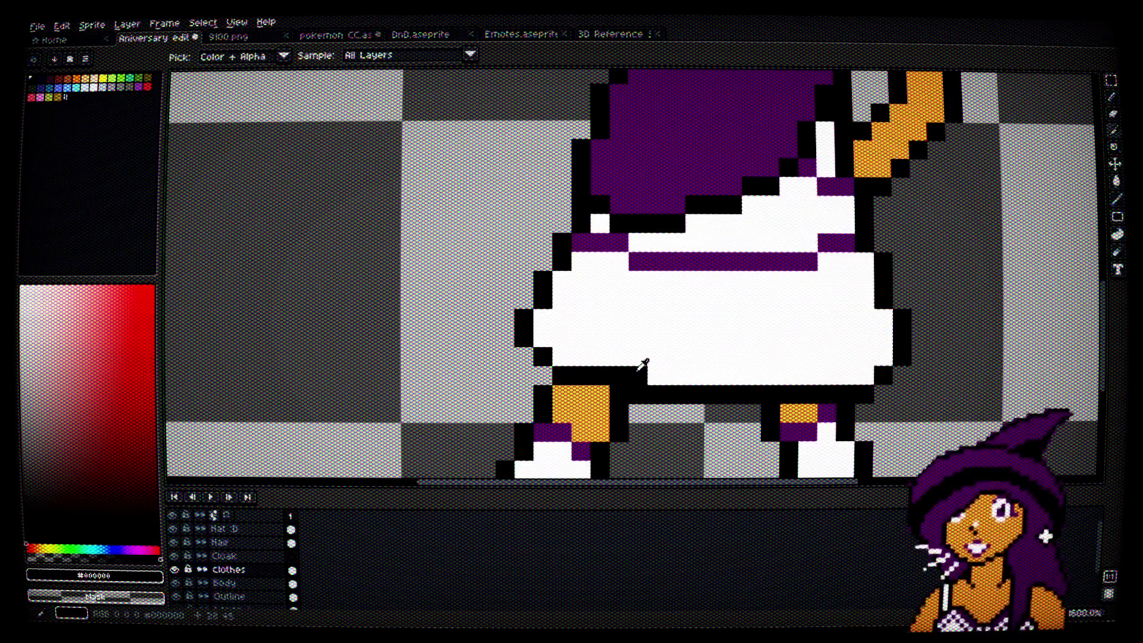
mouse_move(638, 394)
left_mouse_down()
mouse_move(670, 393)
mouse_move(661, 379)
mouse_move(696, 393)
mouse_move(733, 375)
mouse_move(702, 375)
left_mouse_up()
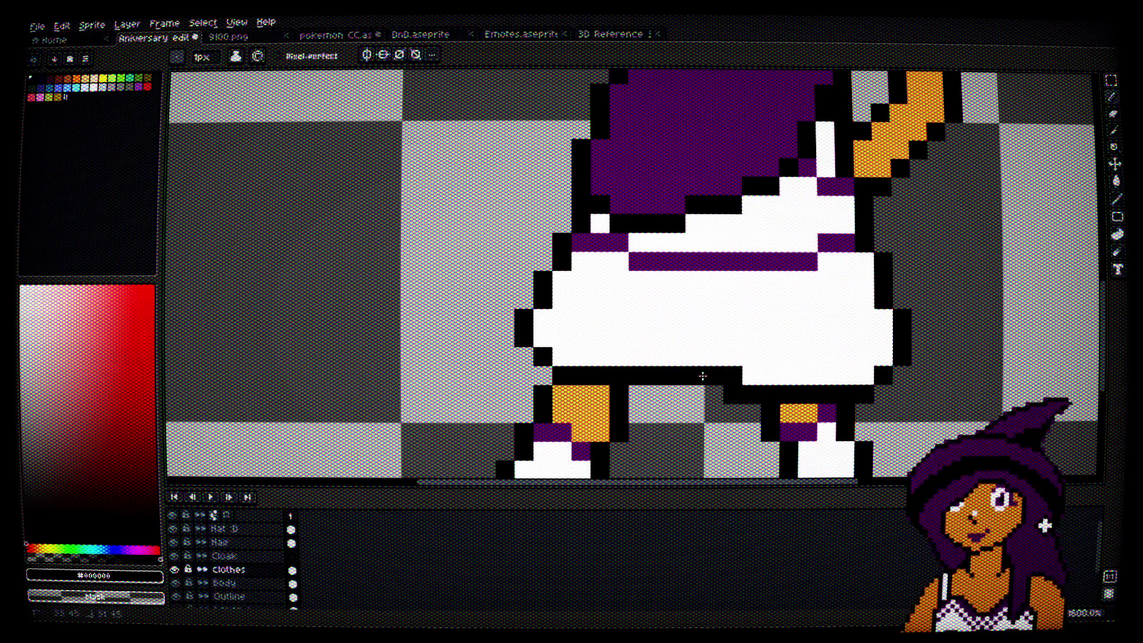
left_click(733, 365, "alt")
left_click(735, 372)
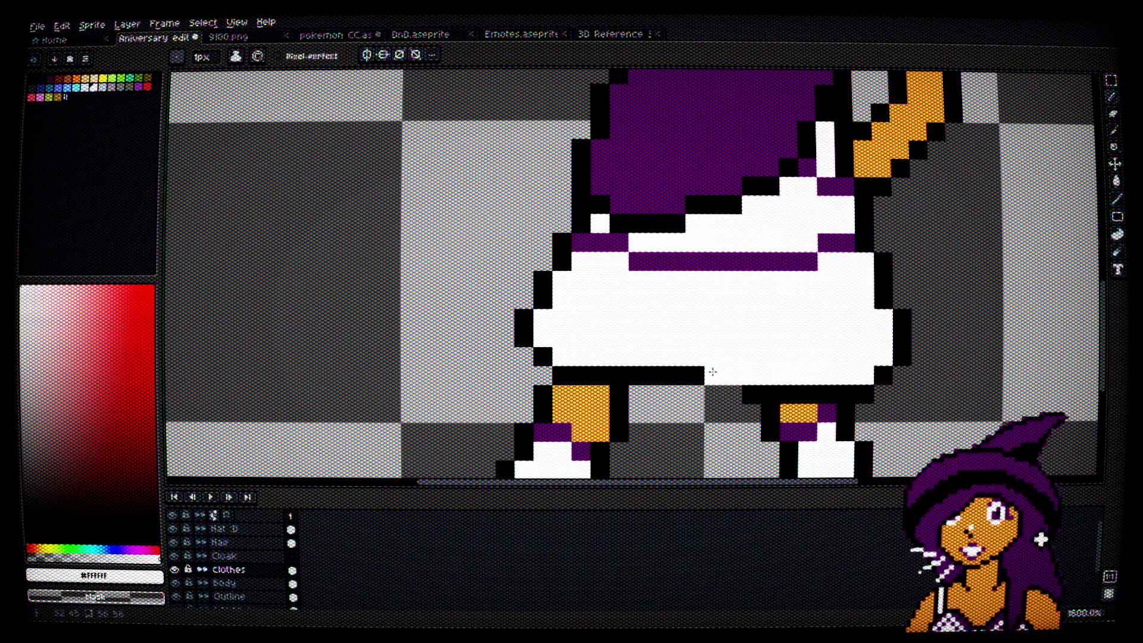
left_click(747, 391, "alt")
left_click(714, 398)
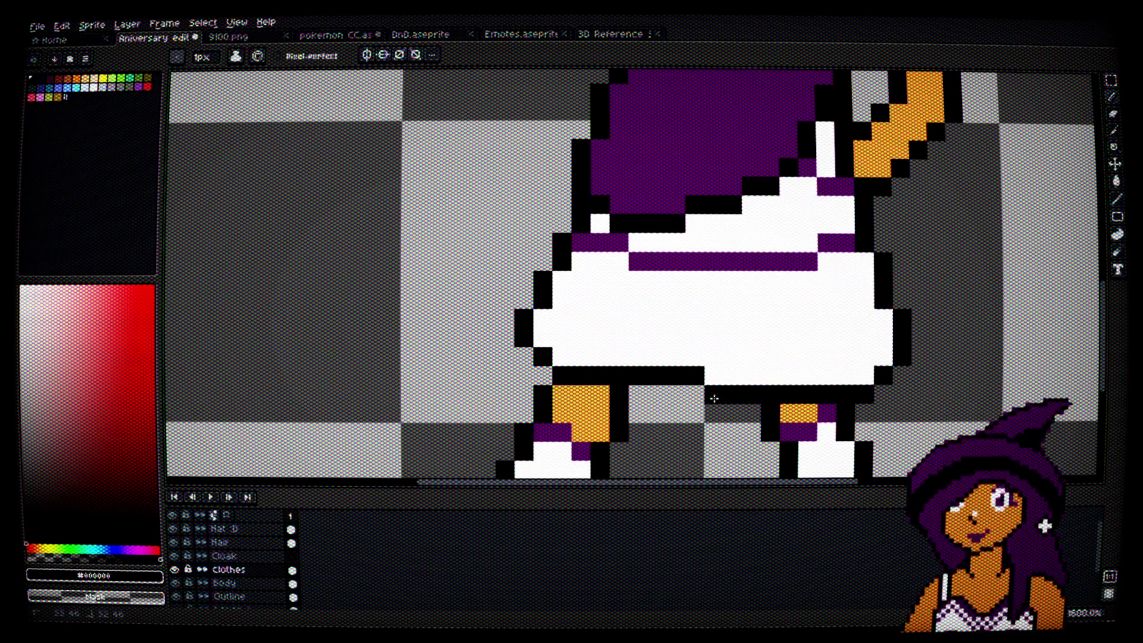
Step: Extend the black hem line beneath the skirt and fill the rows above it white
scroll(714, 398, "down", 2)
scroll(702, 320, "up", 4)
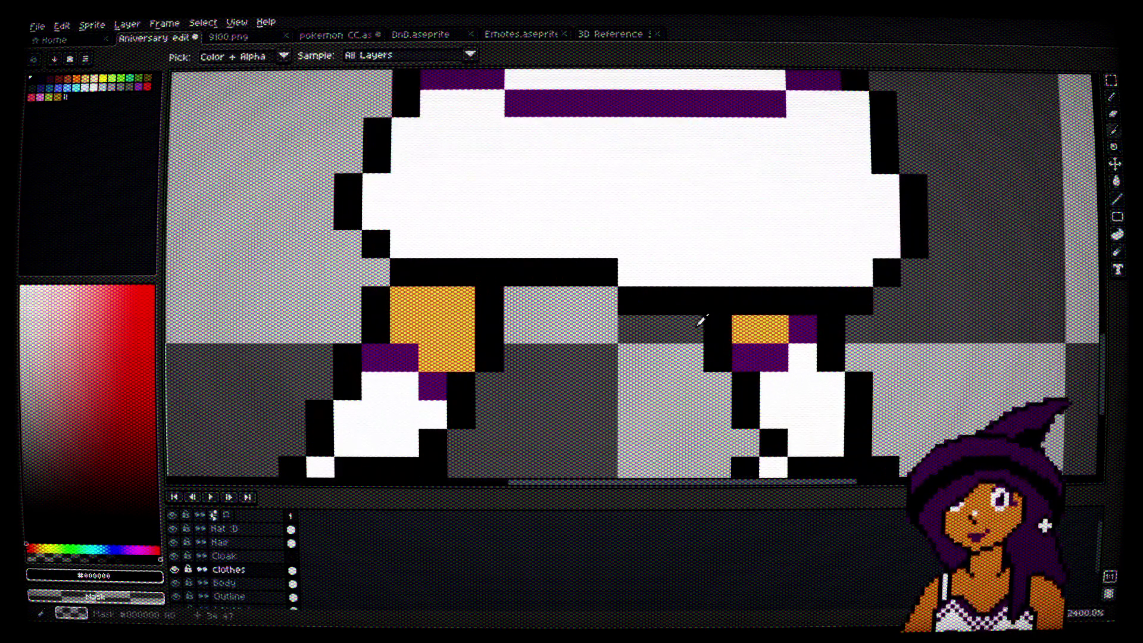
mouse_move(607, 297)
left_mouse_down()
mouse_move(577, 298)
mouse_move(580, 274)
left_mouse_up()
left_click(655, 243, "alt")
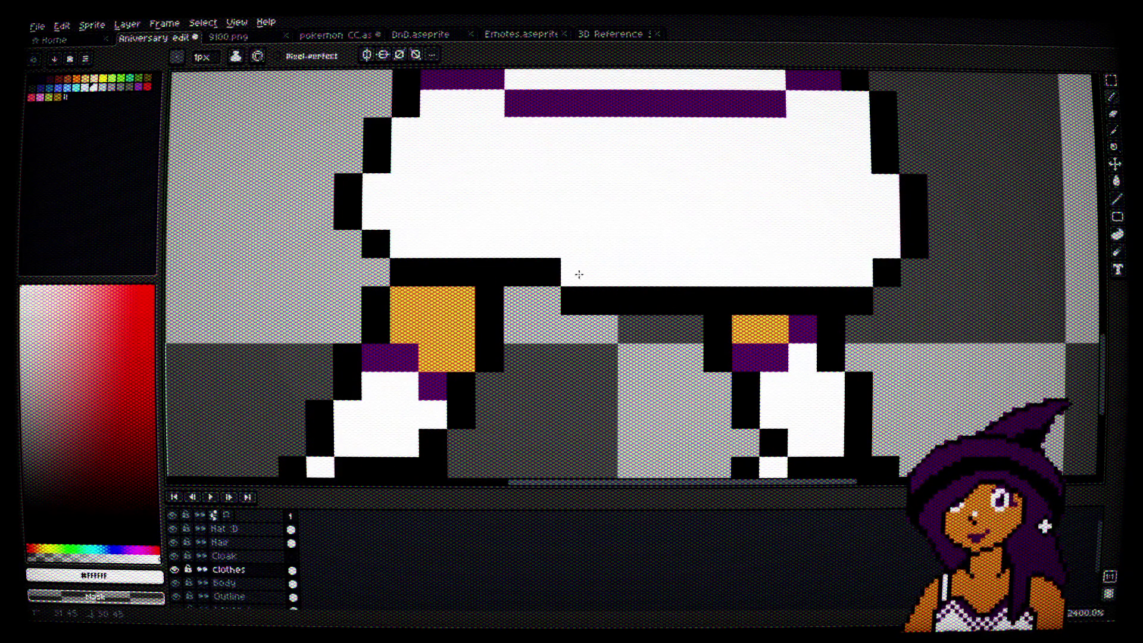
scroll(580, 274, "down", 5)
left_click_drag(759, 324, 780, 347)
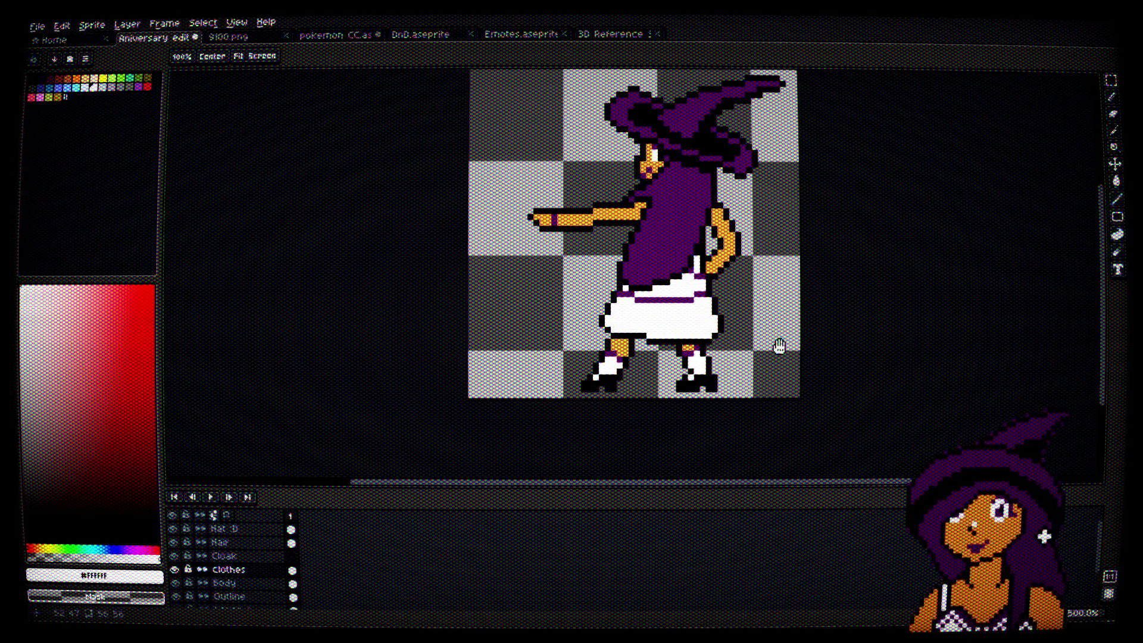
scroll(691, 366, "up", 5)
left_click(663, 289, "alt")
mouse_move(667, 304)
left_mouse_down()
mouse_move(687, 304)
mouse_move(641, 288)
left_mouse_up()
left_click(694, 242, "alt")
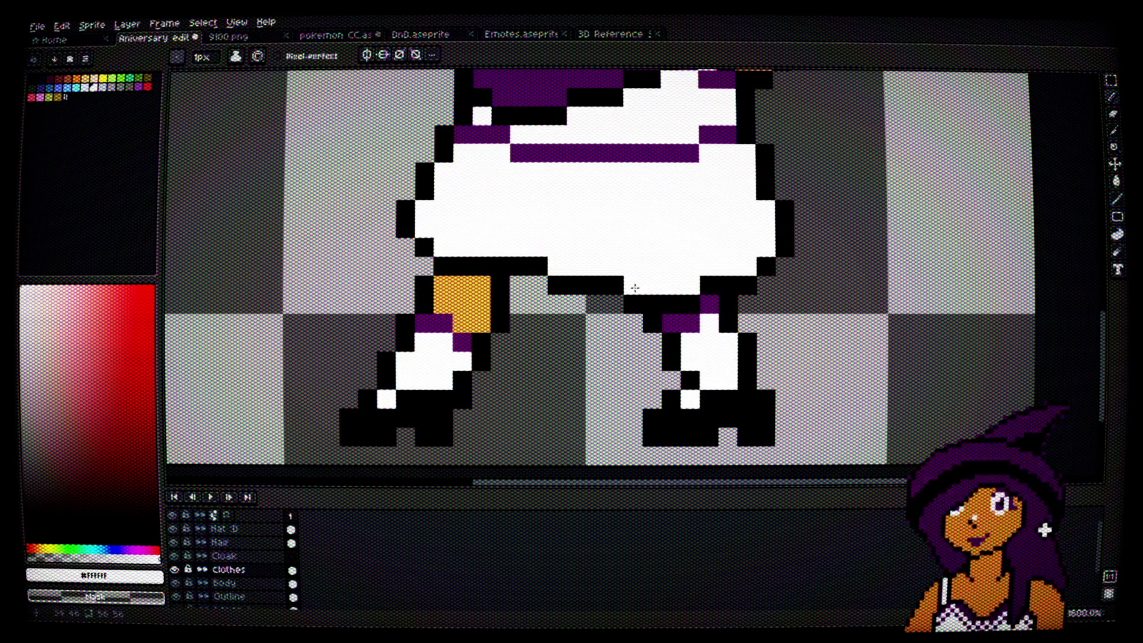
scroll(634, 288, "down", 5)
scroll(706, 291, "up", 5)
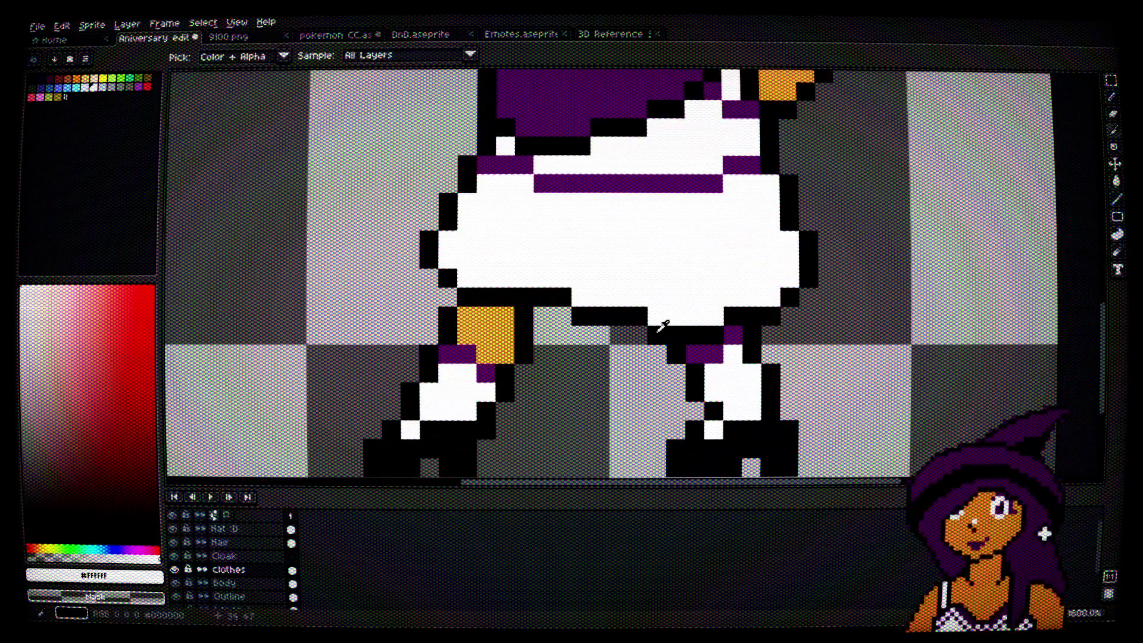
Step: Darken the two white pixels under the hem and colour the right leg's top skin orange
left_click(669, 315, "alt")
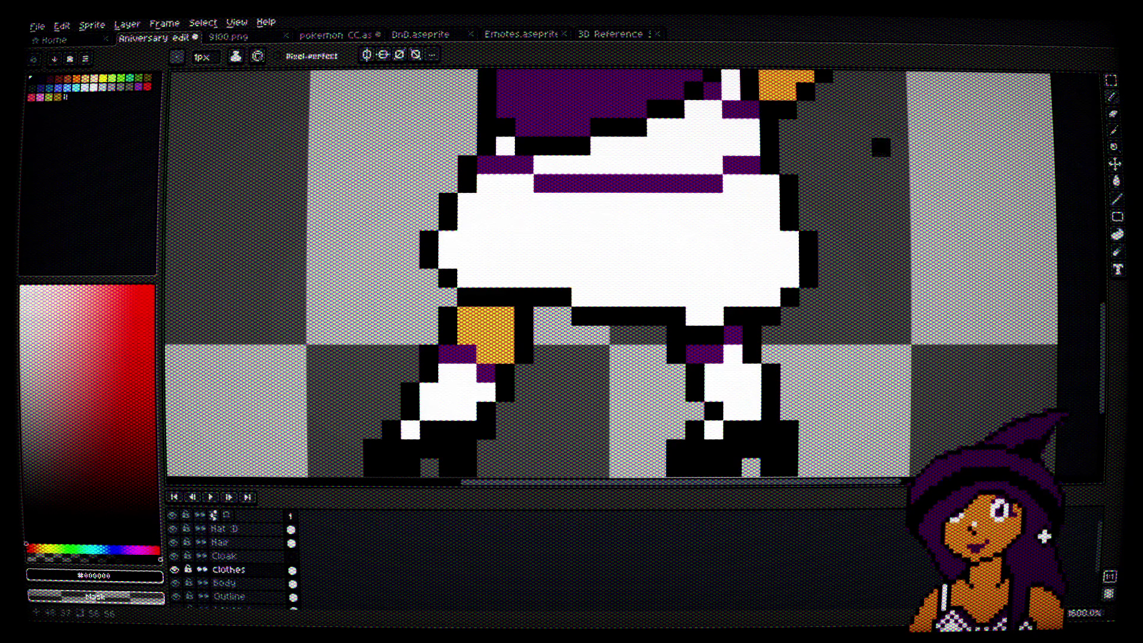
scroll(726, 310, "down", 3)
scroll(709, 286, "up", 3)
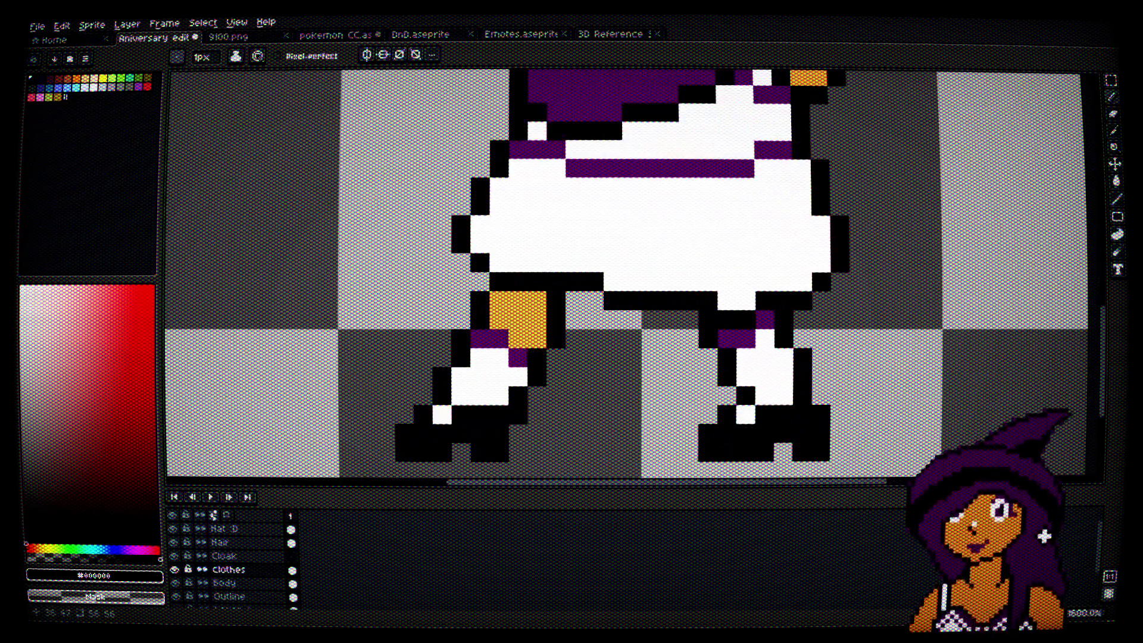
left_click(727, 300)
left_click(749, 300)
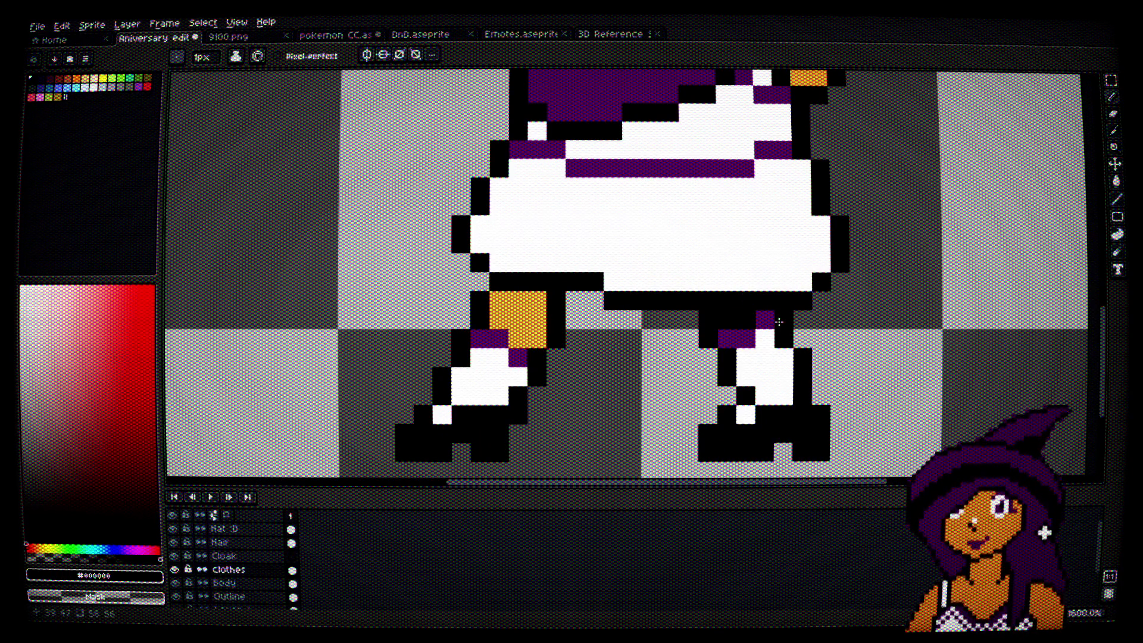
left_click_drag(746, 319, 727, 319)
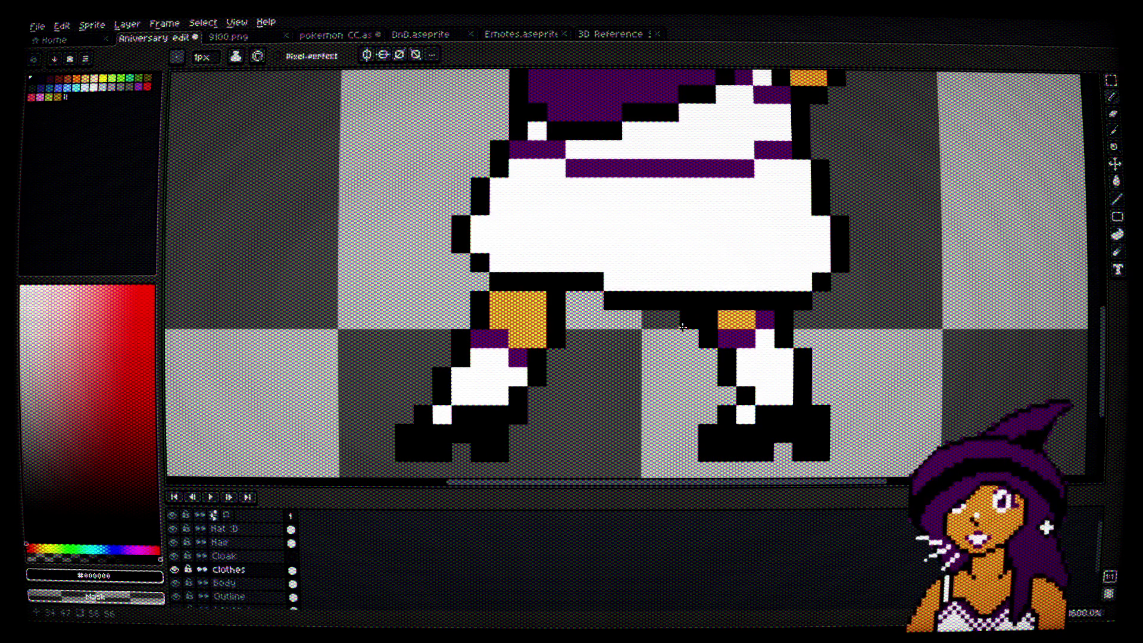
scroll(686, 310, "down", 3)
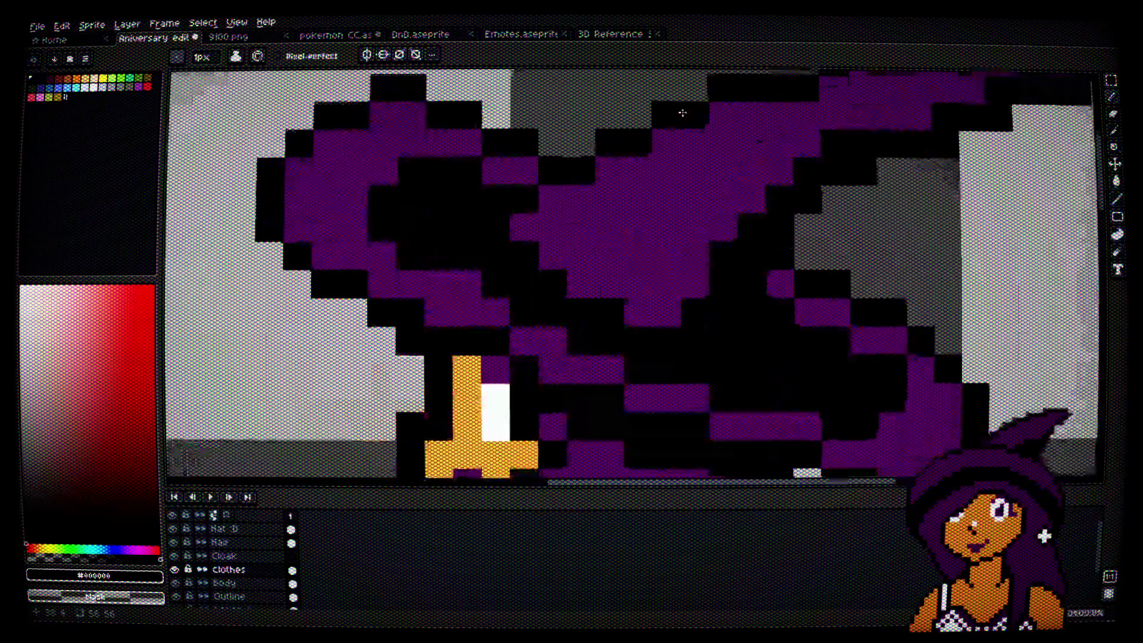
scroll(690, 101, "up", 4)
Step: Select the Hat :D layer, centre the witch in view and sample the face's skin orange
left_click(474, 230, "ctrl+alt")
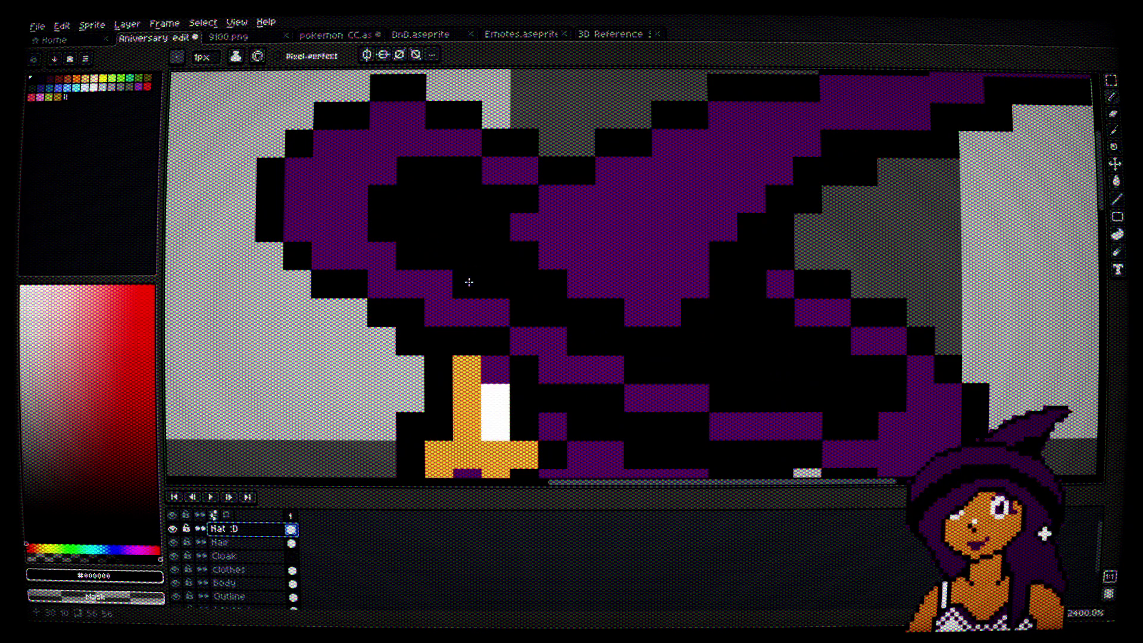
mouse_move(794, 360)
left_mouse_down()
mouse_move(753, 338)
mouse_move(698, 249)
mouse_move(711, 133)
left_mouse_up()
scroll(753, 338, "down", 5)
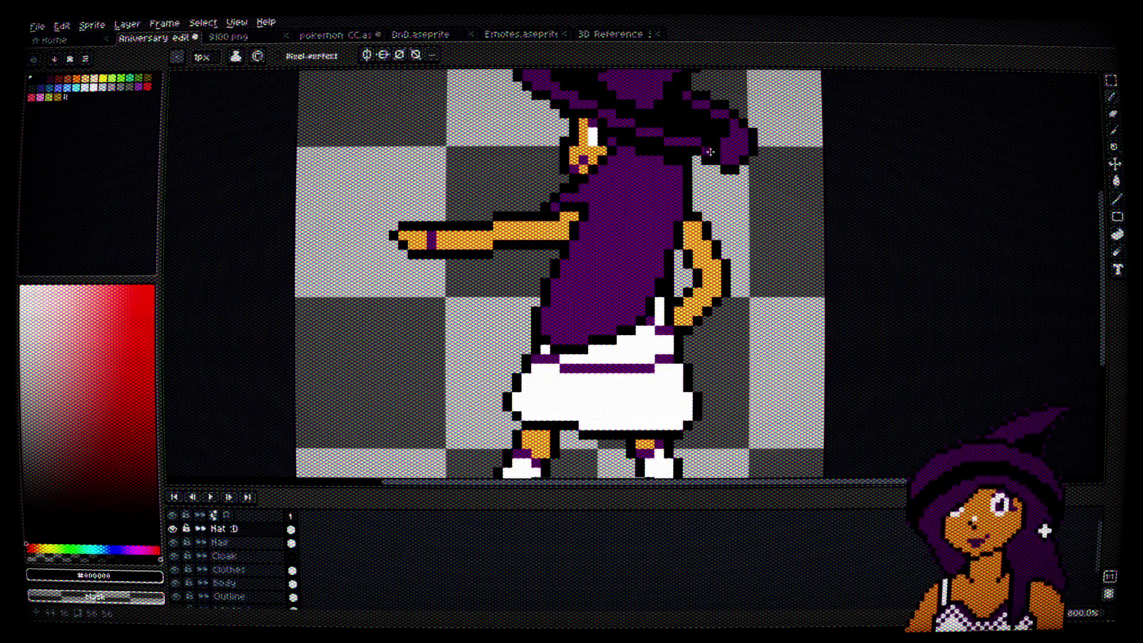
scroll(749, 215, "down", 2)
left_click_drag(748, 215, 754, 241)
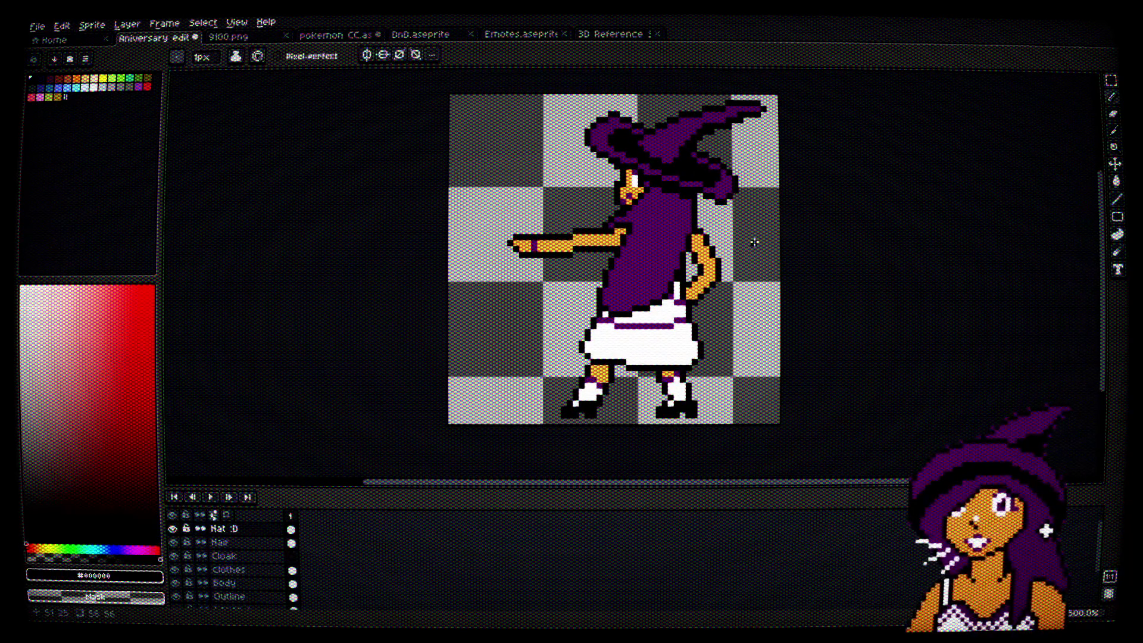
scroll(754, 241, "up", 2)
scroll(594, 218, "up", 3)
key("i")
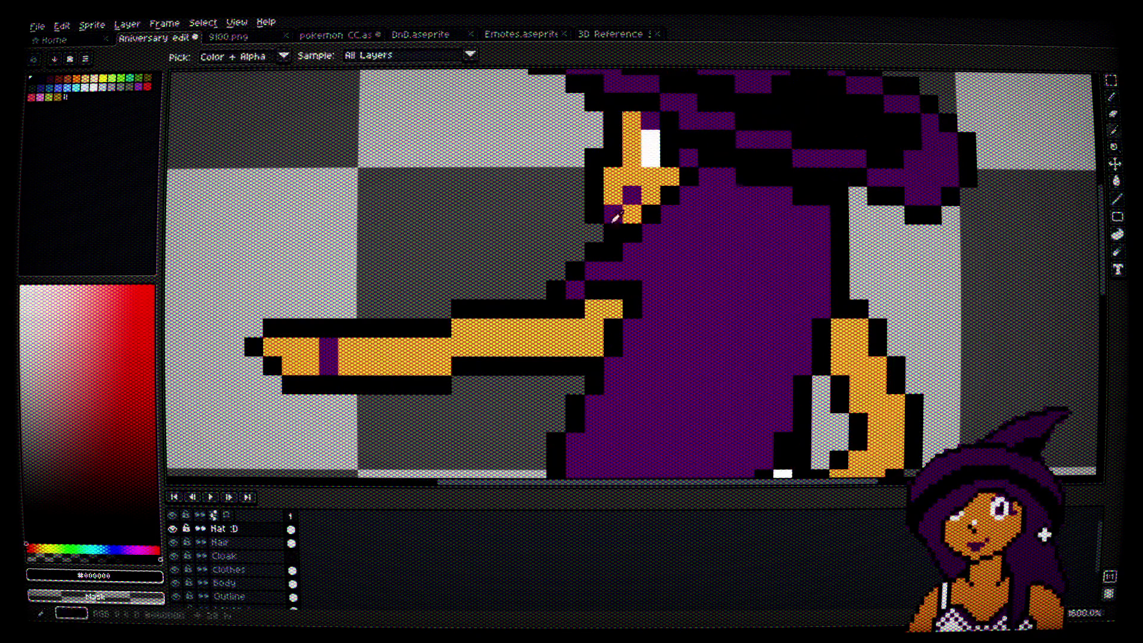
left_click(634, 193)
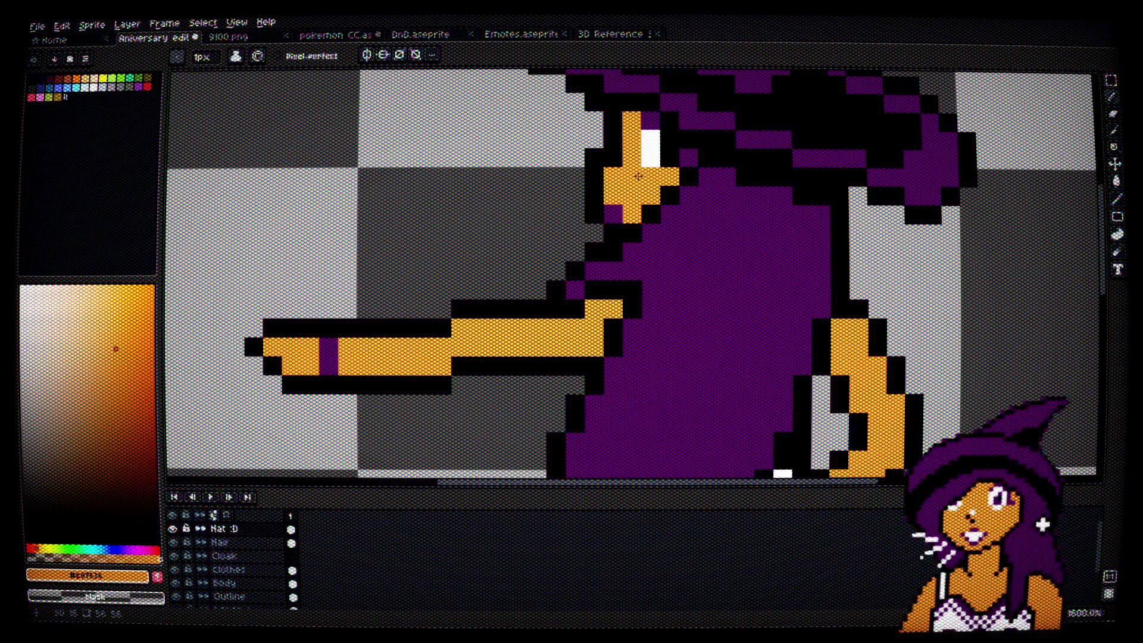
Step: Paint one purple cloak-edge pixel black, then switch to the pokemon CC sprite
scroll(761, 230, "down", 4)
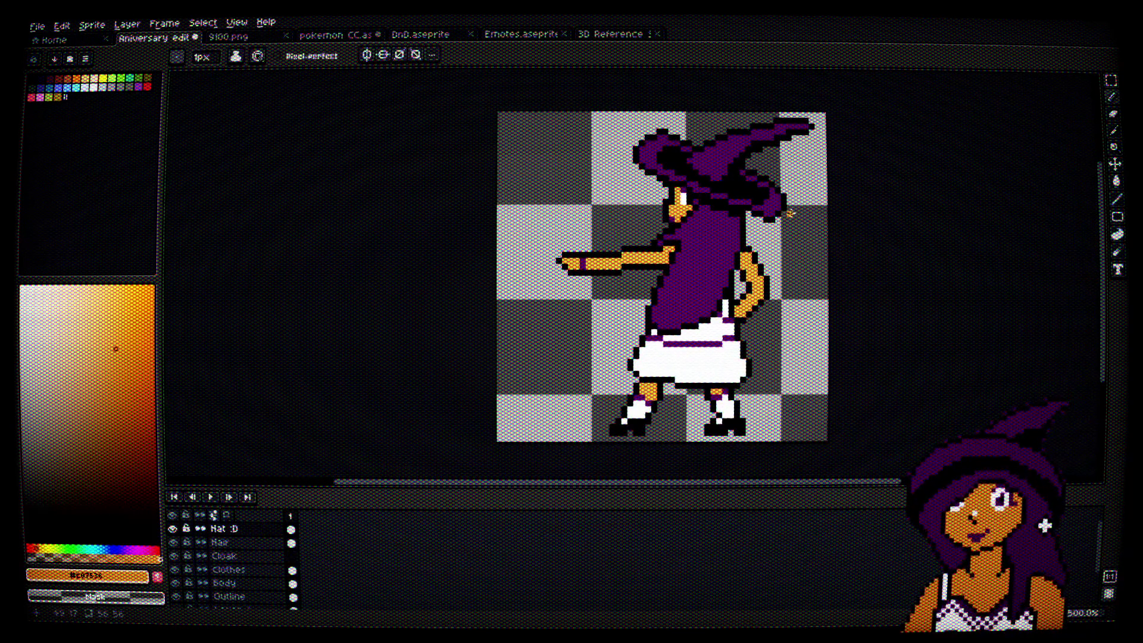
scroll(798, 285, "up", 5)
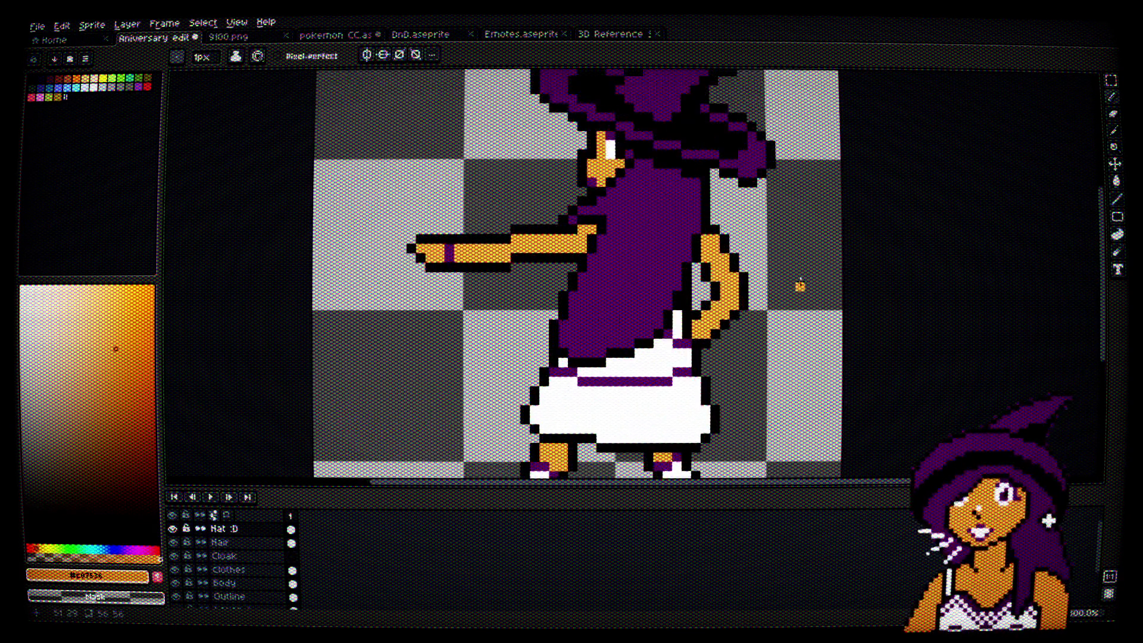
key("i")
left_click(572, 310)
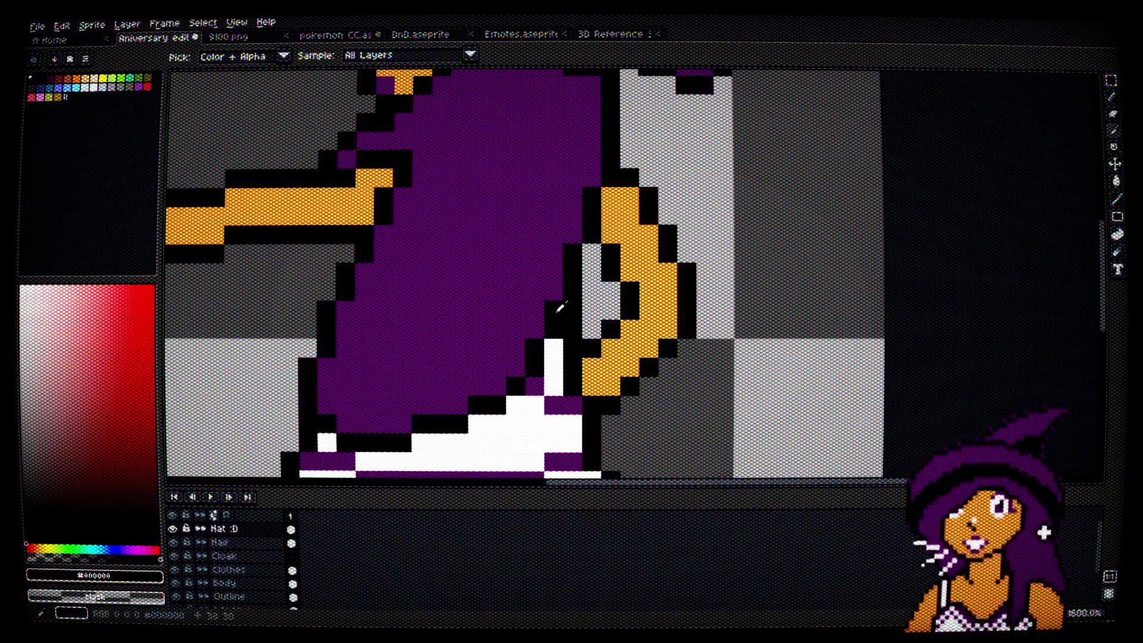
left_click(555, 276)
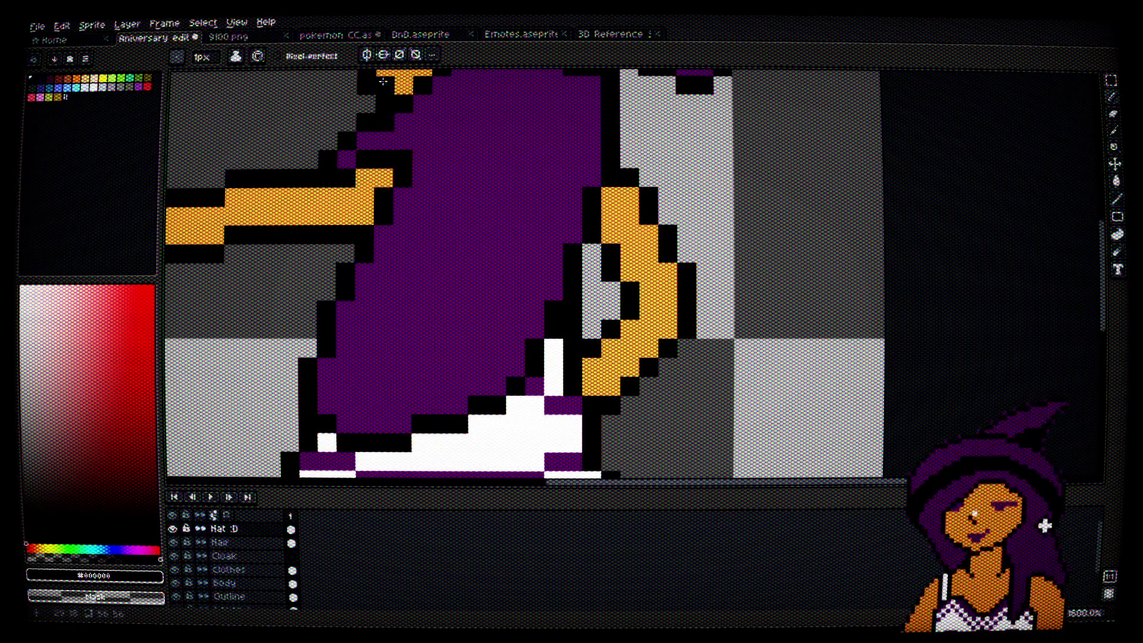
left_click(335, 35)
scroll(750, 196, "down", 3)
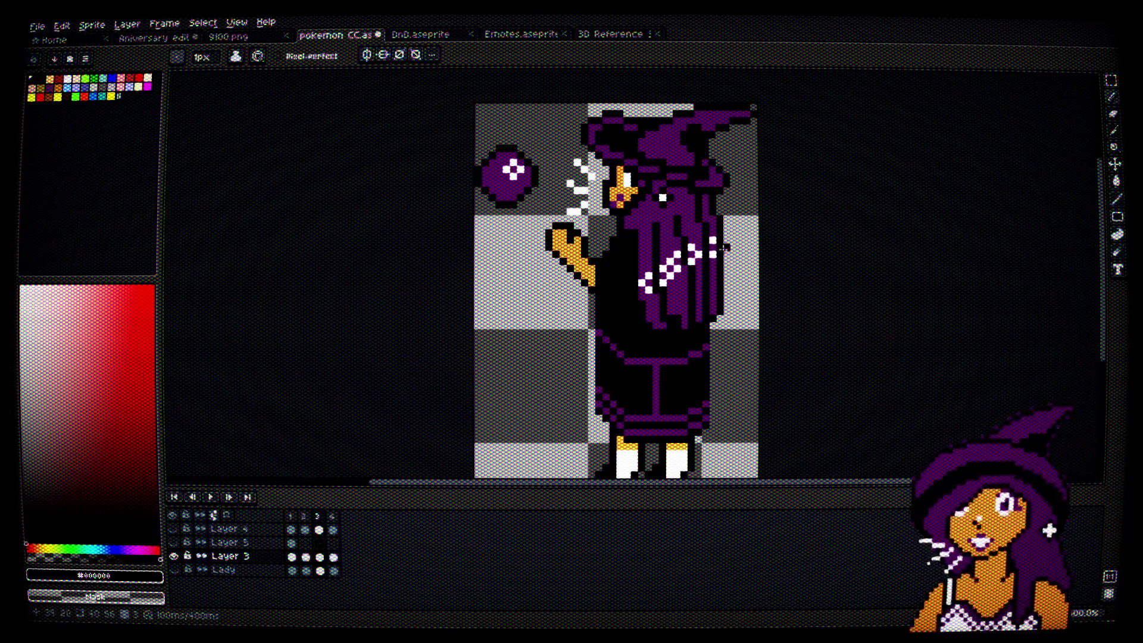
Step: Look over the pokemon CC reference sprite, then switch back to the Anniversary edit document
scroll(690, 239, "up", 4)
scroll(683, 235, "down", 4)
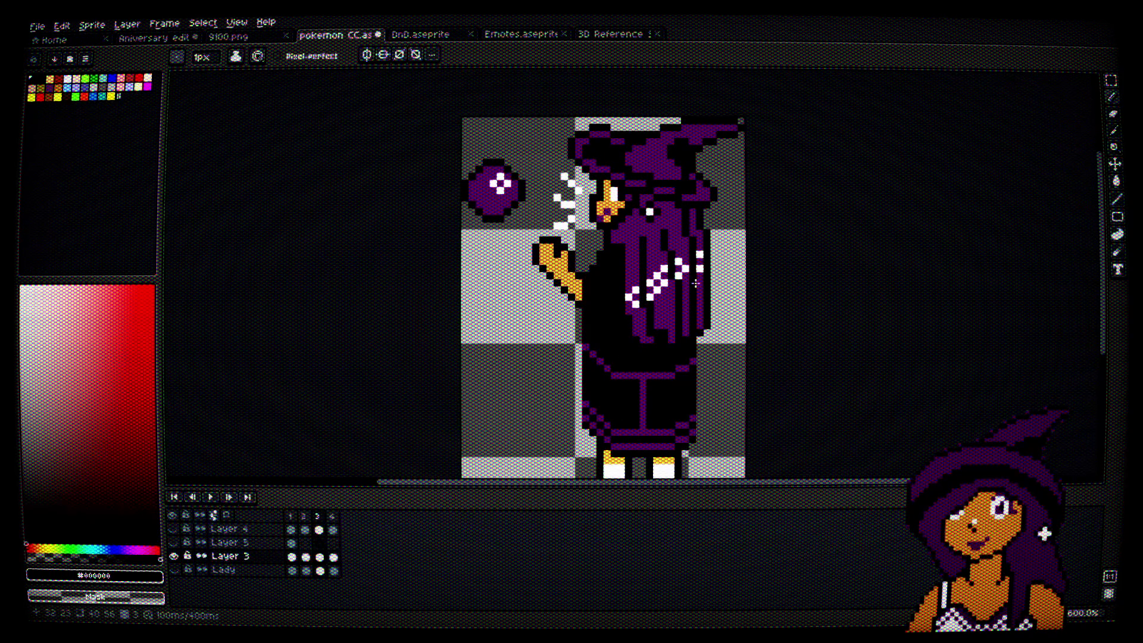
scroll(699, 150, "up", 4)
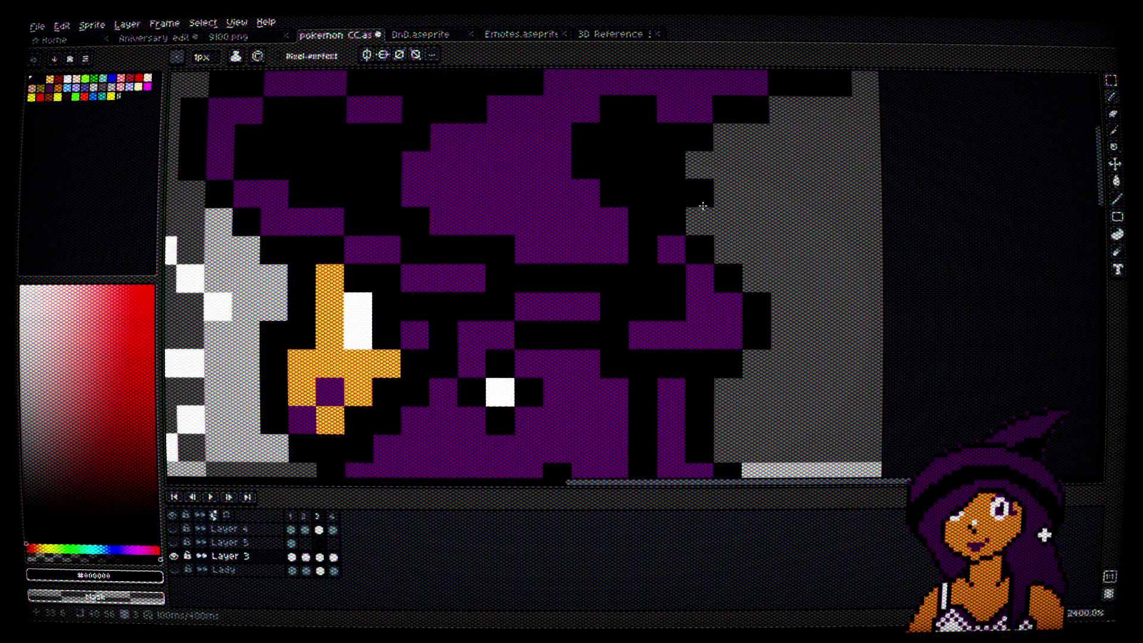
scroll(742, 311, "down", 1)
scroll(741, 310, "down", 1)
left_click_drag(741, 311, 716, 177)
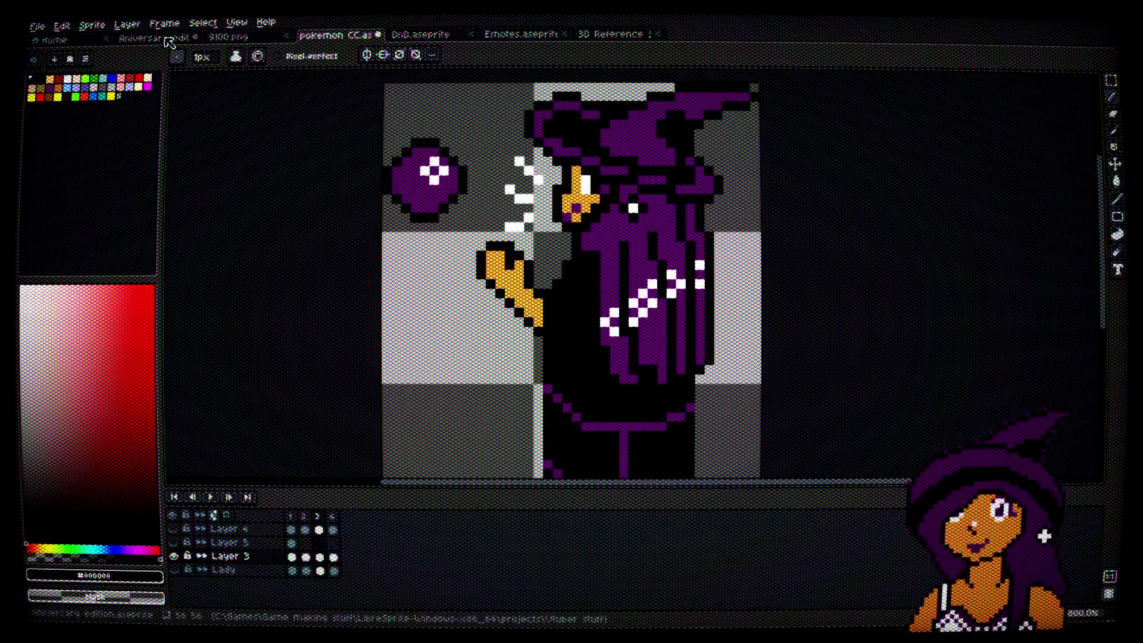
left_click(158, 38)
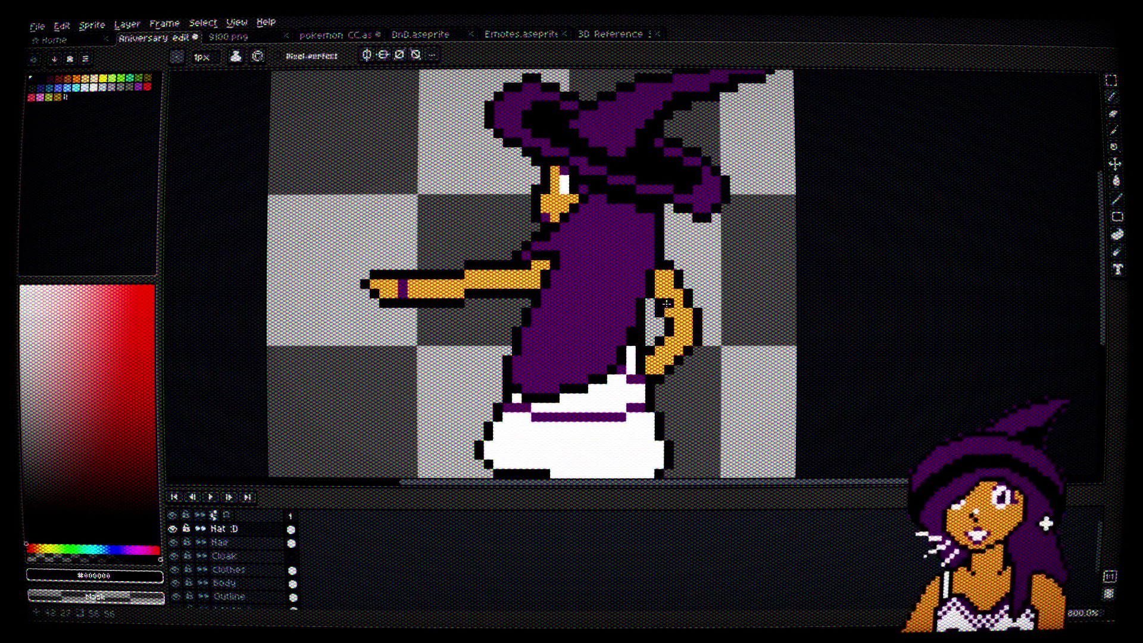
Step: Sketch a hair-edge line across the cloak, then undo the stray fill and the wrong-layer line
scroll(650, 231, "up", 3)
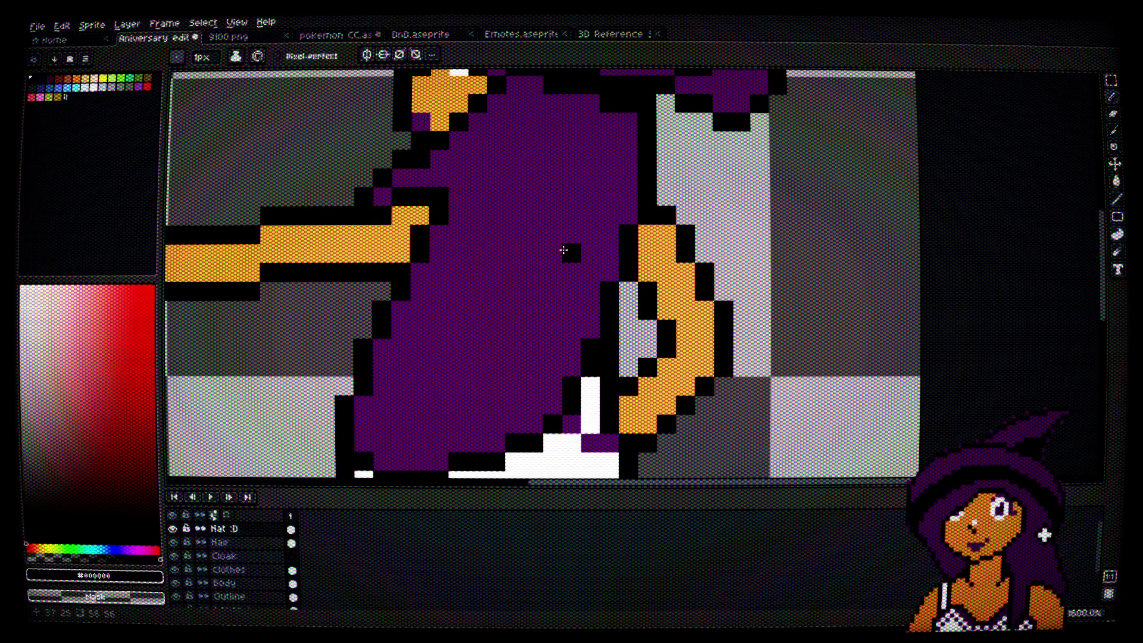
scroll(518, 370, "down", 2)
scroll(518, 369, "left", 1)
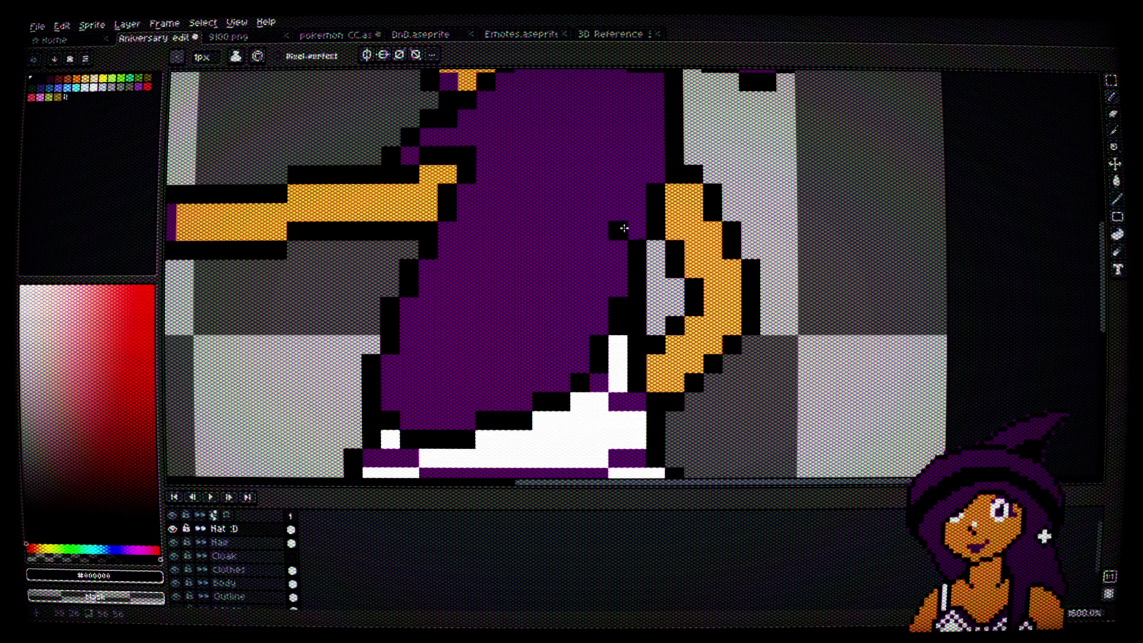
mouse_move(638, 191)
left_mouse_down()
mouse_move(574, 204)
mouse_move(505, 291)
mouse_move(519, 400)
left_mouse_up()
key("g")
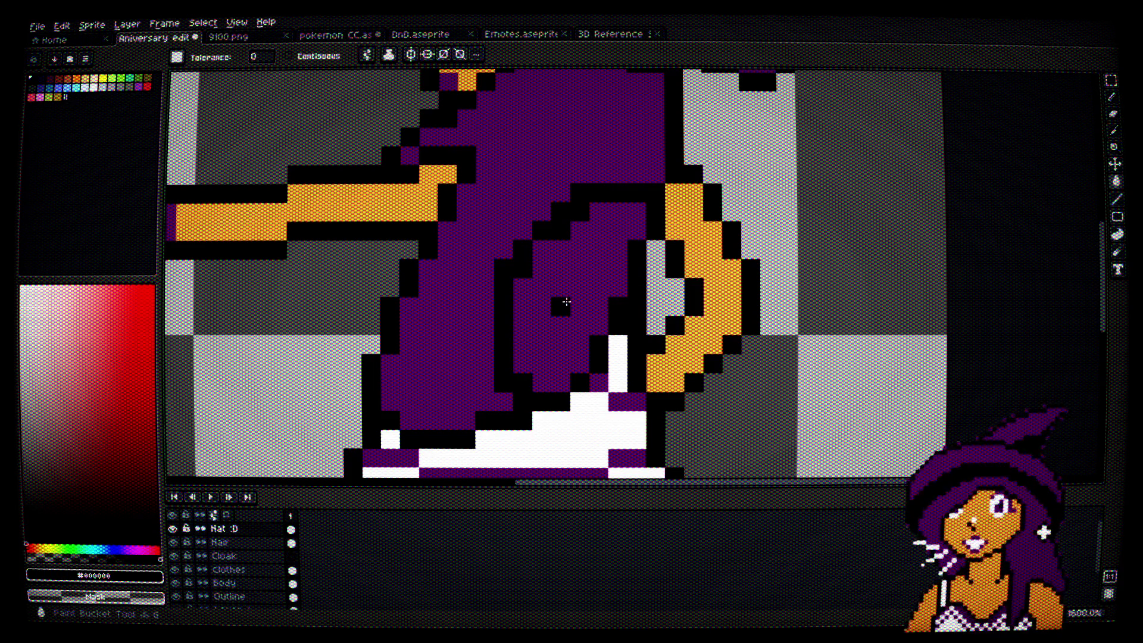
left_click(566, 303)
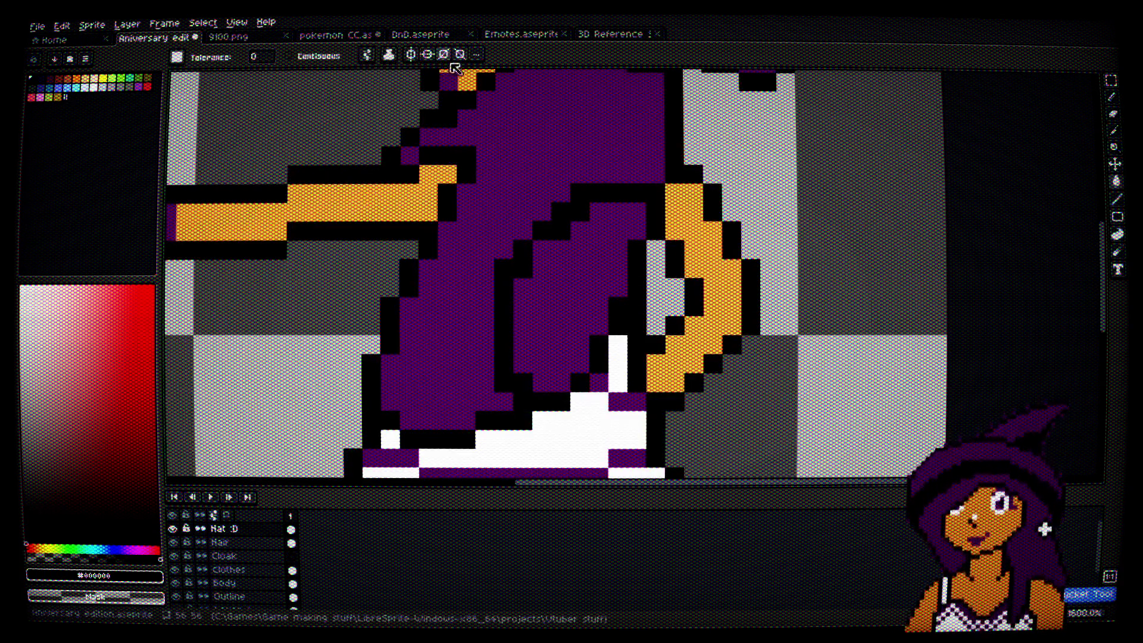
left_click(289, 55)
left_click(556, 283)
key("ctrl+z")
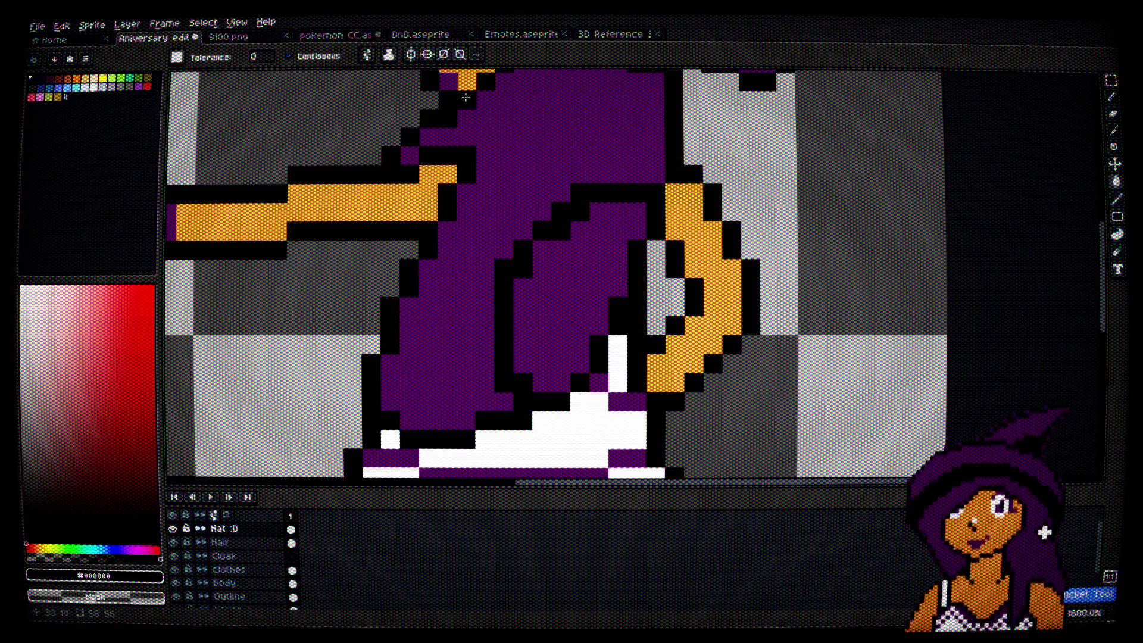
key("v")
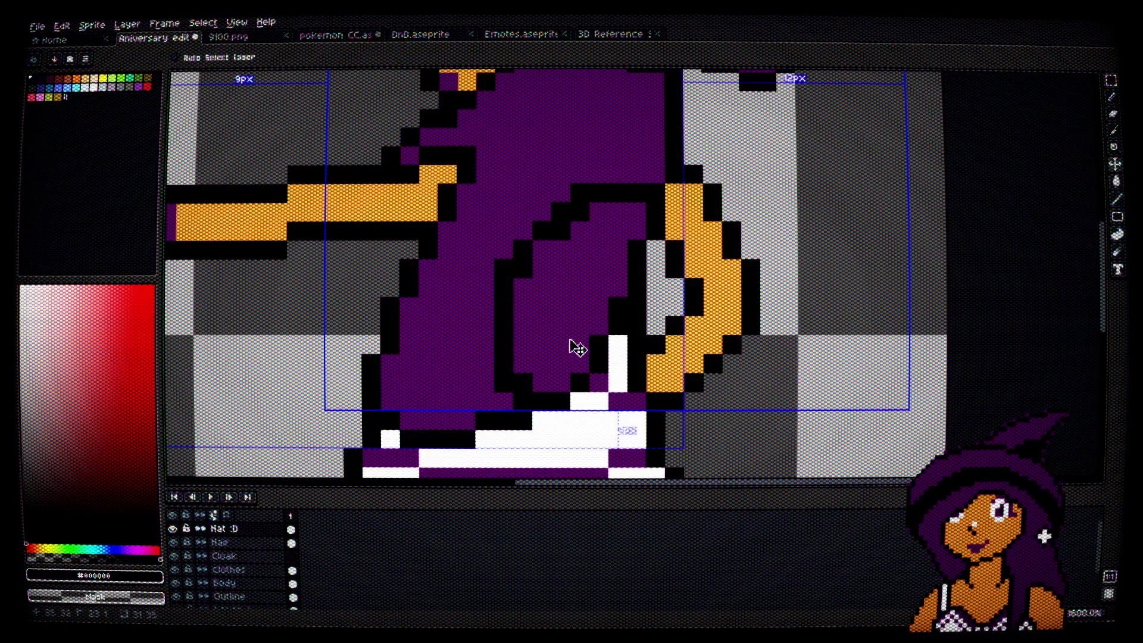
key("ctrl+z")
Step: On the Hair layer, draw a black stair-step line along the hair's edge and fill the hair black
left_click(256, 542)
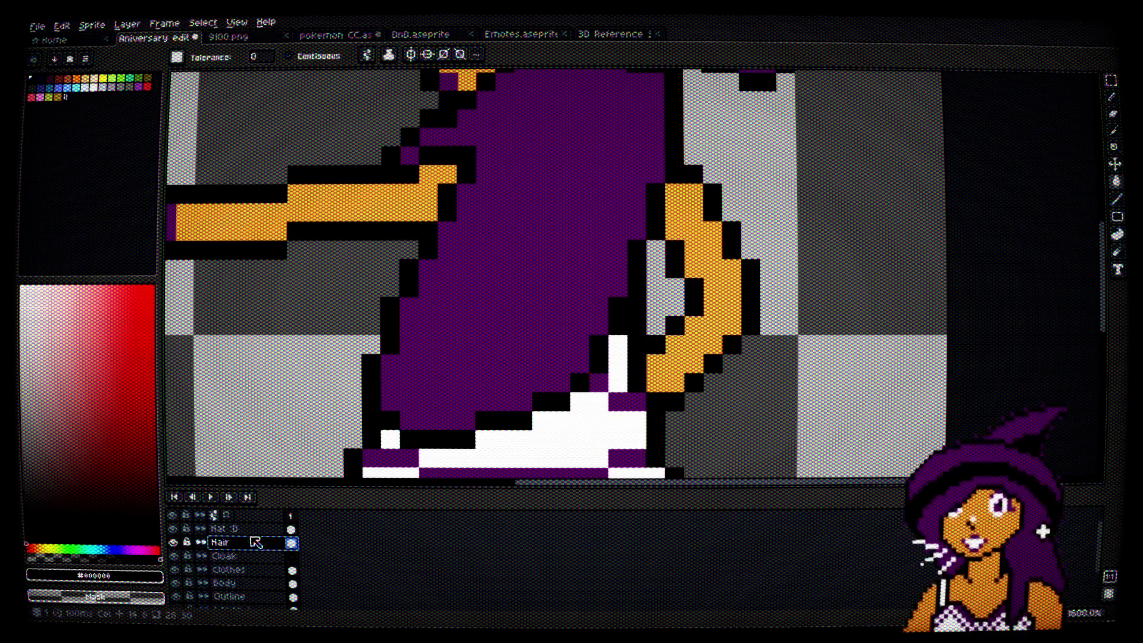
left_click(636, 203)
key("v")
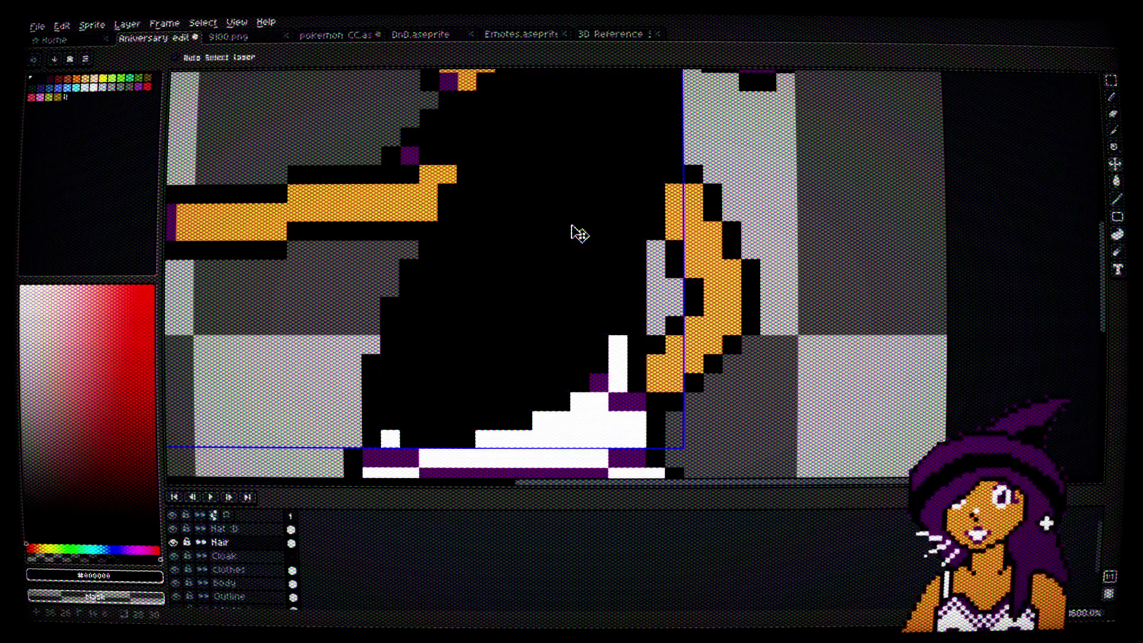
key("ctrl+z")
key("b")
mouse_move(638, 197)
left_mouse_down()
mouse_move(527, 270)
mouse_move(482, 410)
left_mouse_up()
key("i")
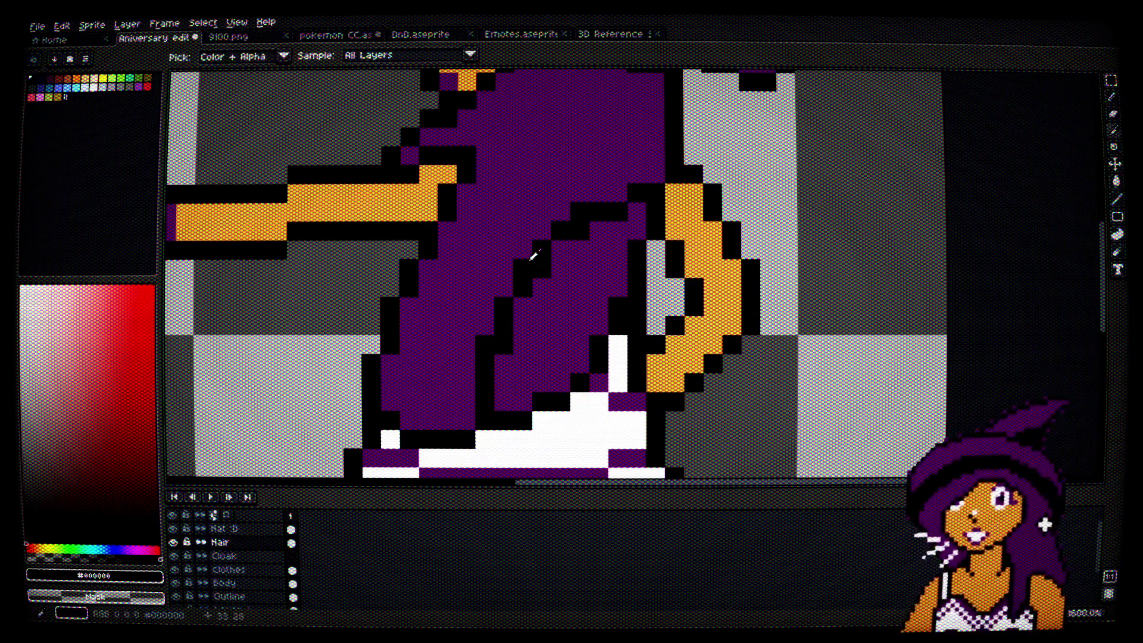
key("g")
left_click(576, 303)
scroll(576, 302, "down", 3)
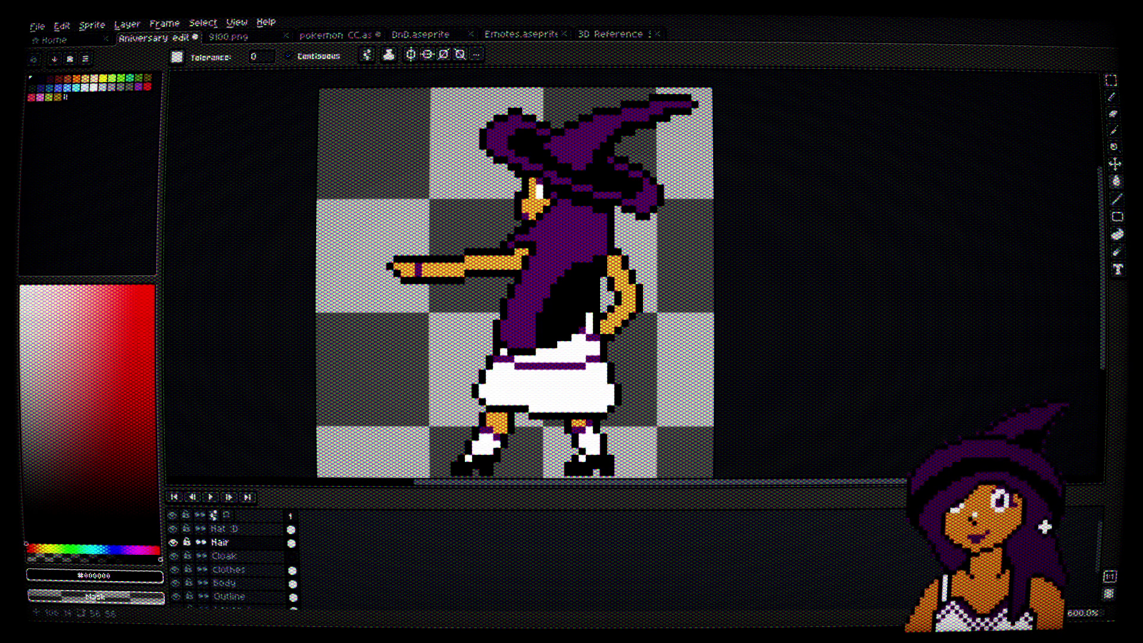
Step: Pick the hat purple and repaint part of the black hair purple, undoing an accidental fill
scroll(597, 286, "up", 3)
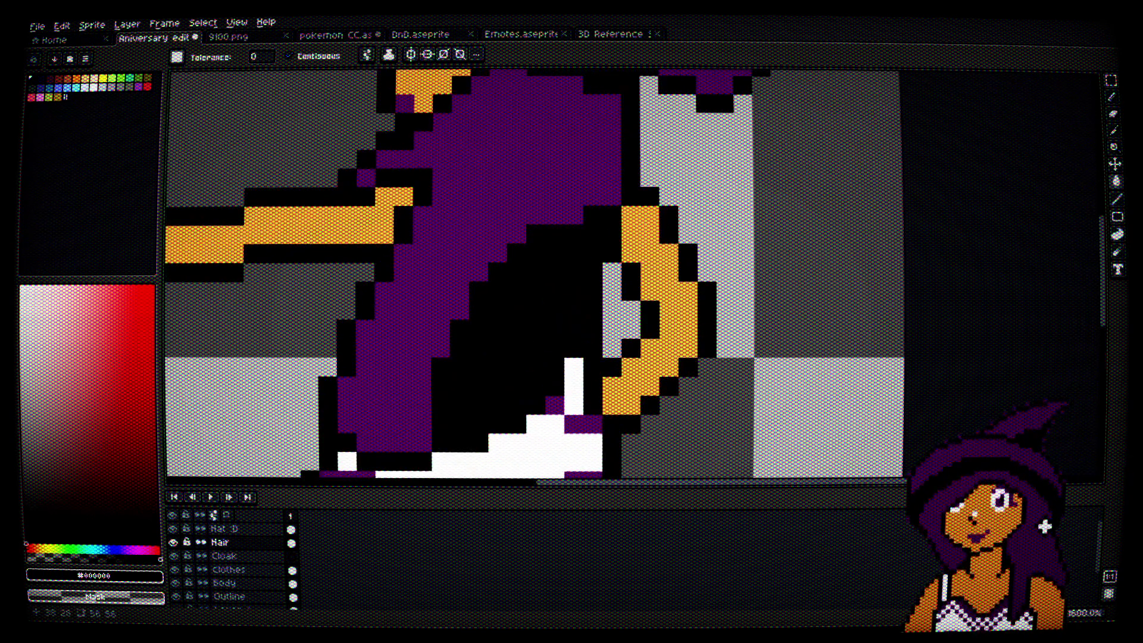
left_click(462, 240, "alt")
left_click_drag(530, 228, 593, 210)
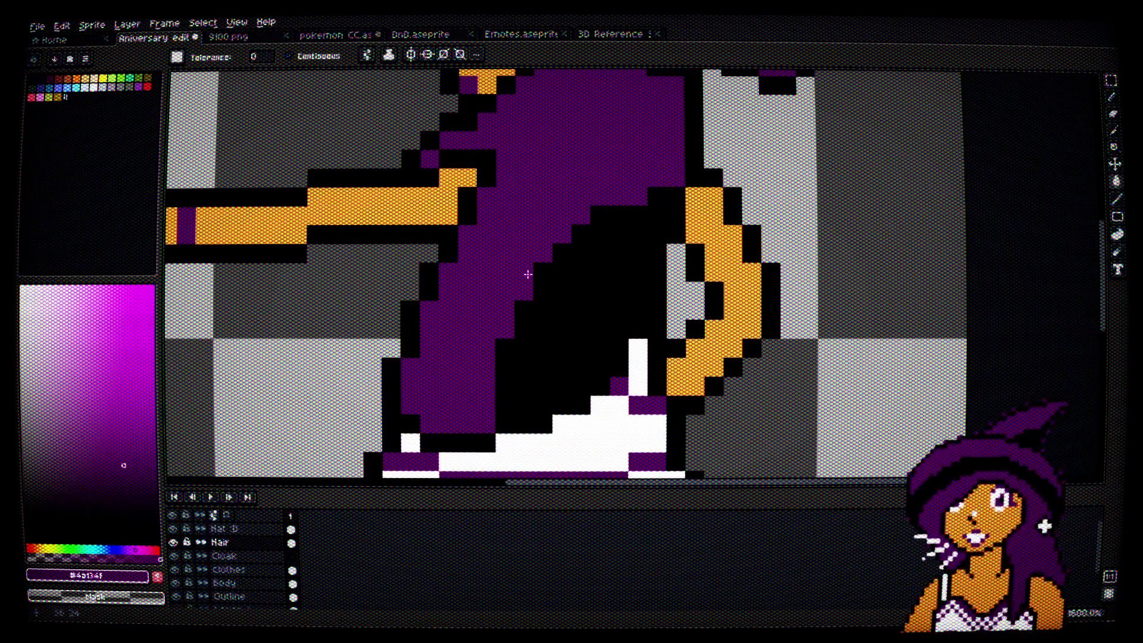
left_click(539, 368)
left_click(524, 332)
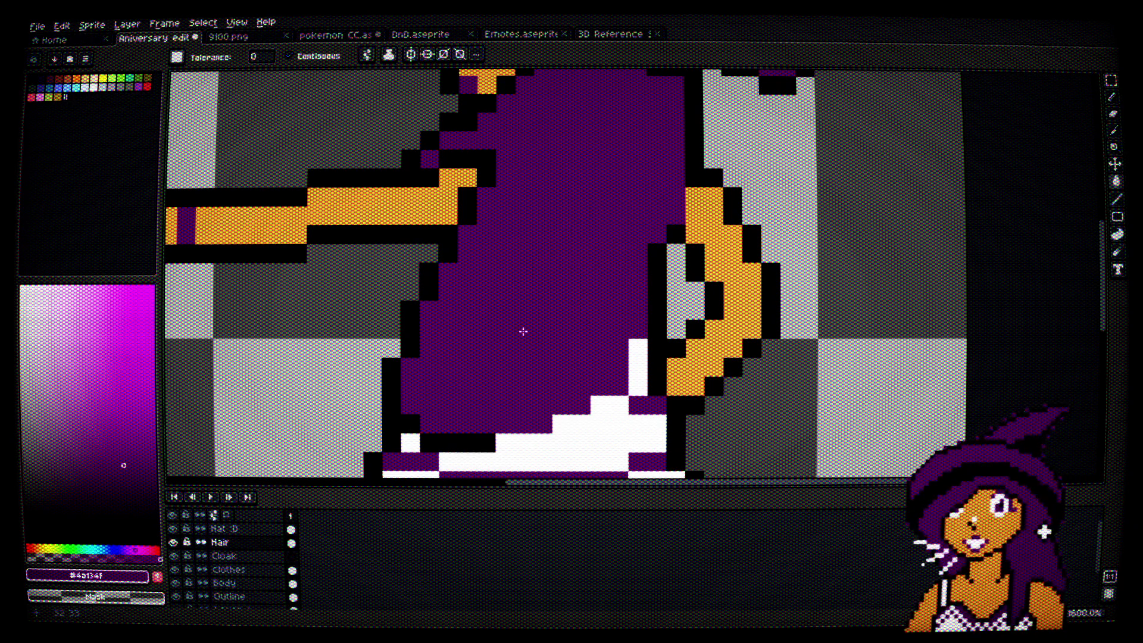
key("ctrl+z")
key("b")
left_click(501, 414)
mouse_move(514, 410)
left_mouse_down()
mouse_move(518, 345)
mouse_move(497, 387)
mouse_move(511, 357)
mouse_move(554, 384)
mouse_move(553, 369)
mouse_move(530, 361)
mouse_move(543, 348)
mouse_move(590, 375)
mouse_move(533, 324)
mouse_move(551, 238)
left_mouse_up()
Step: Trim the hair's upper edge with purple pixels, then switch to the 9100.png sheet
scroll(551, 238, "down", 3)
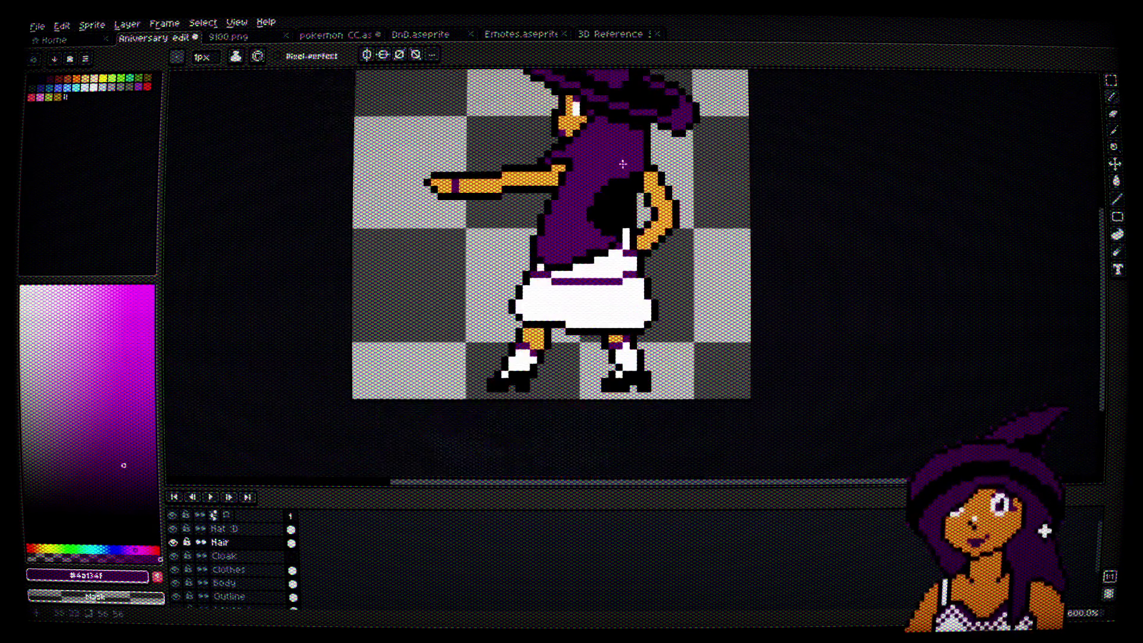
scroll(622, 238, "up", 4)
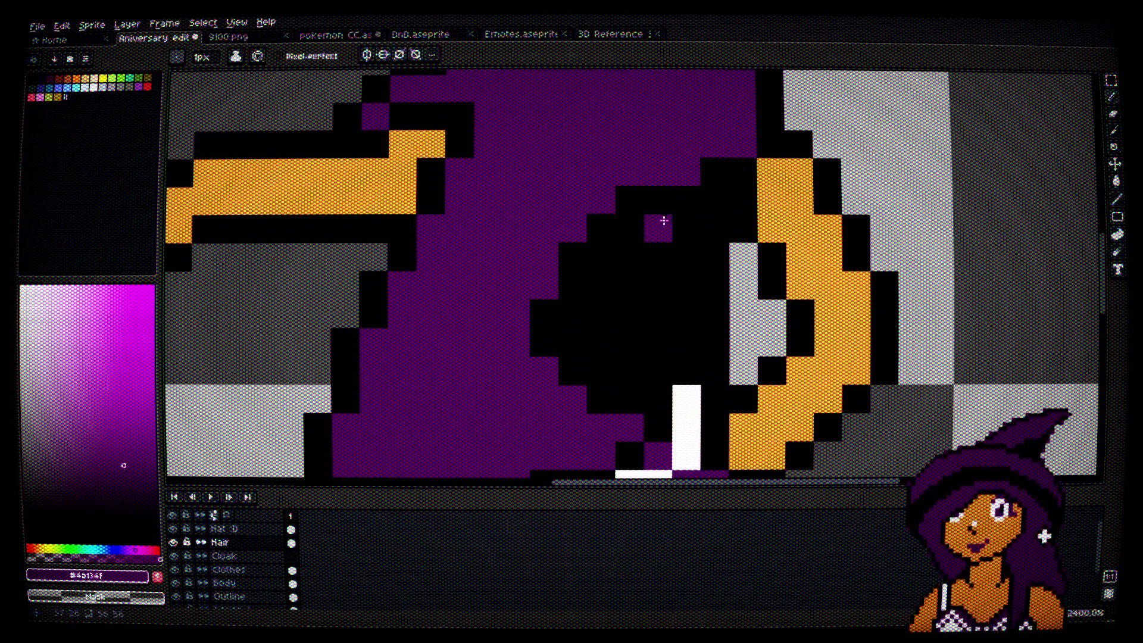
mouse_move(708, 162)
left_mouse_down()
mouse_move(688, 204)
mouse_move(655, 229)
left_mouse_up()
key("v")
key("ctrl+z")
key("ctrl+z")
key("ctrl+z")
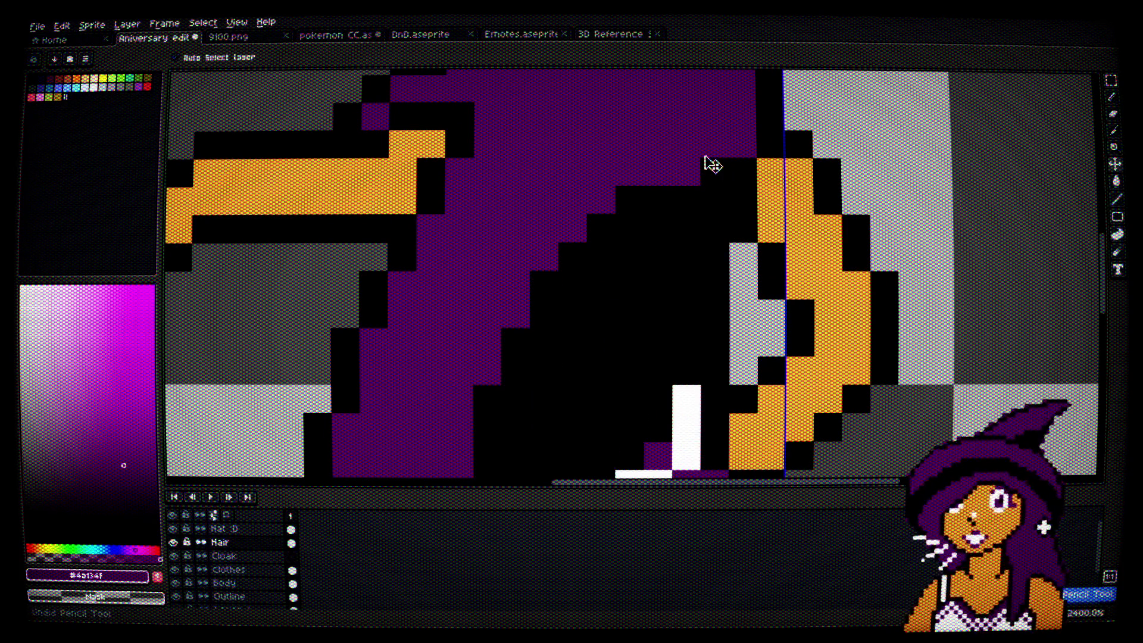
scroll(709, 163, "down", 3)
left_click_drag(696, 166, 656, 288)
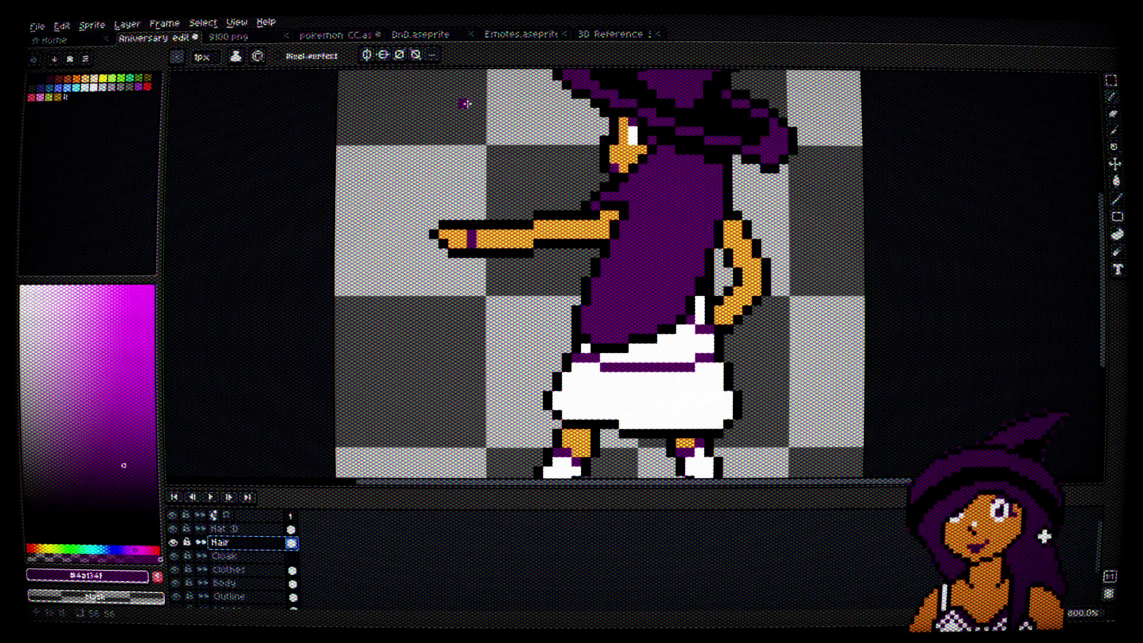
left_click(261, 39)
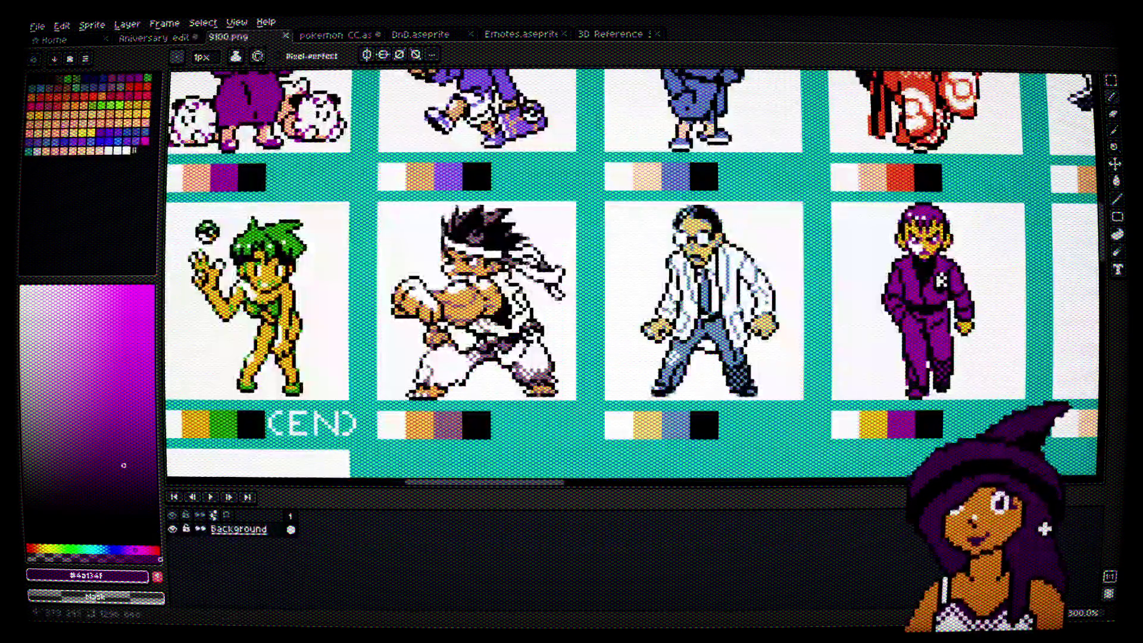
scroll(631, 274, "up", 2)
scroll(632, 274, "left", 4)
scroll(634, 274, "up", 3)
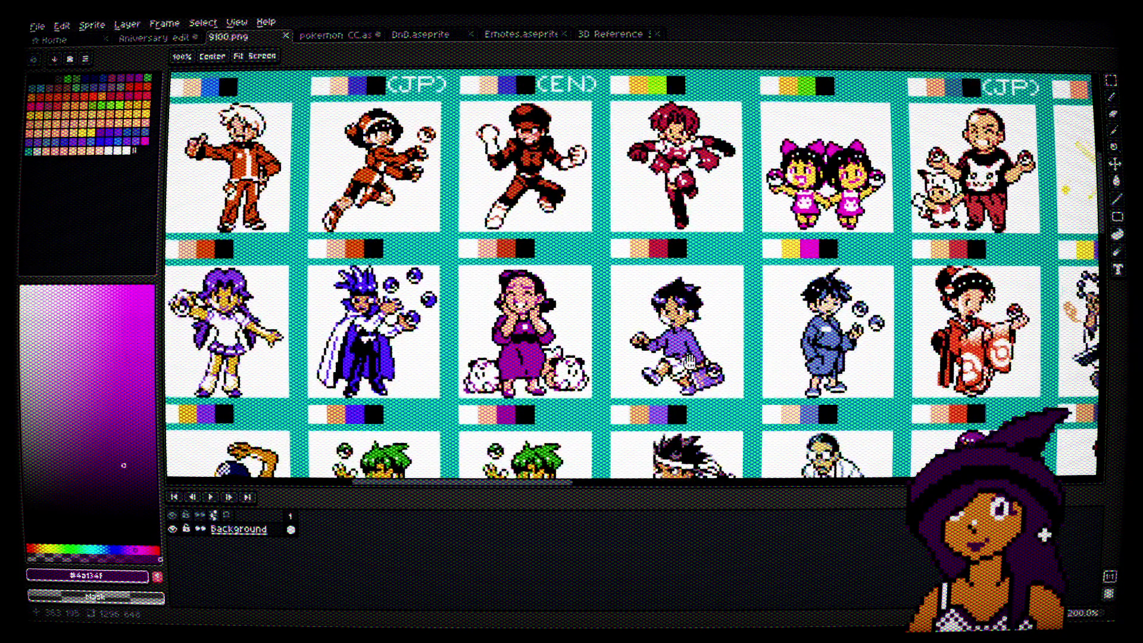
left_click_drag(698, 356, 652, 388)
scroll(597, 218, "up", 4)
left_click_drag(597, 218, 956, 208)
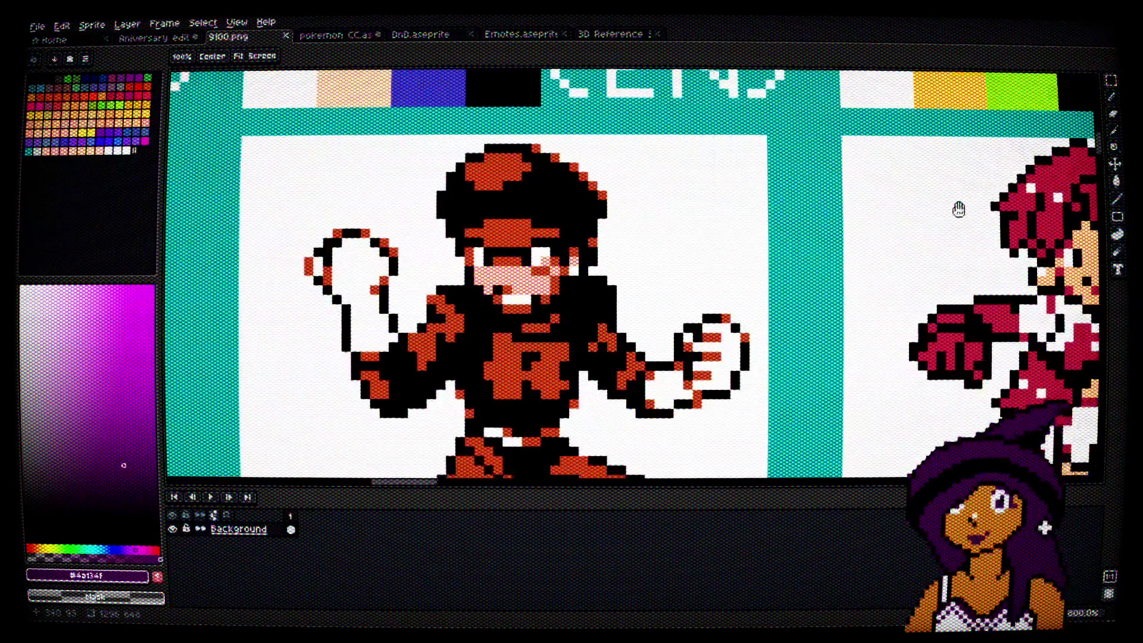
scroll(591, 205, "down", 3)
left_click_drag(591, 205, 925, 204)
scroll(755, 237, "up", 5)
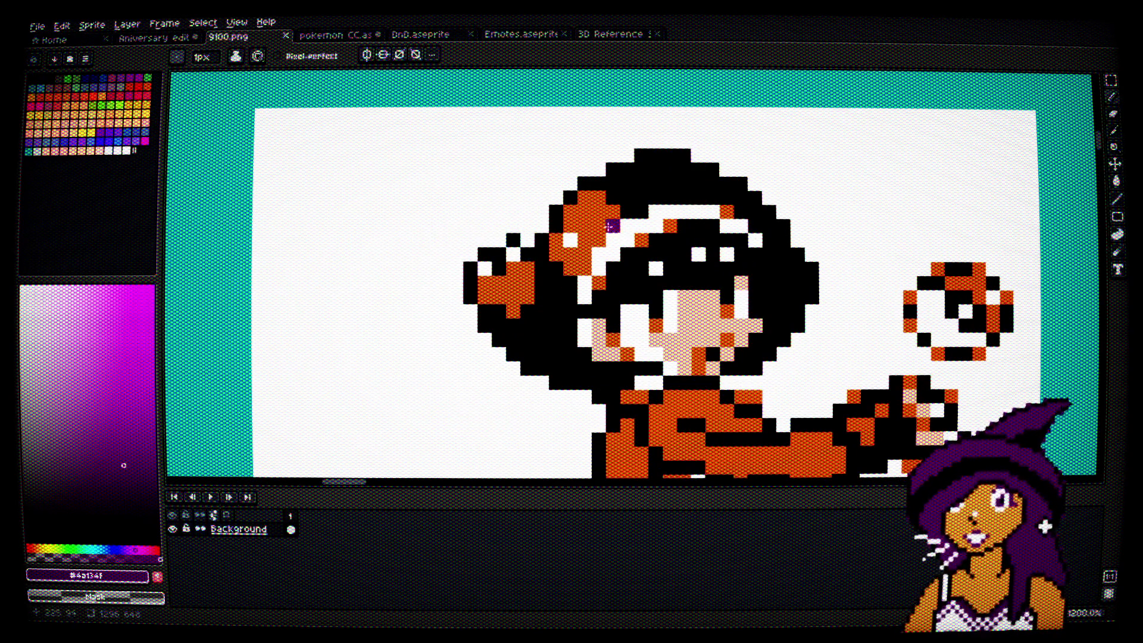
scroll(621, 238, "down", 3)
scroll(613, 268, "down", 1)
left_click_drag(599, 304, 982, 281)
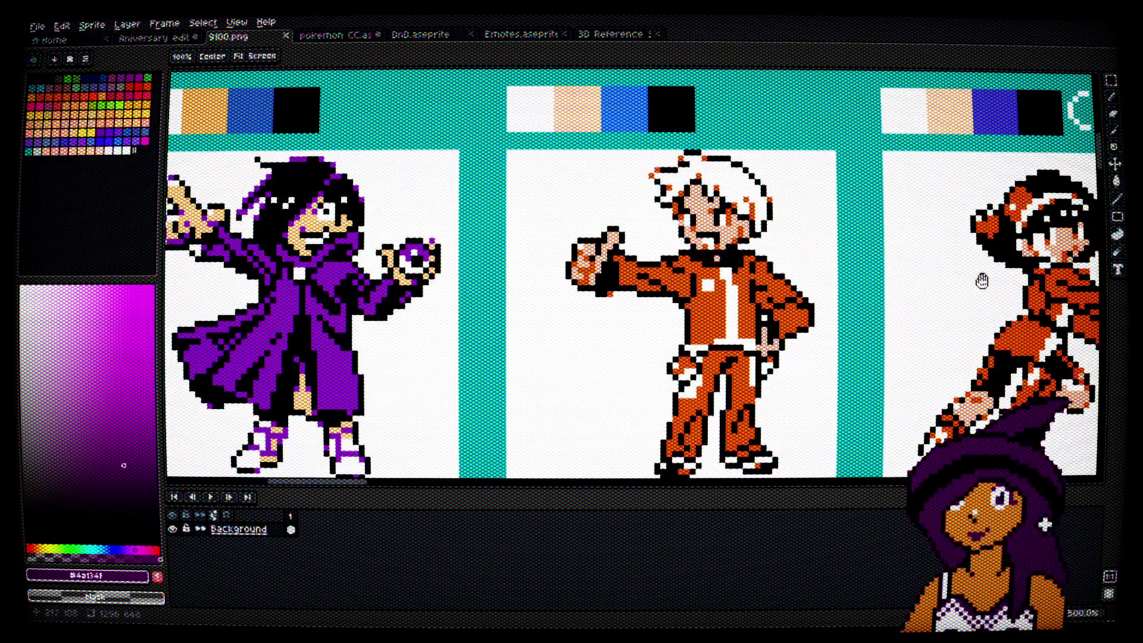
scroll(982, 280, "down", 1)
scroll(633, 266, "up", 3)
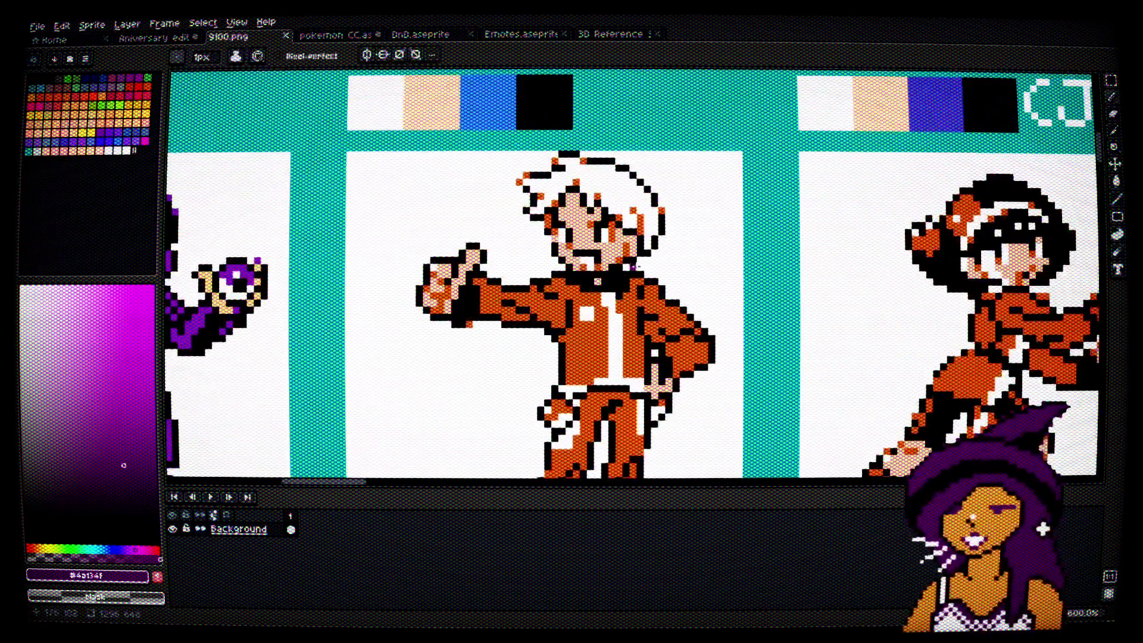